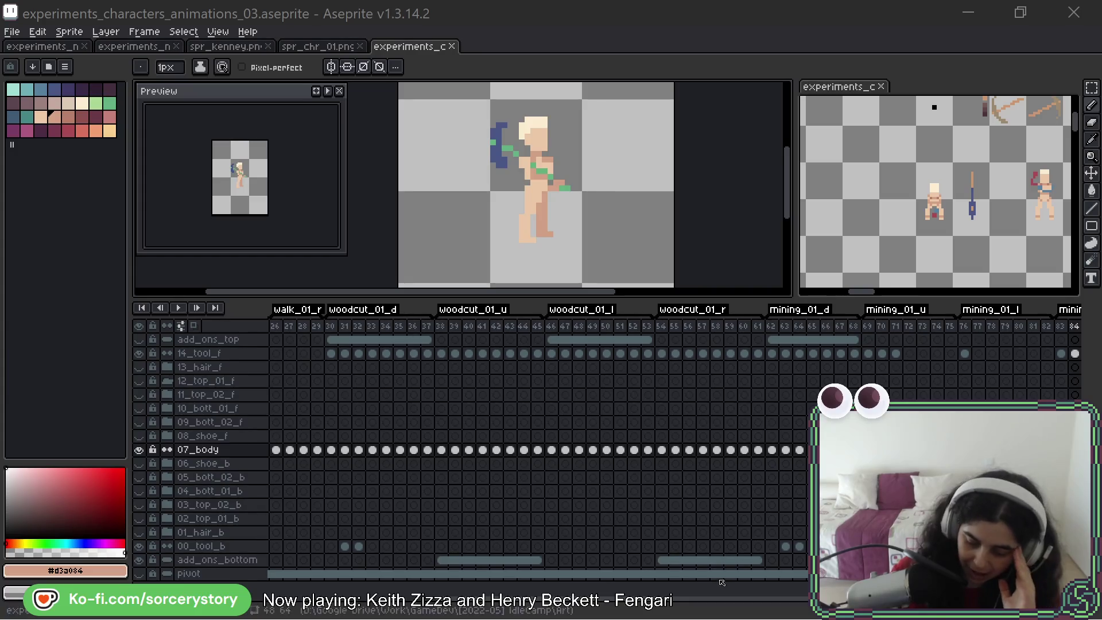
{"action": "scroll", "coordinate": [534, 447], "scroll_direction": "right", "scroll_amount": 3}
{"action": "scroll", "coordinate": [534, 448], "scroll_direction": "right", "scroll_amount": 3}
{"action": "scroll", "coordinate": [534, 448], "scroll_direction": "right", "scroll_amount": 3}
{"action": "scroll", "coordinate": [534, 448], "scroll_direction": "right", "scroll_amount": 3}
Duplicate the 07_body layer to keep a backup copy of the body
{"action": "left_click_drag", "start_coordinate": [693, 600], "coordinate": [677, 599]}
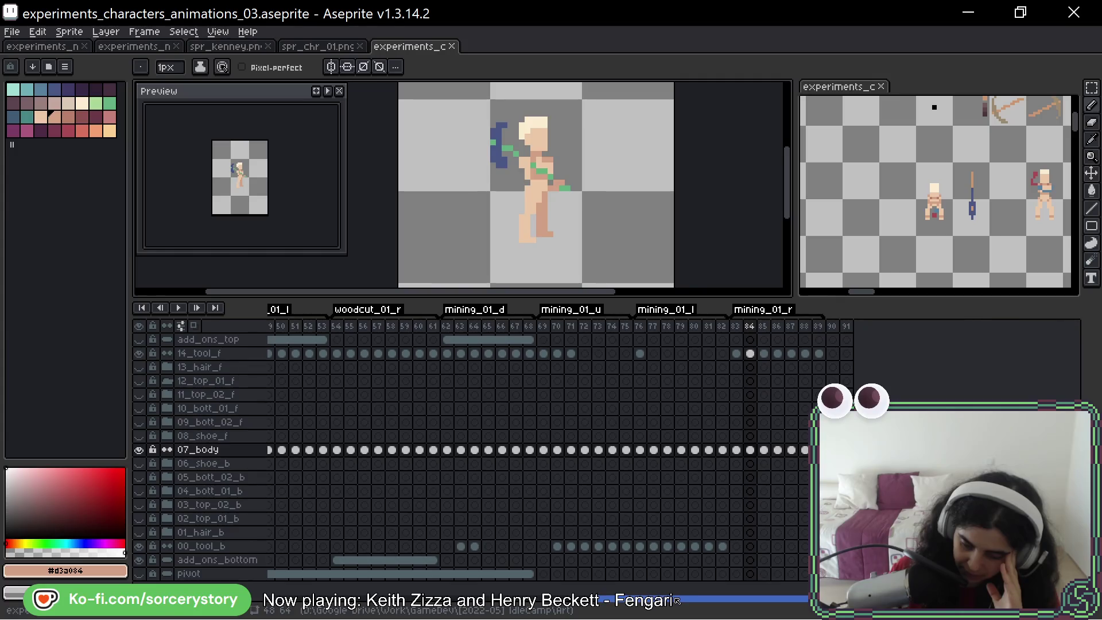
{"action": "key", "text": "Right"}
{"action": "key", "text": "Right"}
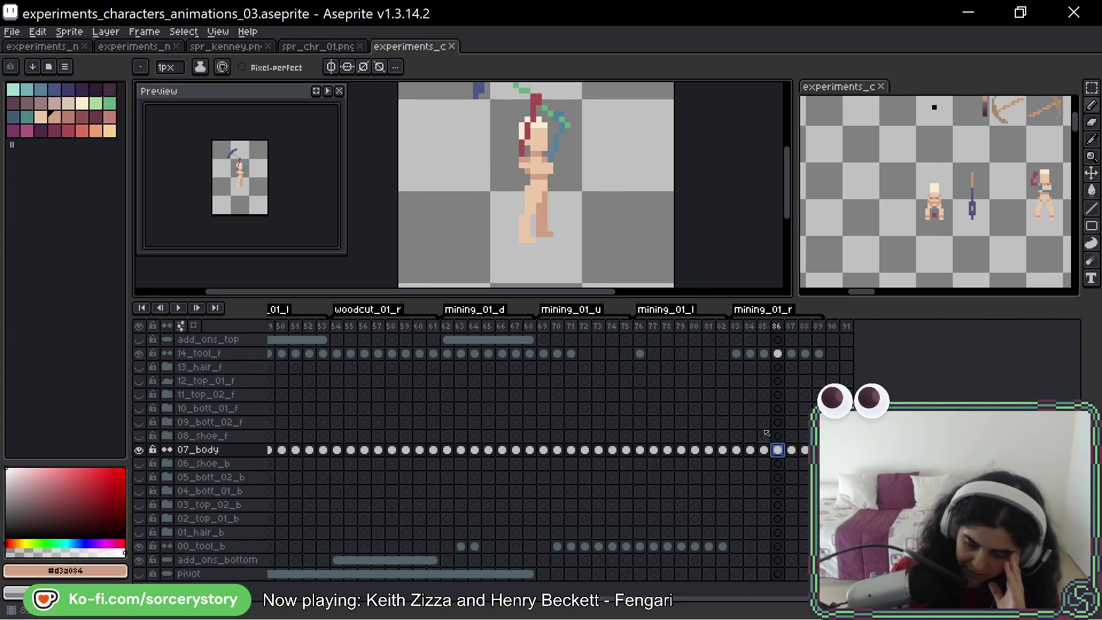
{"action": "left_click_drag", "start_coordinate": [539, 104], "coordinate": [527, 138]}
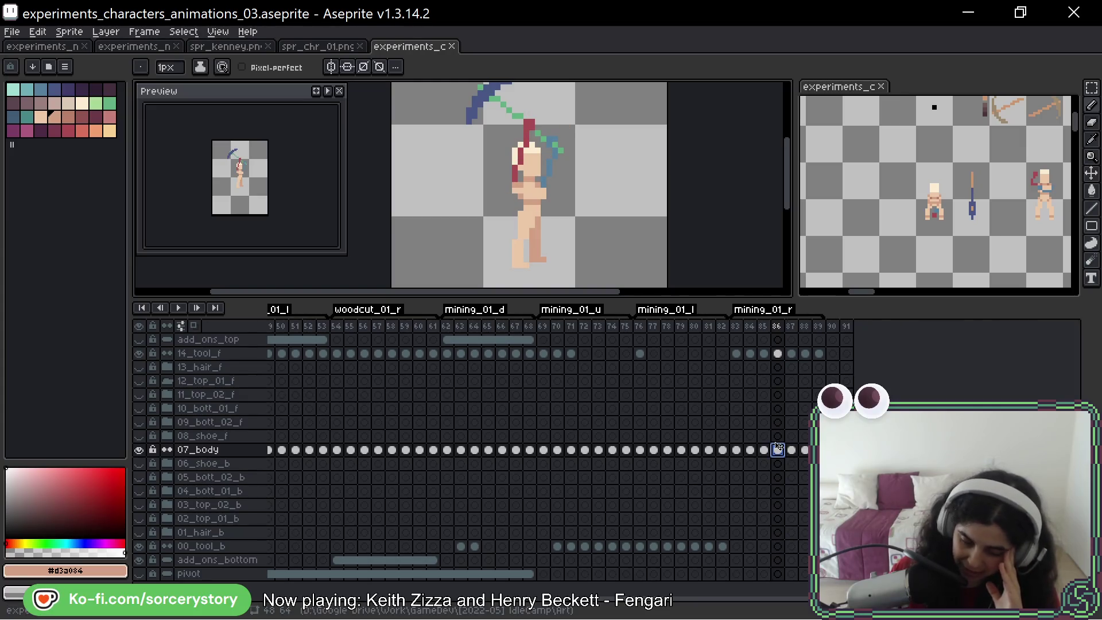
{"action": "right_click", "coordinate": [222, 451]}
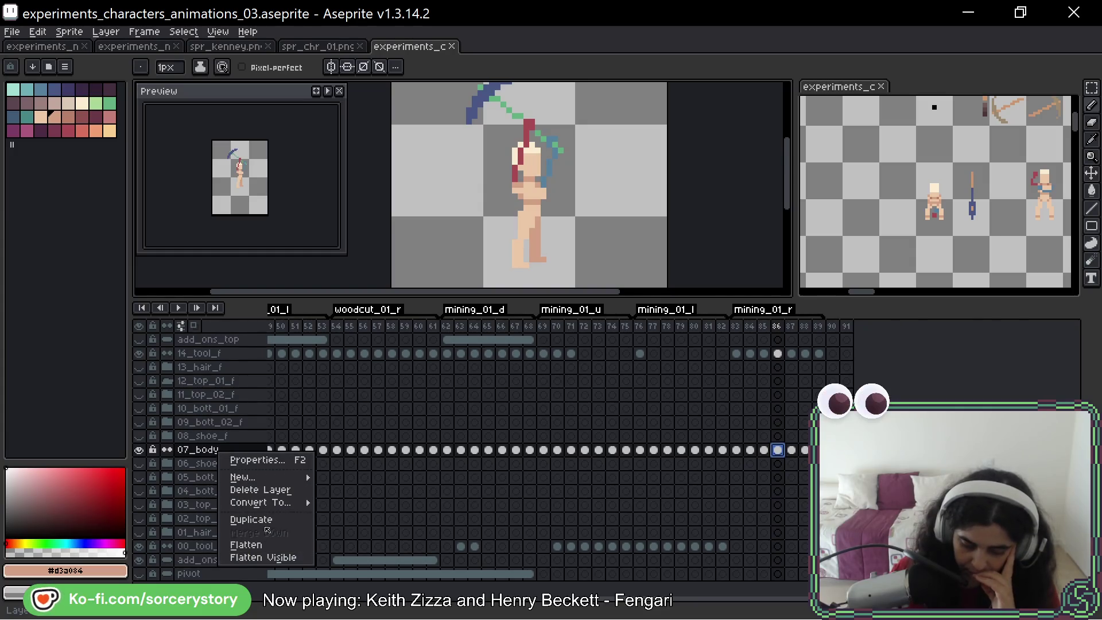
{"action": "left_click", "coordinate": [250, 519]}
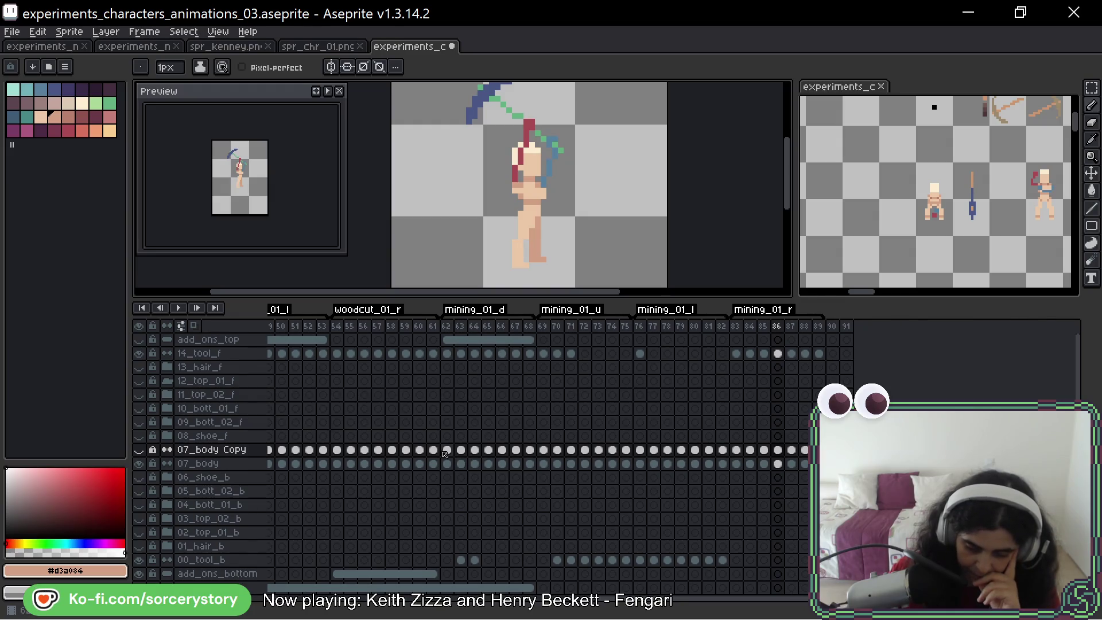
Hide the 07_body Copy layer and return to frame 62 on the 07_body layer
{"action": "key", "text": "Left"}
{"action": "key", "text": "Left"}
{"action": "key", "text": "Left"}
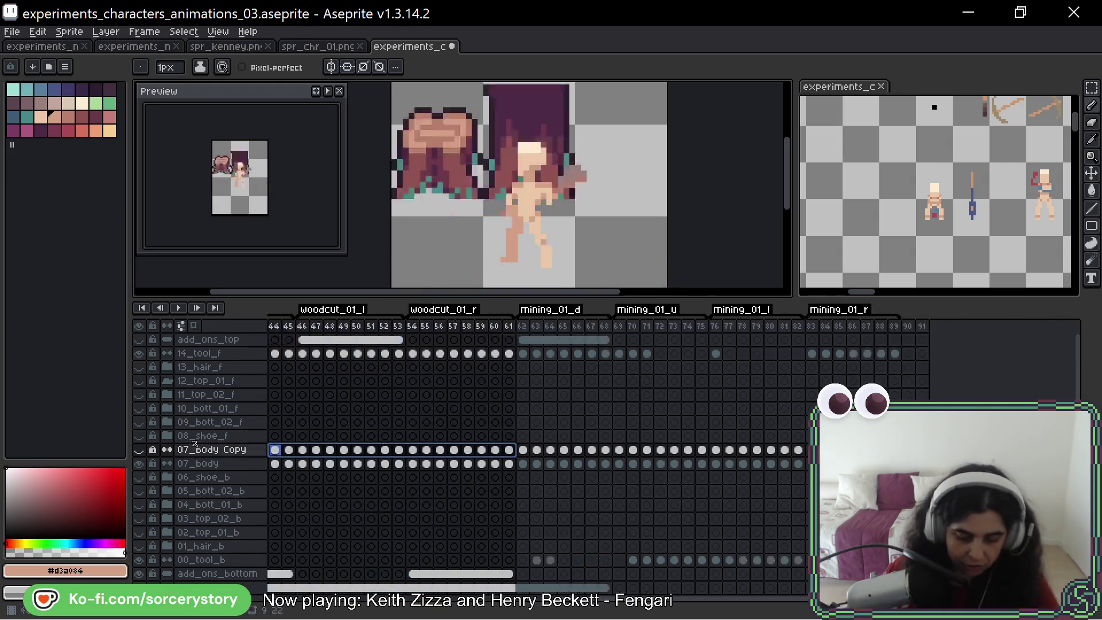
{"action": "key", "text": "Down"}
{"action": "key", "text": "Up"}
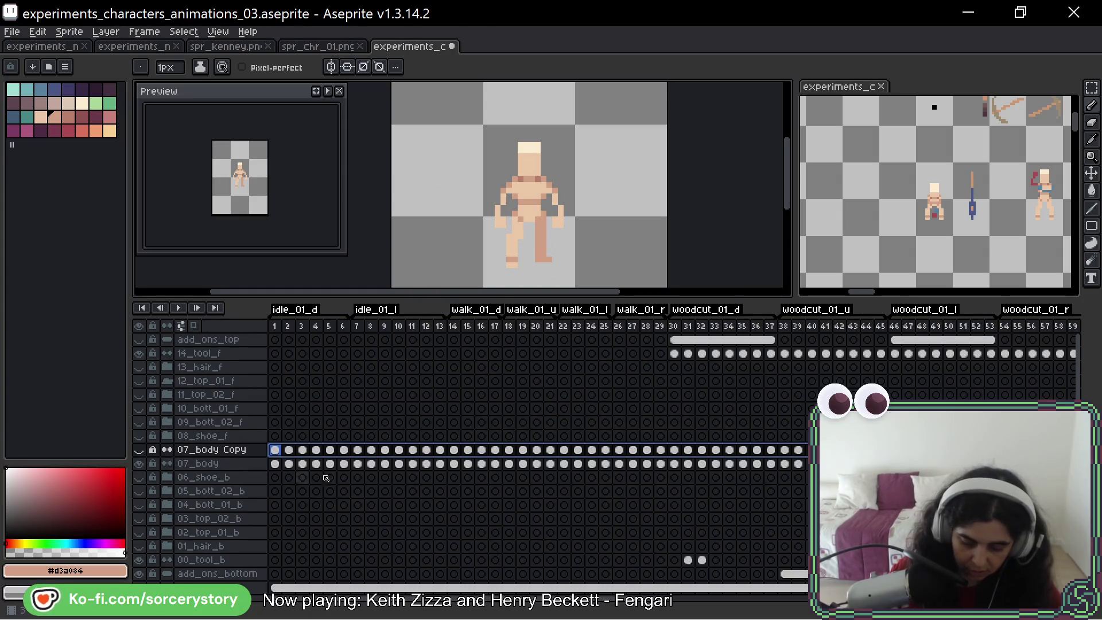
{"action": "left_click_drag", "start_coordinate": [497, 408], "coordinate": [487, 406]}
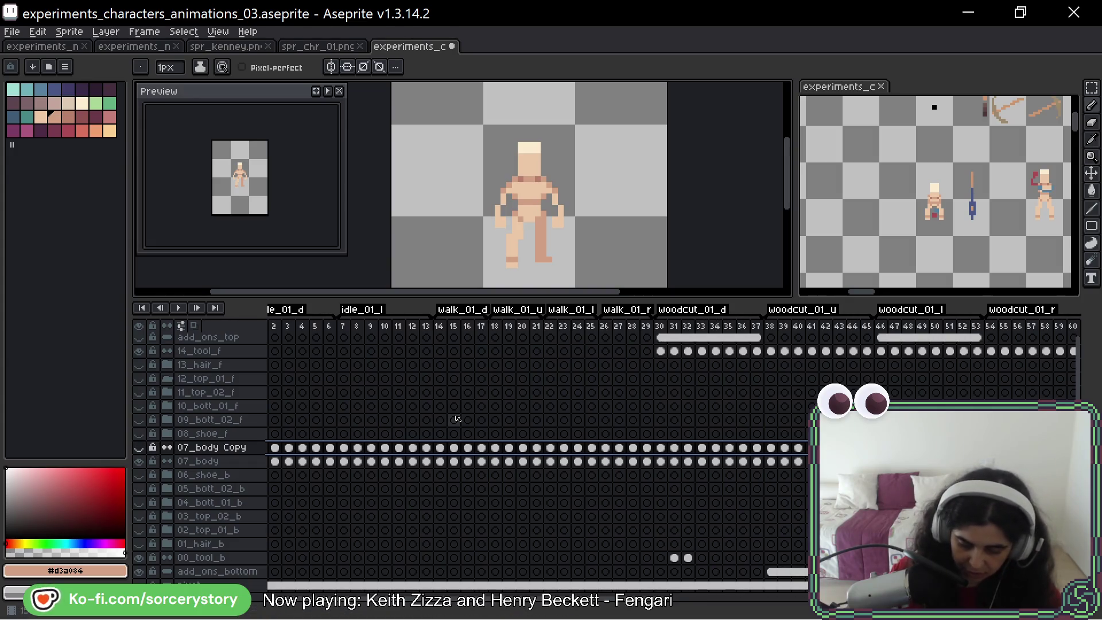
{"action": "left_click", "coordinate": [155, 448]}
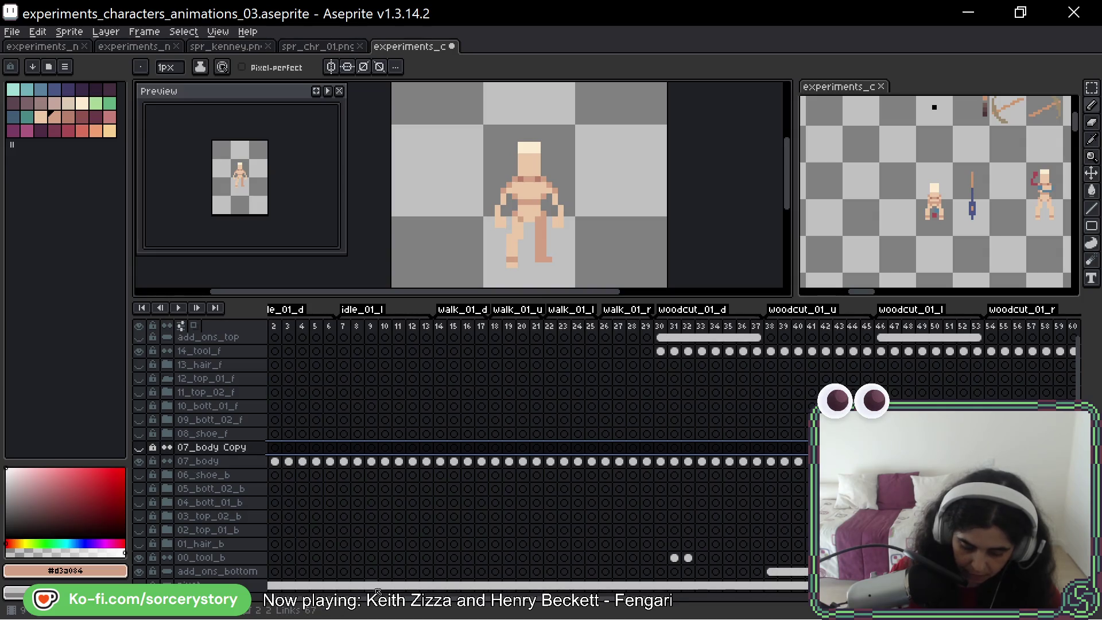
{"action": "scroll", "coordinate": [421, 463], "scroll_direction": "right", "scroll_amount": 10}
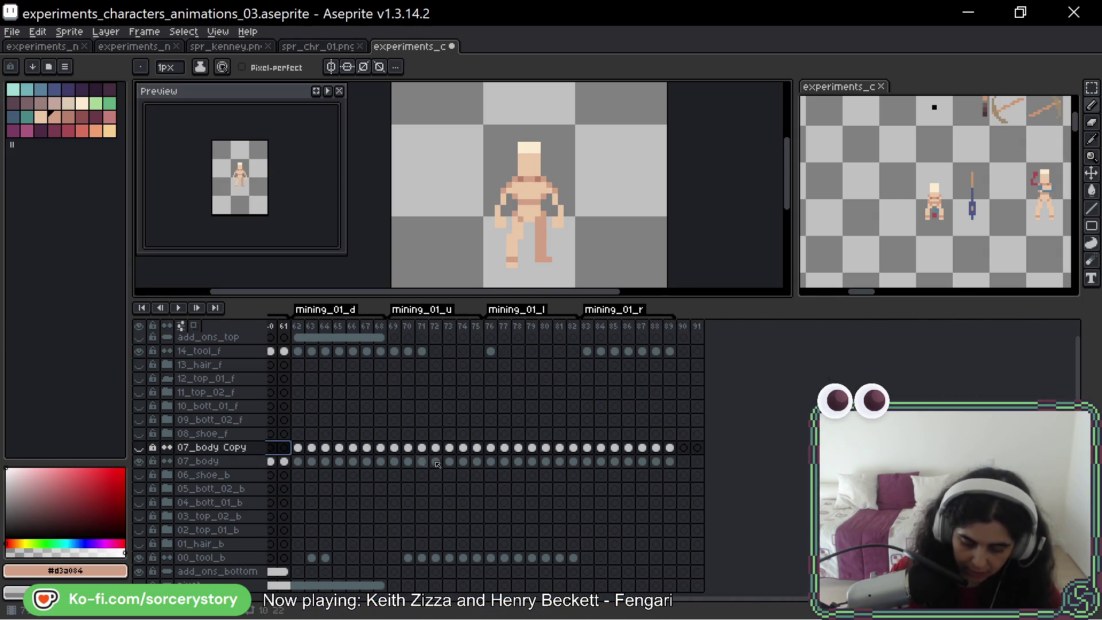
{"action": "left_click", "coordinate": [298, 460]}
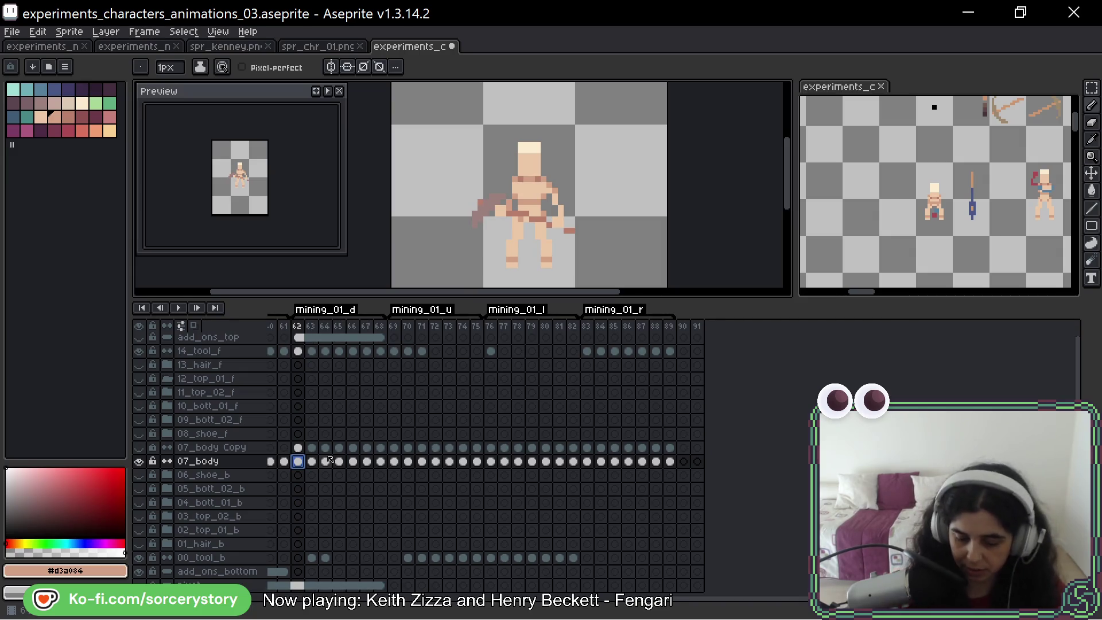
Zoom in on the torso in frame 64 and paint light skin over the red block
{"action": "key", "text": "Right"}
{"action": "key", "text": "Right"}
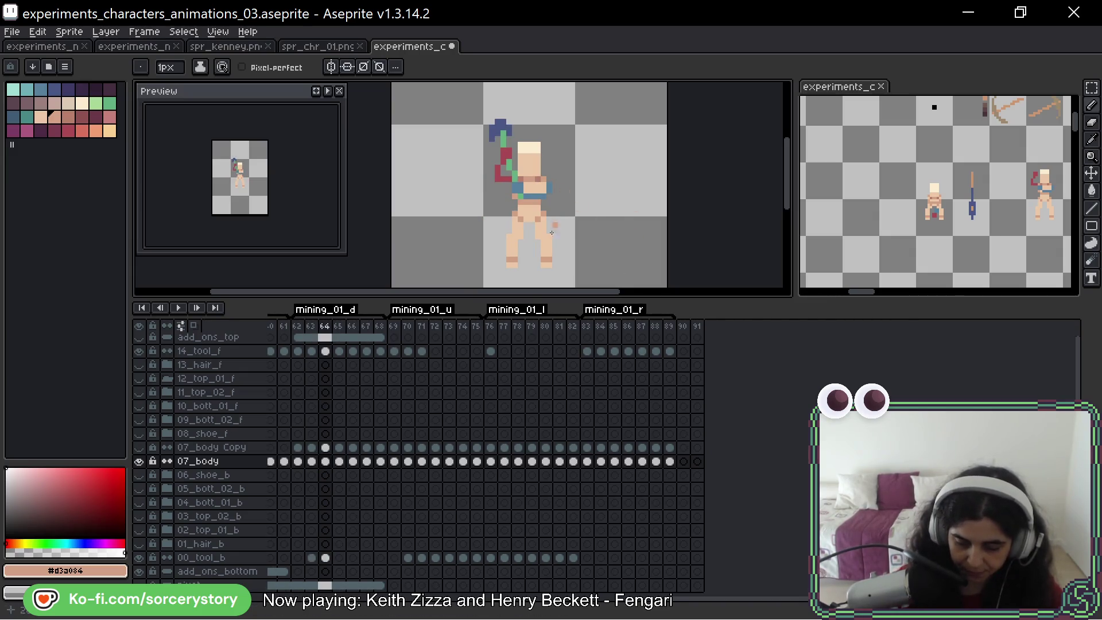
{"action": "scroll", "coordinate": [536, 164], "scroll_direction": "up", "scroll_amount": 1}
{"action": "scroll", "coordinate": [536, 164], "scroll_direction": "up", "scroll_amount": 1}
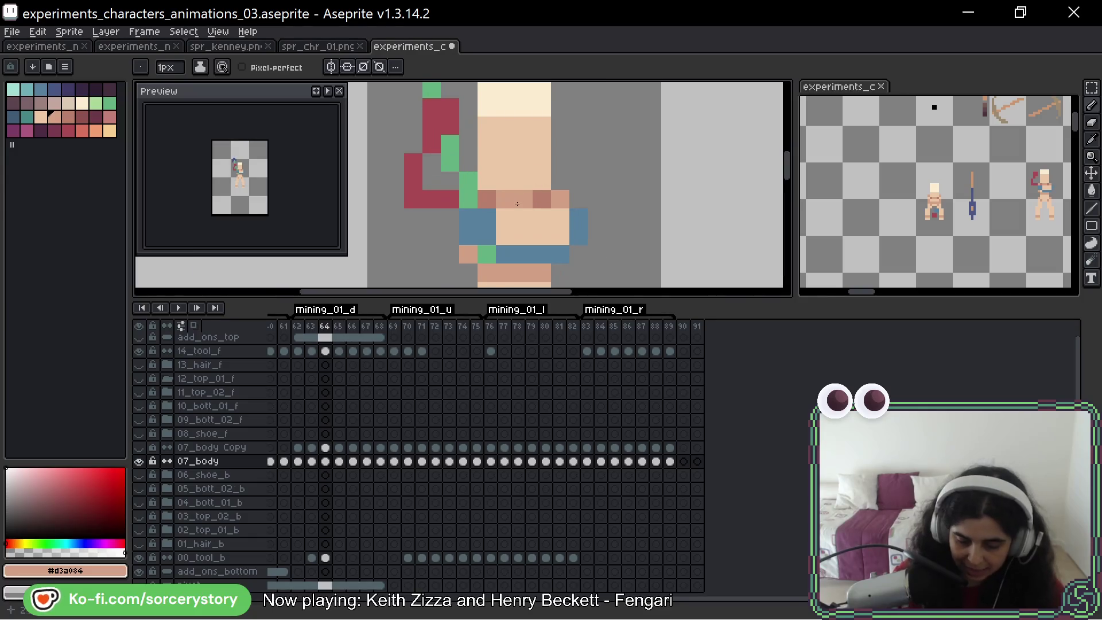
{"action": "key", "text": "space"}
{"action": "left_click_drag", "start_coordinate": [529, 163], "coordinate": [538, 192]}
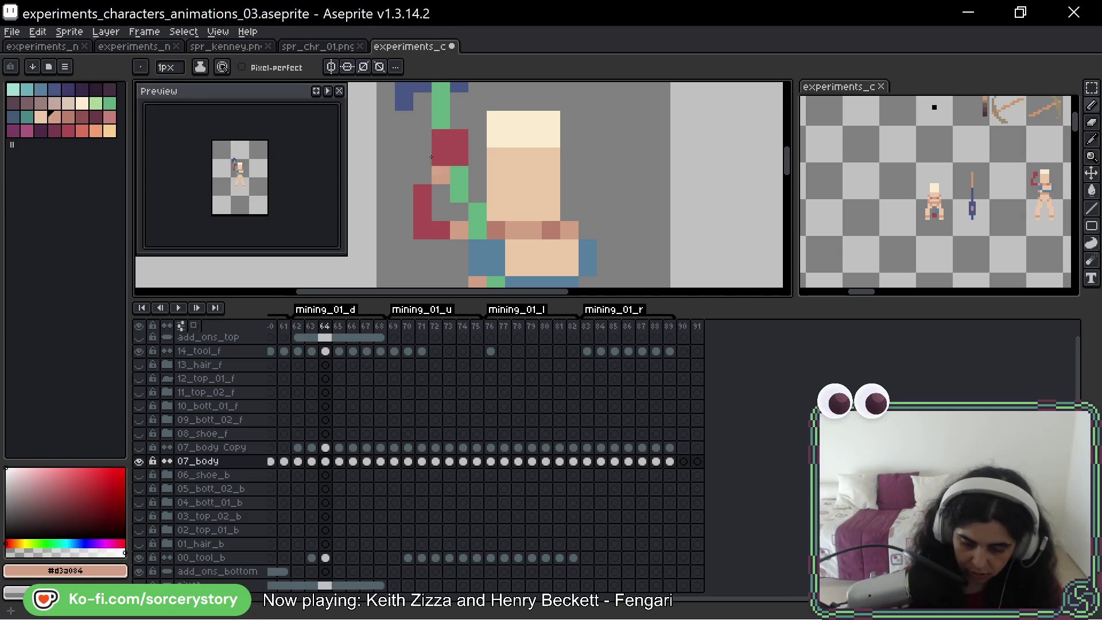
{"action": "left_click", "coordinate": [529, 248], "text": "alt"}
{"action": "mouse_move", "coordinate": [460, 228]}
{"action": "left_mouse_down"}
{"action": "mouse_move", "coordinate": [432, 228]}
{"action": "mouse_move", "coordinate": [436, 170]}
{"action": "mouse_move", "coordinate": [458, 138]}
{"action": "left_mouse_up"}
{"action": "key", "text": "ctrl+z"}
{"action": "left_click_drag", "start_coordinate": [514, 231], "coordinate": [495, 153]}
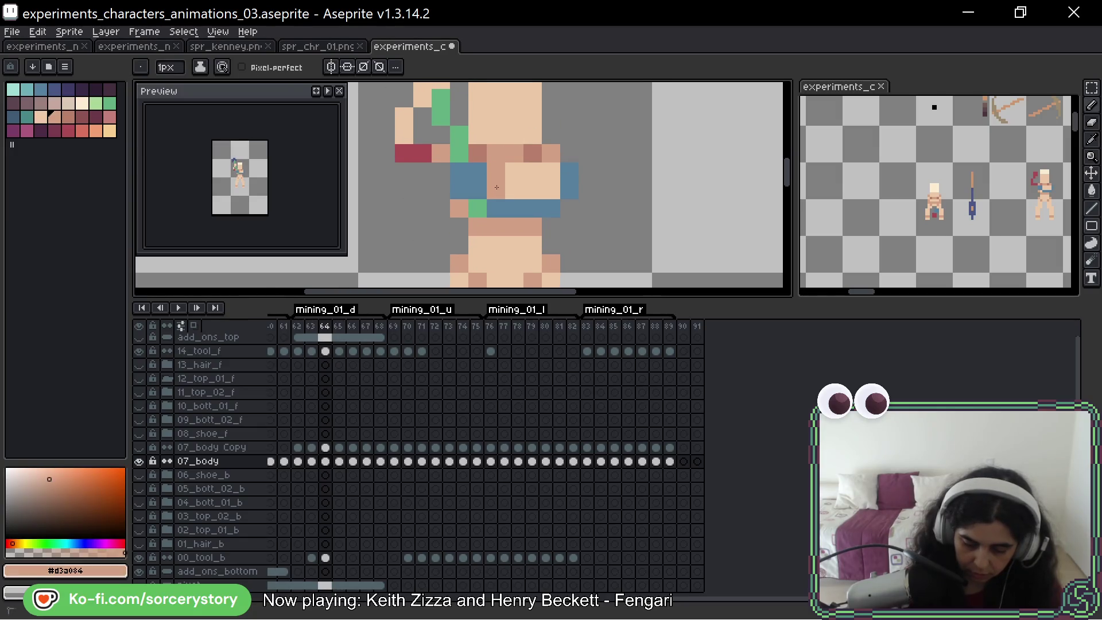
Repaint the blue arm pixels and blue band with the light skin tone
{"action": "left_click", "coordinate": [501, 176], "text": "alt"}
{"action": "left_click_drag", "start_coordinate": [478, 191], "coordinate": [462, 177]}
{"action": "left_click", "coordinate": [459, 190]}
{"action": "mouse_move", "coordinate": [495, 210]}
{"action": "left_mouse_down"}
{"action": "mouse_move", "coordinate": [530, 204]}
{"action": "mouse_move", "coordinate": [550, 186]}
{"action": "left_mouse_up"}
Cover the remaining darker, blue and stray red torso pixels in light skin, then move to frame 65
{"action": "key", "text": "0"}
{"action": "left_click", "coordinate": [529, 236], "text": "alt"}
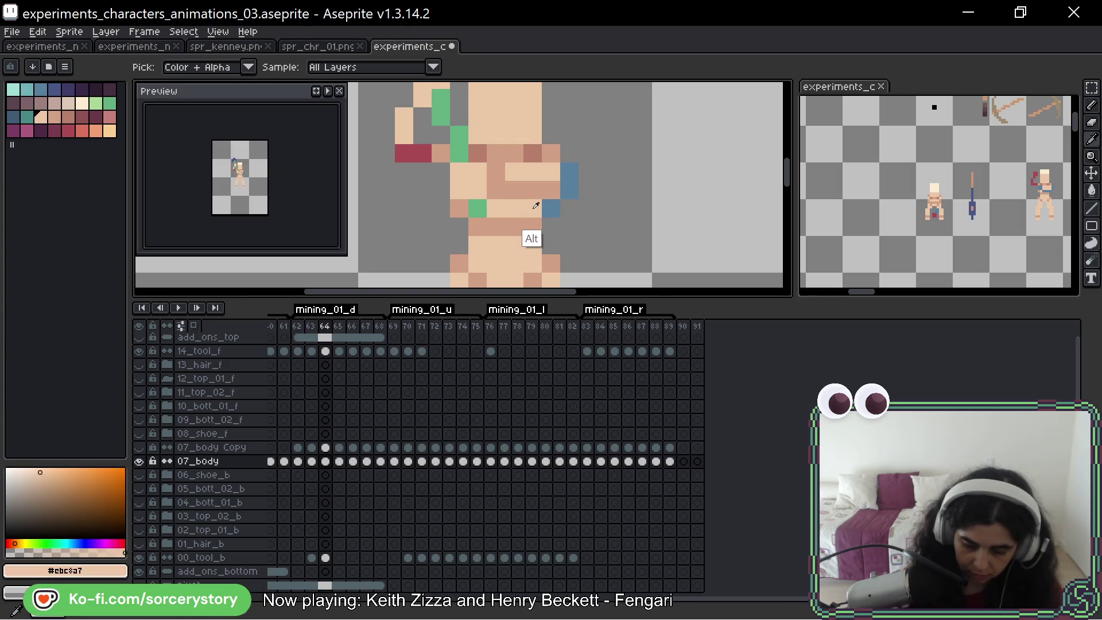
{"action": "left_click", "coordinate": [569, 191]}
{"action": "left_click", "coordinate": [569, 172]}
{"action": "left_click_drag", "start_coordinate": [613, 168], "coordinate": [659, 229]}
{"action": "key", "text": "0"}
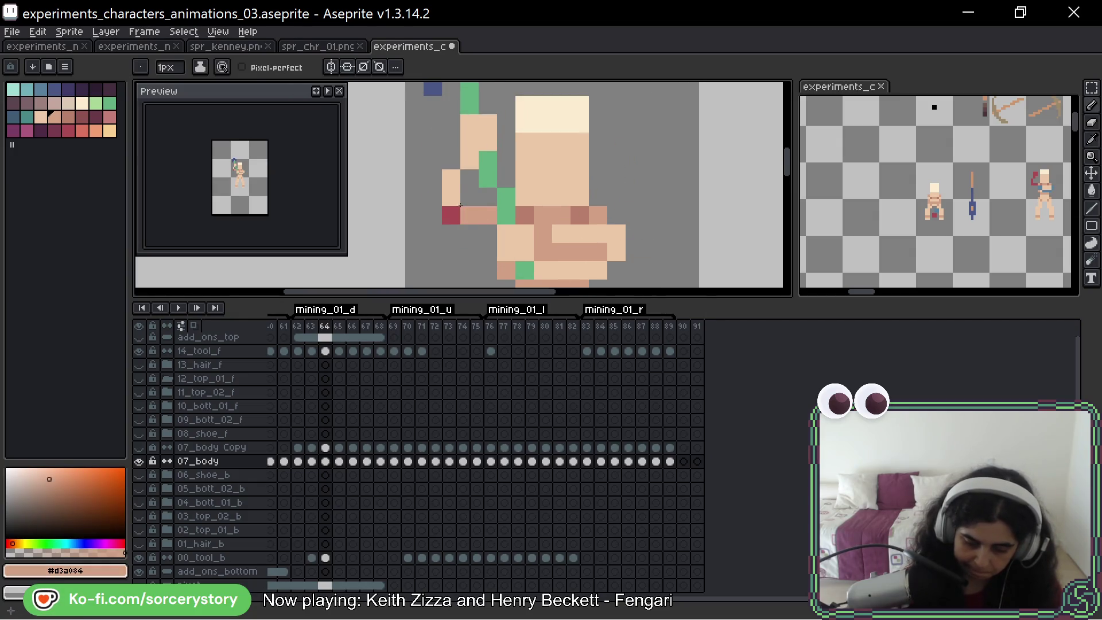
{"action": "left_click", "coordinate": [450, 185], "text": "alt"}
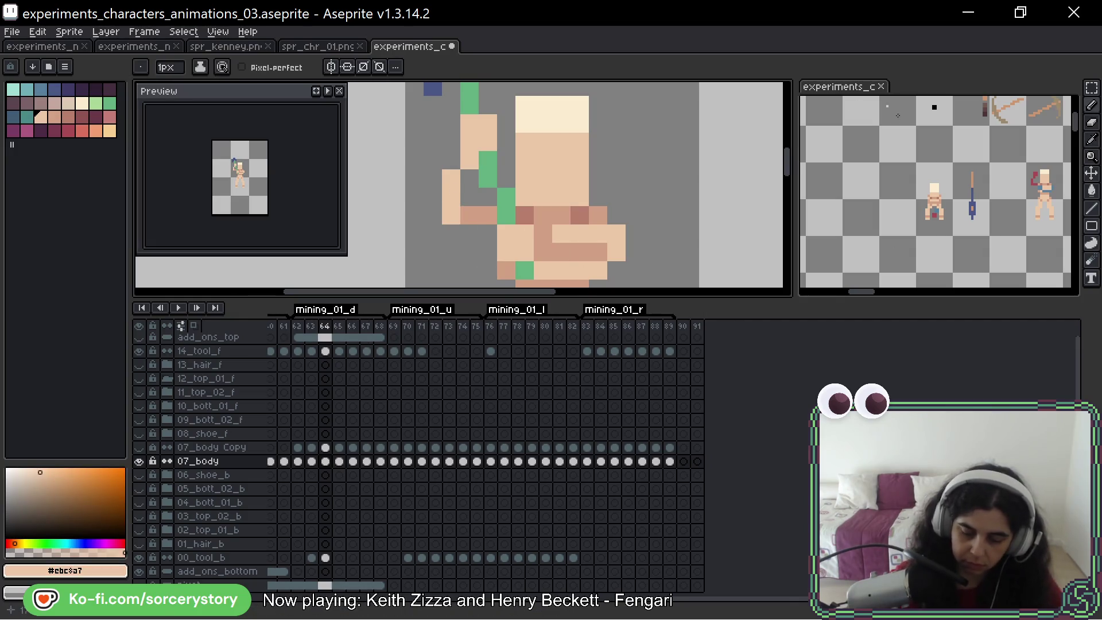
{"action": "scroll", "coordinate": [564, 204], "scroll_direction": "down", "scroll_amount": 2}
{"action": "scroll", "coordinate": [565, 204], "scroll_direction": "down", "scroll_amount": 1}
{"action": "scroll", "coordinate": [564, 204], "scroll_direction": "down", "scroll_amount": 1}
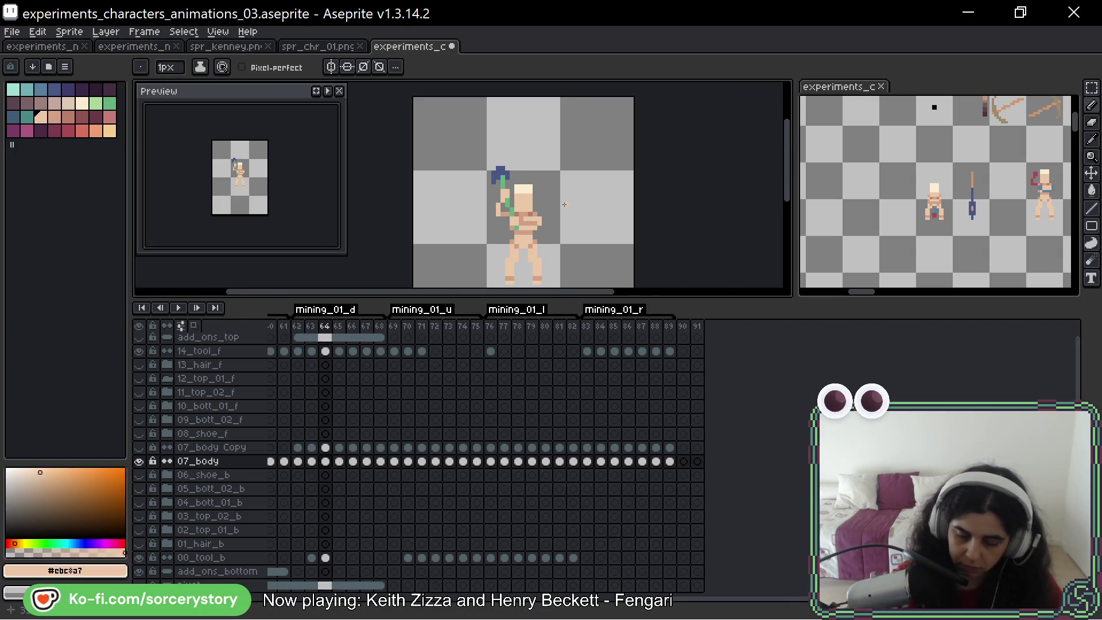
{"action": "scroll", "coordinate": [563, 204], "scroll_direction": "down", "scroll_amount": 1}
{"action": "scroll", "coordinate": [569, 208], "scroll_direction": "up", "scroll_amount": 2}
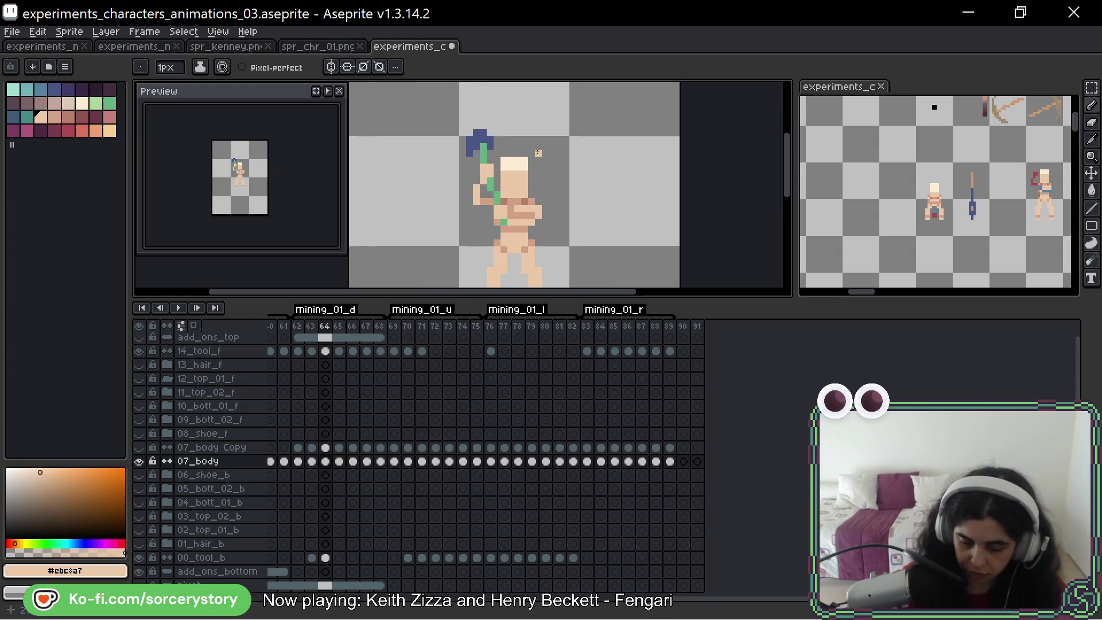
{"action": "key", "text": "Right"}
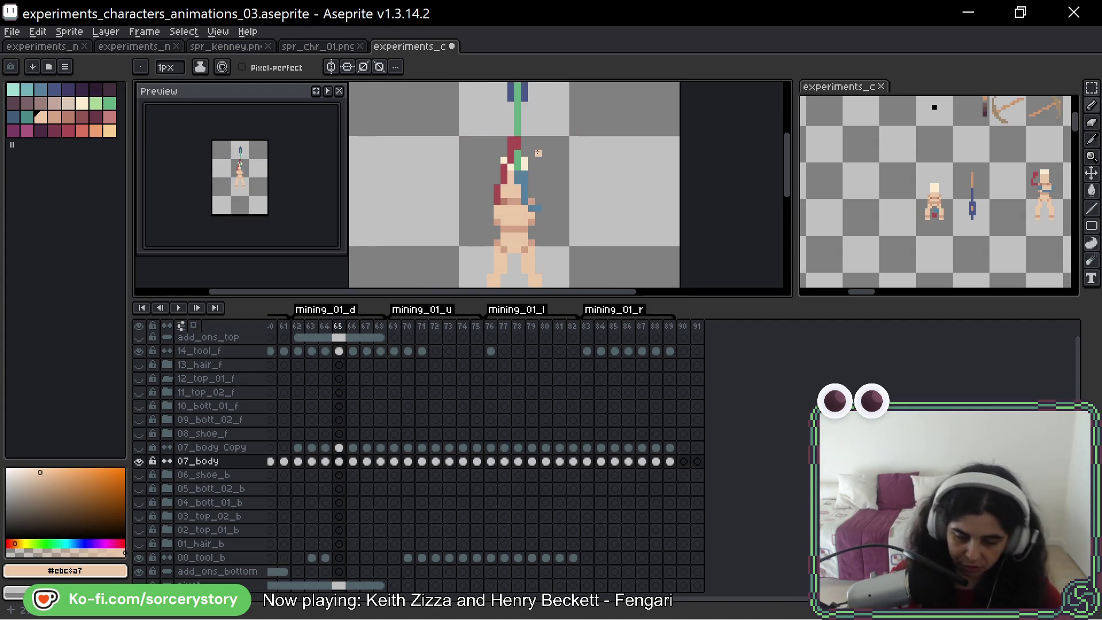
{"action": "scroll", "coordinate": [530, 191], "scroll_direction": "up", "scroll_amount": 2}
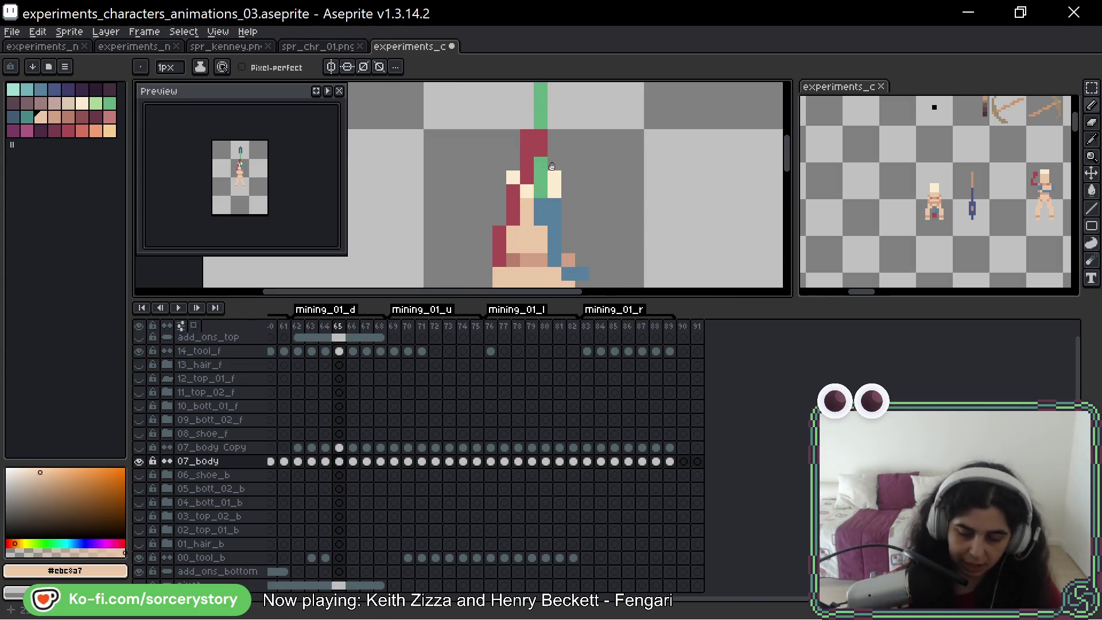
Repaint the head edge and body pixels of frame 65 in light and darker skin tones
{"action": "key", "text": "alt"}
{"action": "scroll", "coordinate": [568, 164], "scroll_direction": "down", "scroll_amount": 1}
{"action": "scroll", "coordinate": [574, 156], "scroll_direction": "up", "scroll_amount": 1}
{"action": "left_click", "coordinate": [555, 113]}
{"action": "left_click_drag", "start_coordinate": [541, 113], "coordinate": [547, 124]}
{"action": "left_click_drag", "start_coordinate": [568, 188], "coordinate": [569, 198]}
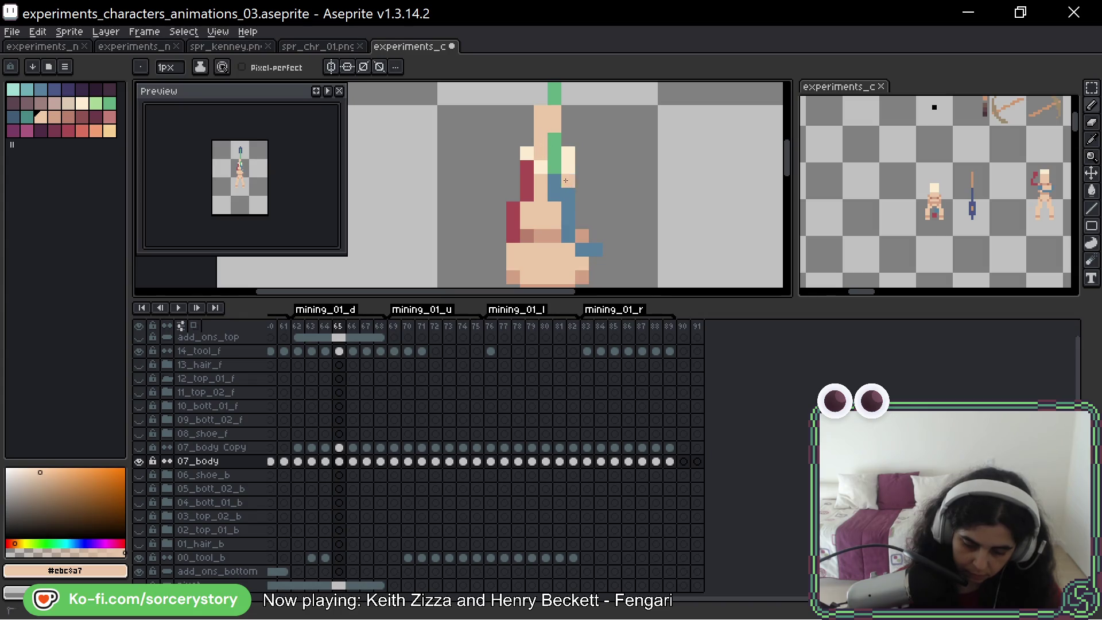
{"action": "left_click", "coordinate": [555, 195]}
{"action": "left_click", "coordinate": [551, 236], "text": "alt"}
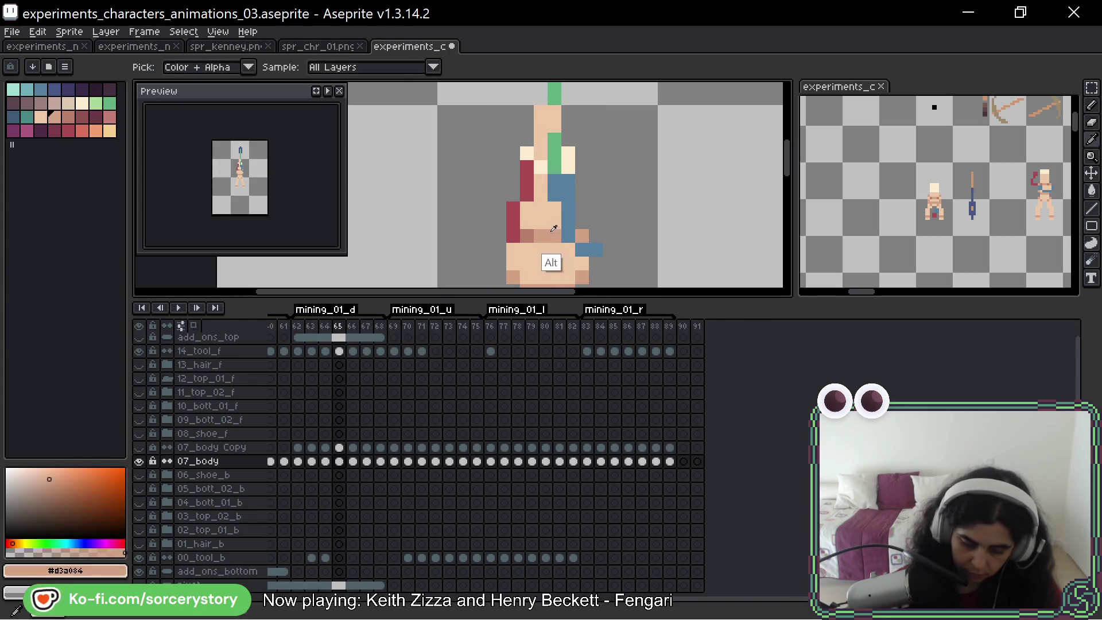
{"action": "left_click_drag", "start_coordinate": [541, 191], "coordinate": [548, 212]}
Cover the blue body and hand pixels with sampled skin and reddish shadow tones
{"action": "left_click", "coordinate": [542, 179], "text": "alt"}
{"action": "left_click", "coordinate": [542, 185], "text": "alt"}
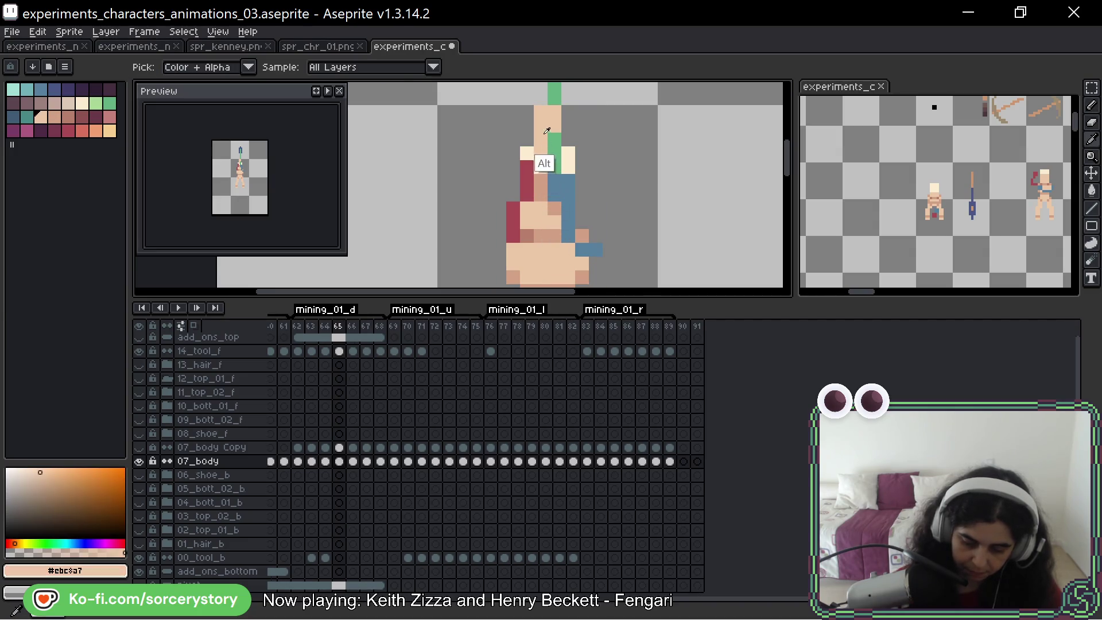
{"action": "left_click_drag", "start_coordinate": [568, 181], "coordinate": [558, 195]}
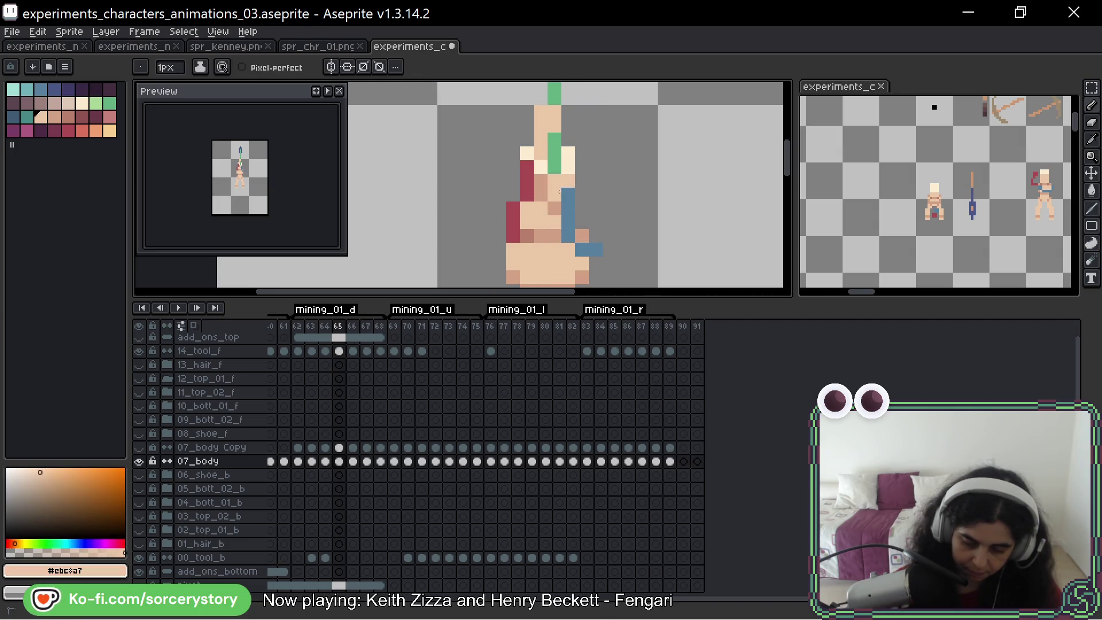
{"action": "left_click", "coordinate": [568, 222]}
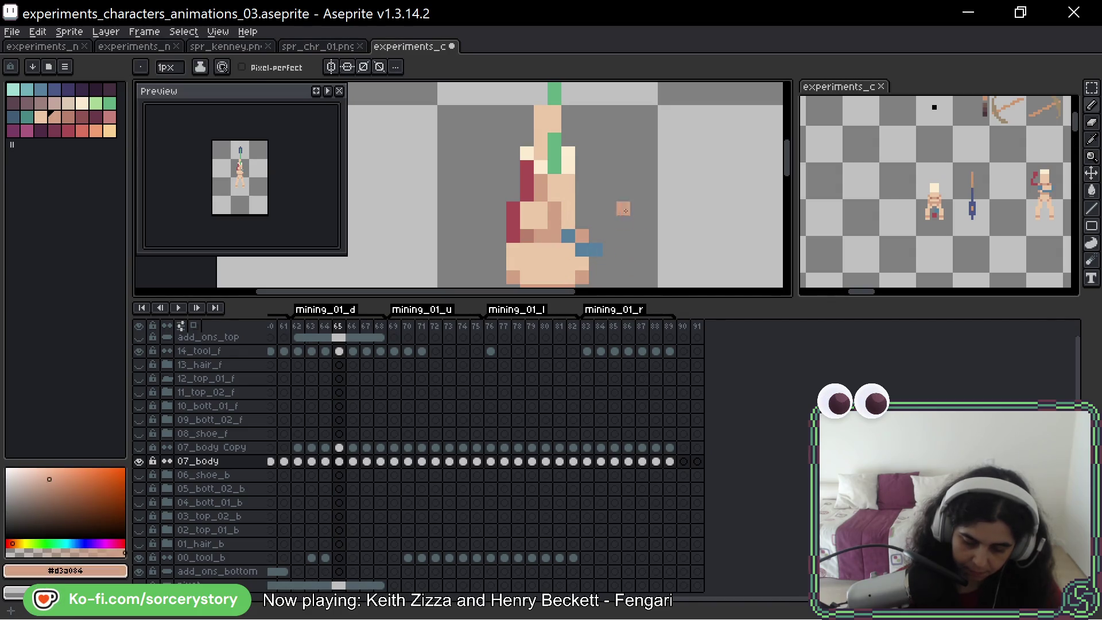
{"action": "left_click_drag", "start_coordinate": [625, 213], "coordinate": [622, 181]}
{"action": "left_click", "coordinate": [583, 202], "text": "alt"}
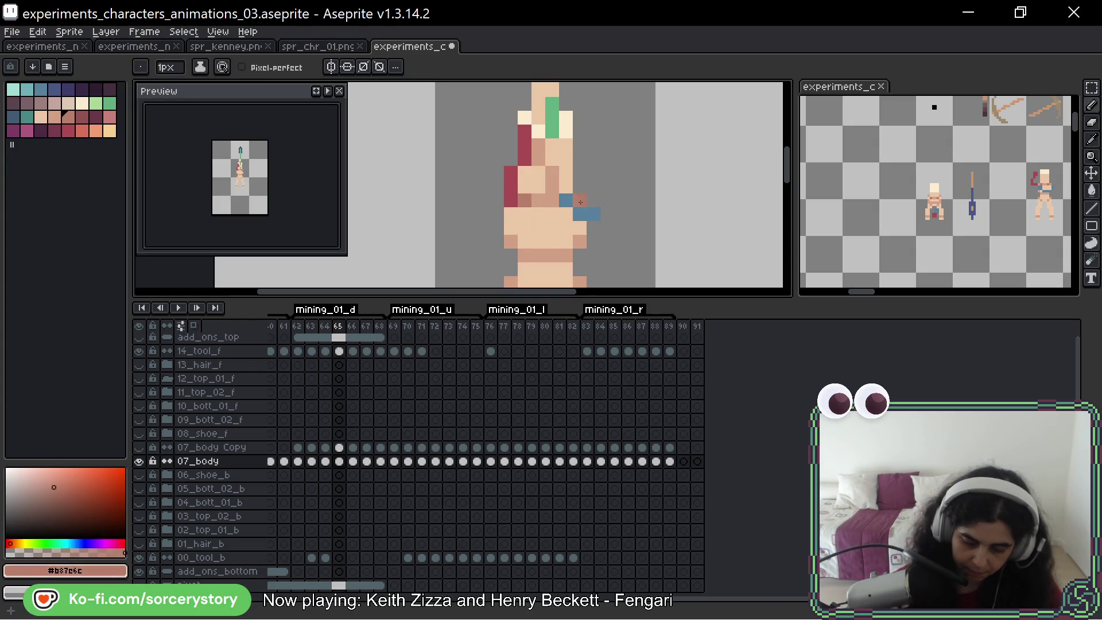
{"action": "left_click", "coordinate": [559, 209], "text": "alt"}
{"action": "left_click", "coordinate": [564, 200]}
{"action": "left_click", "coordinate": [585, 240], "text": "alt"}
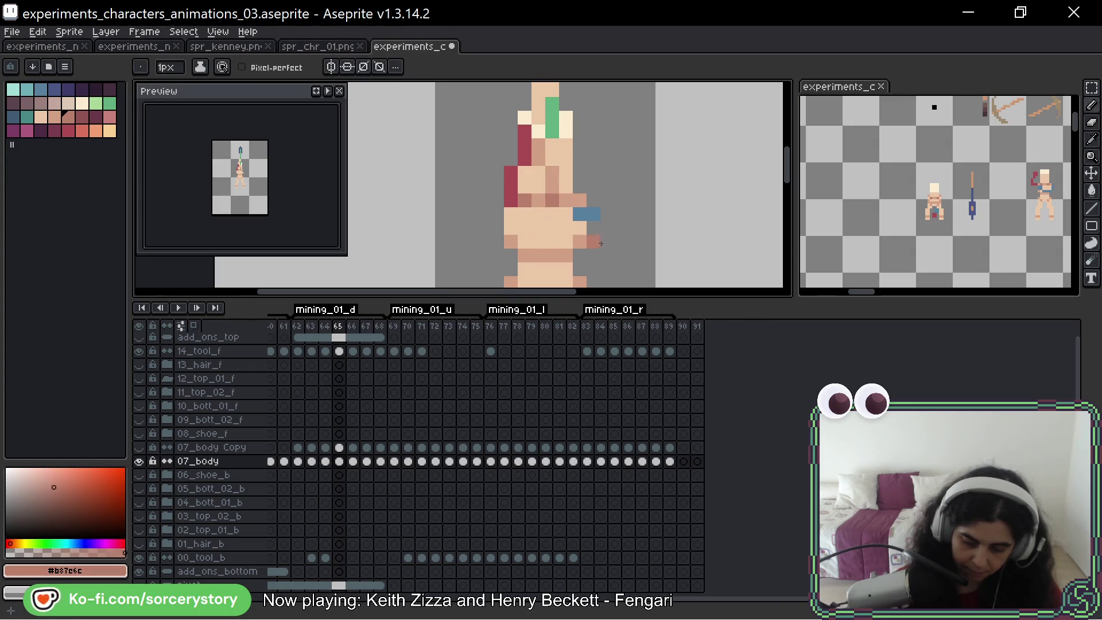
{"action": "left_click", "coordinate": [597, 226], "text": "alt"}
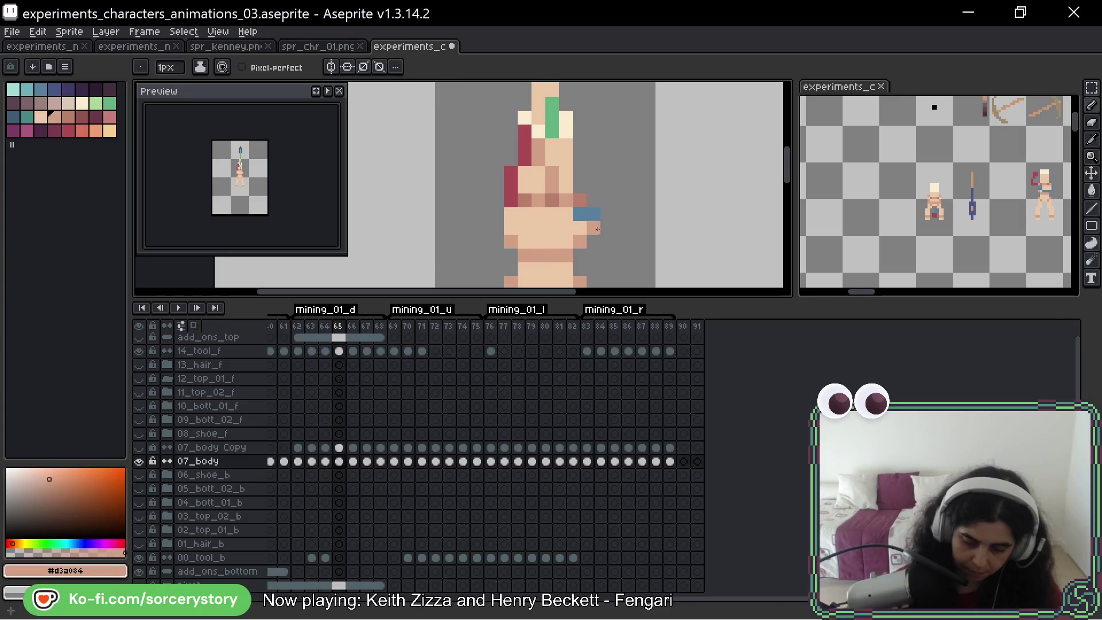
{"action": "left_click", "coordinate": [594, 243]}
{"action": "left_click", "coordinate": [582, 213]}
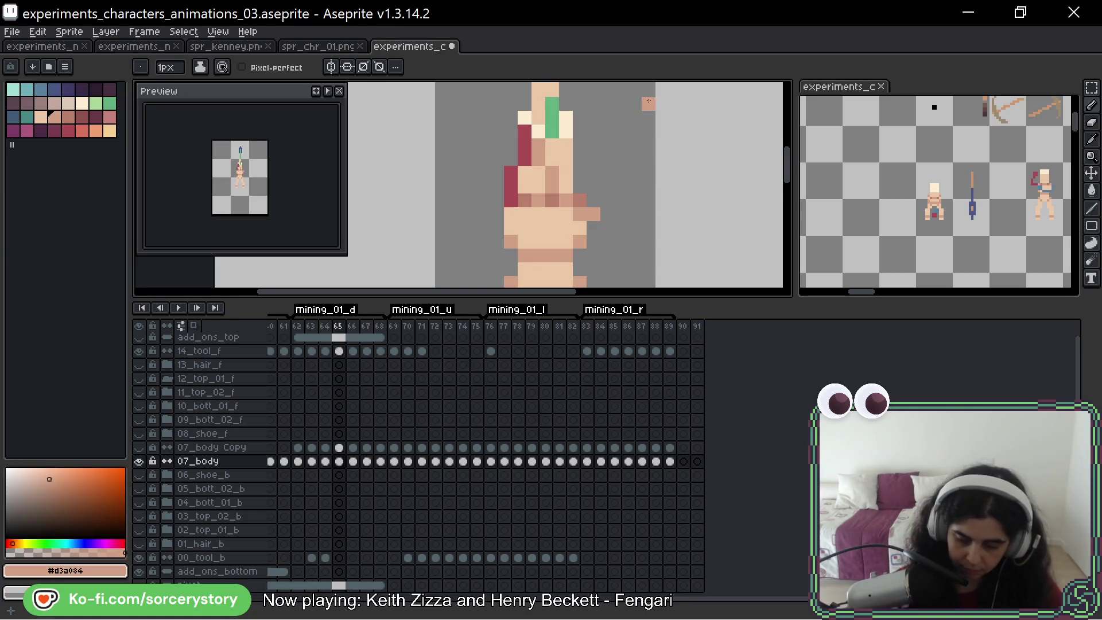
Repaint the dark red hand pixels and shade the hand's left edge with mid and dark skin
{"action": "left_click_drag", "start_coordinate": [661, 139], "coordinate": [657, 170]}
{"action": "left_click", "coordinate": [524, 161], "text": "alt"}
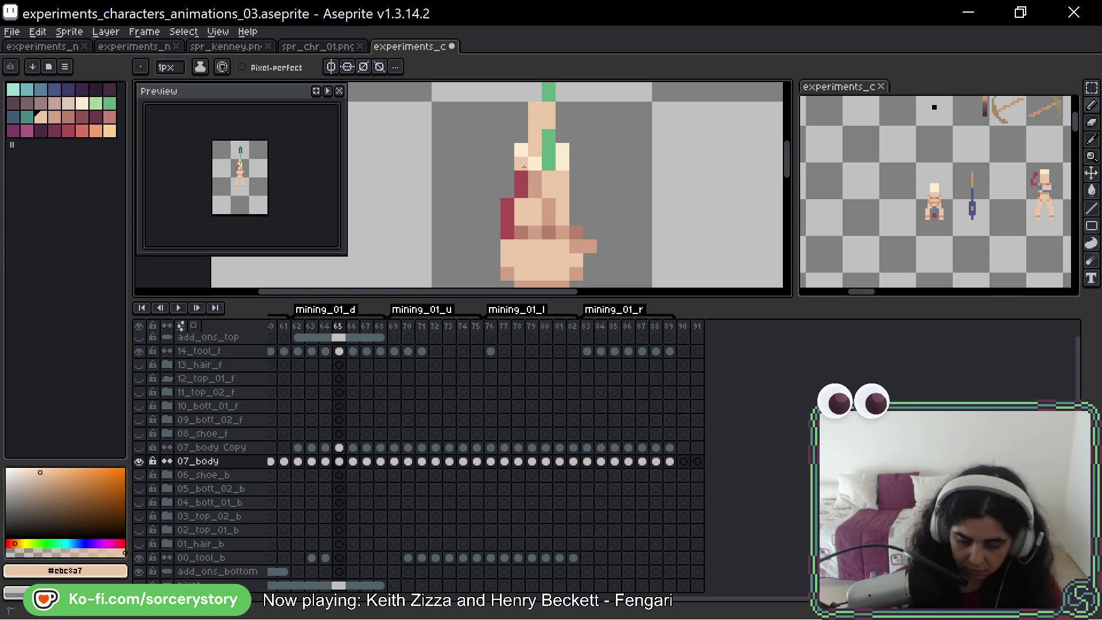
{"action": "left_click", "coordinate": [521, 188]}
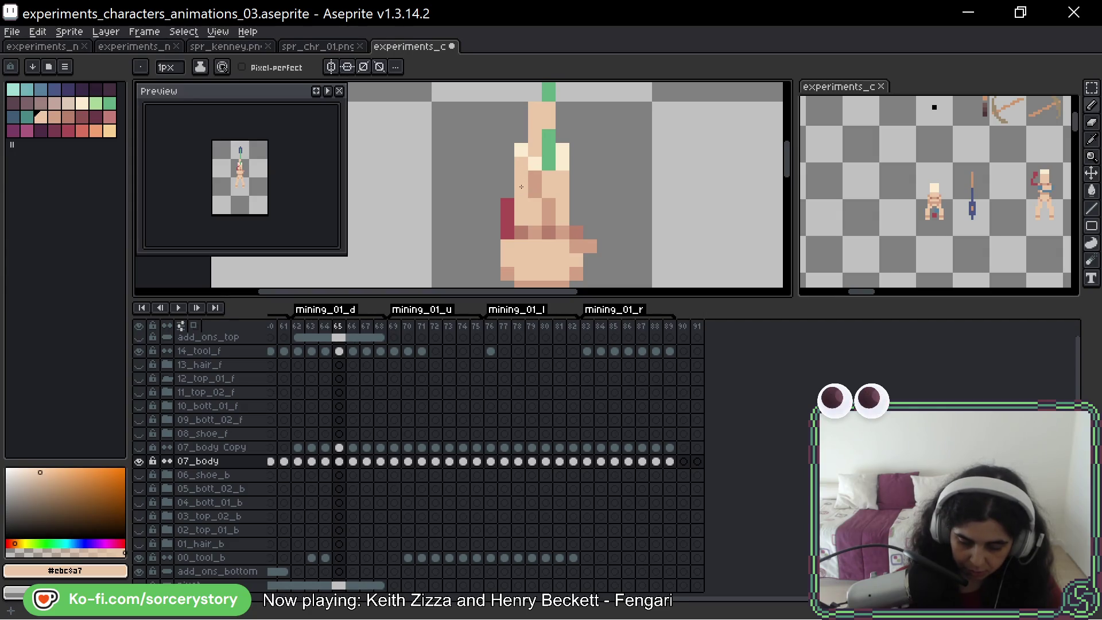
{"action": "key", "text": "alt"}
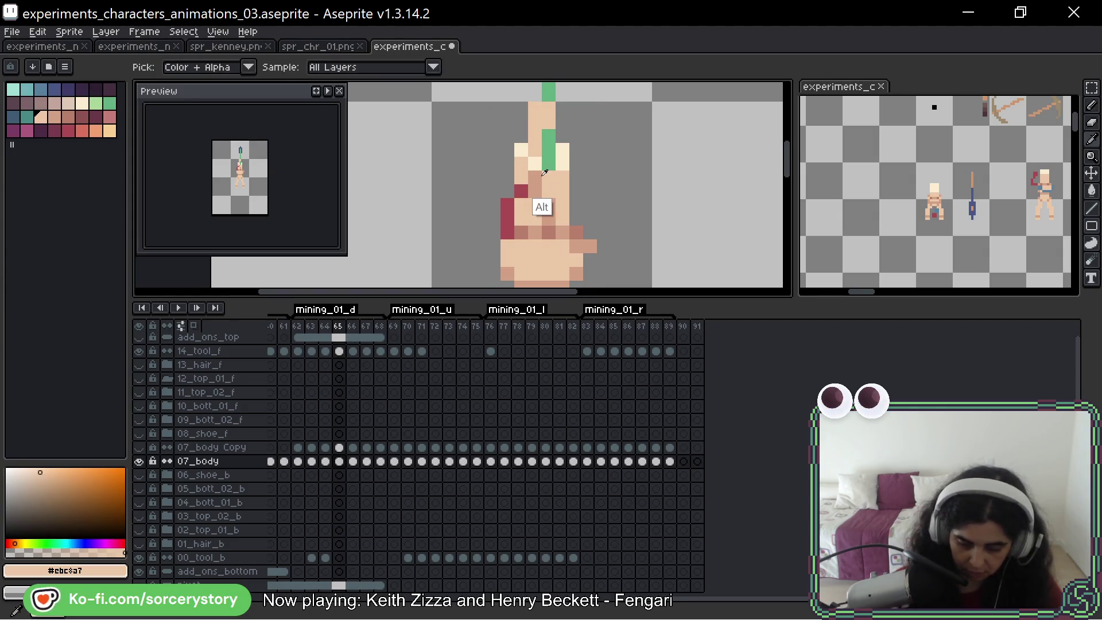
{"action": "left_click", "coordinate": [520, 205], "text": "alt"}
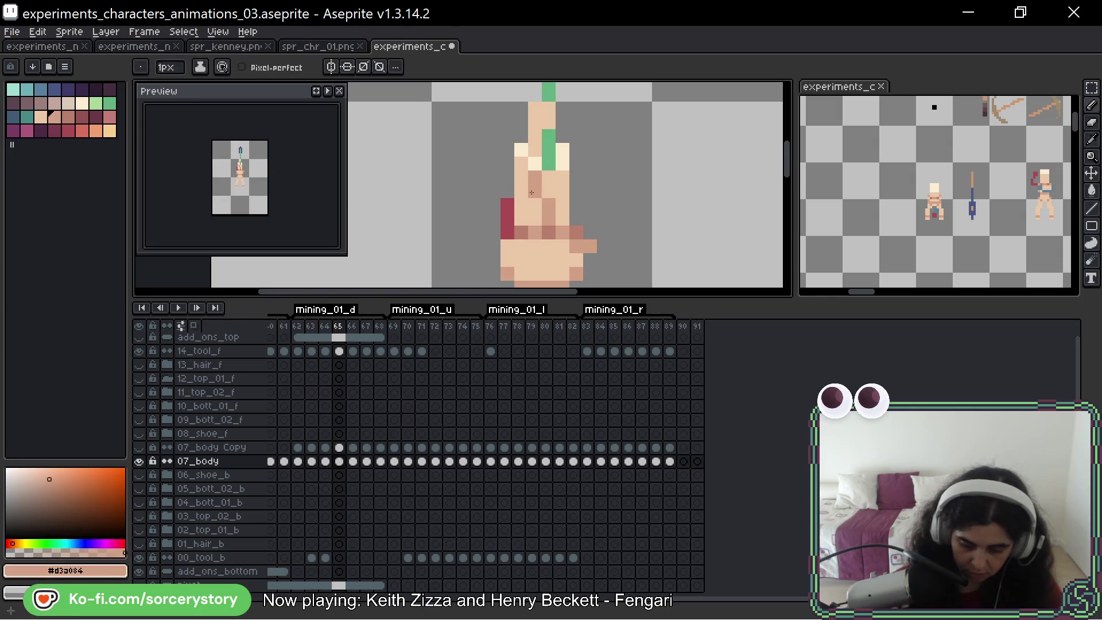
{"action": "left_click", "coordinate": [509, 207], "text": "alt"}
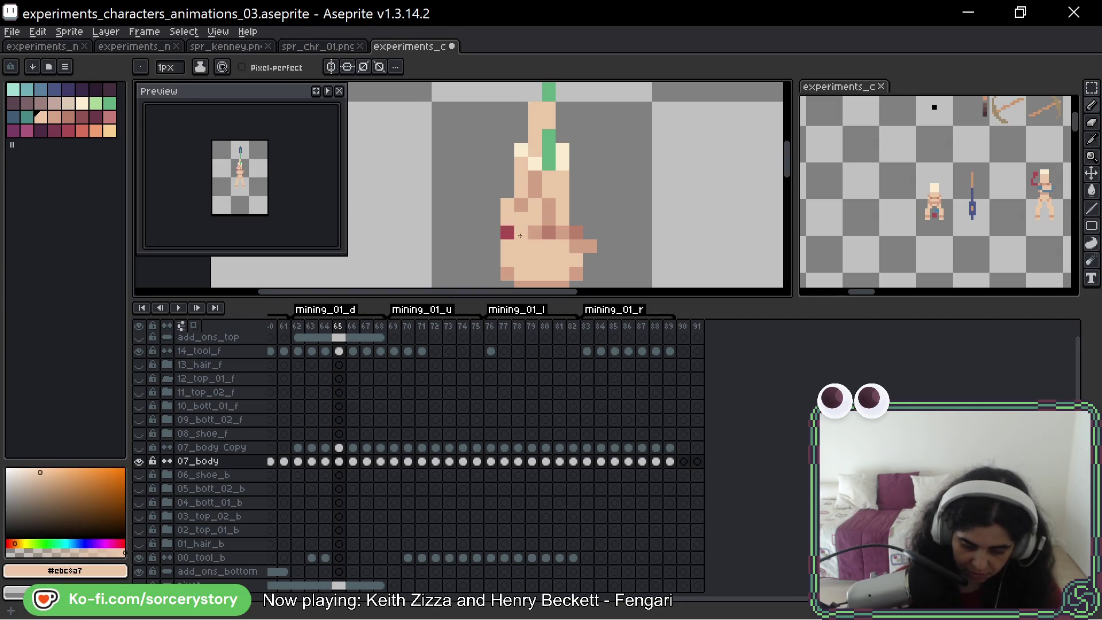
{"action": "left_click", "coordinate": [508, 230], "text": "alt"}
{"action": "left_click", "coordinate": [507, 219]}
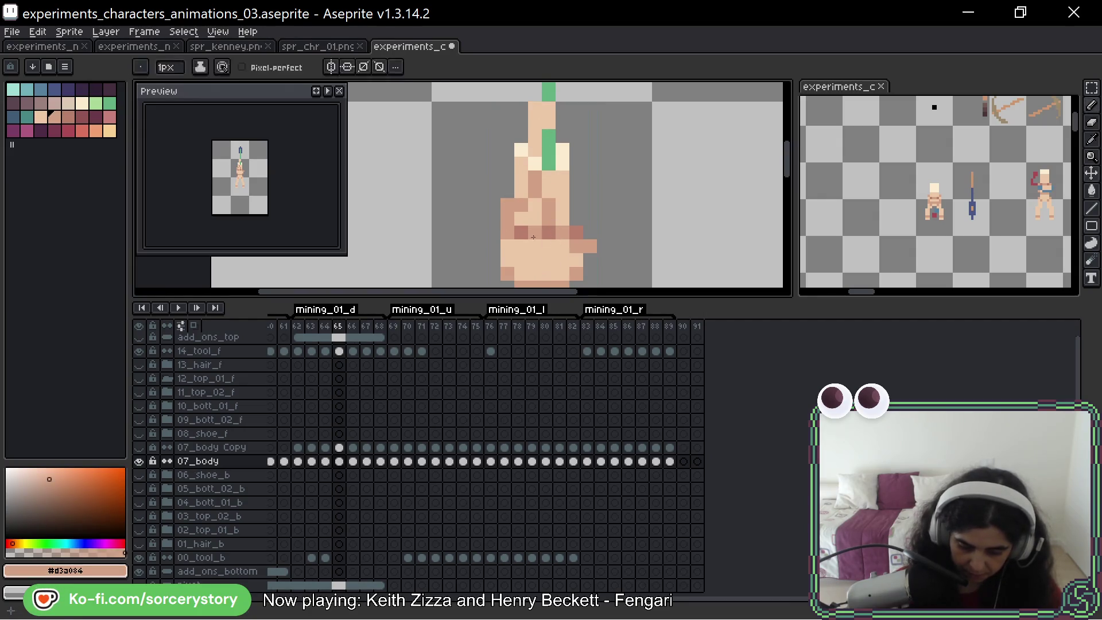
{"action": "left_click", "coordinate": [520, 211], "text": "alt"}
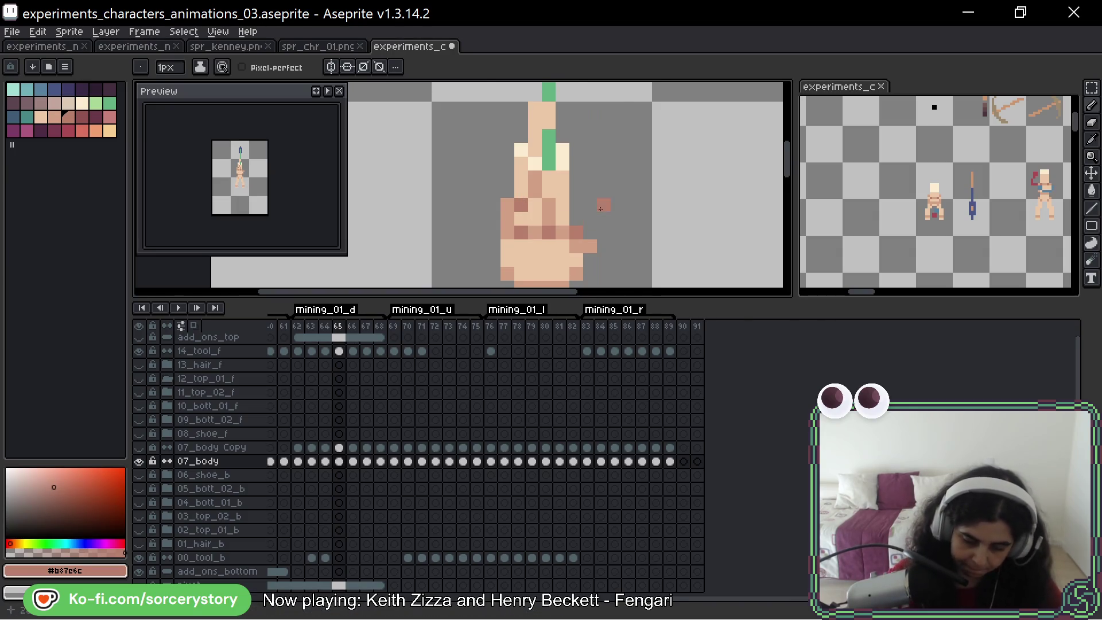
{"action": "scroll", "coordinate": [611, 205], "scroll_direction": "down", "scroll_amount": 5}
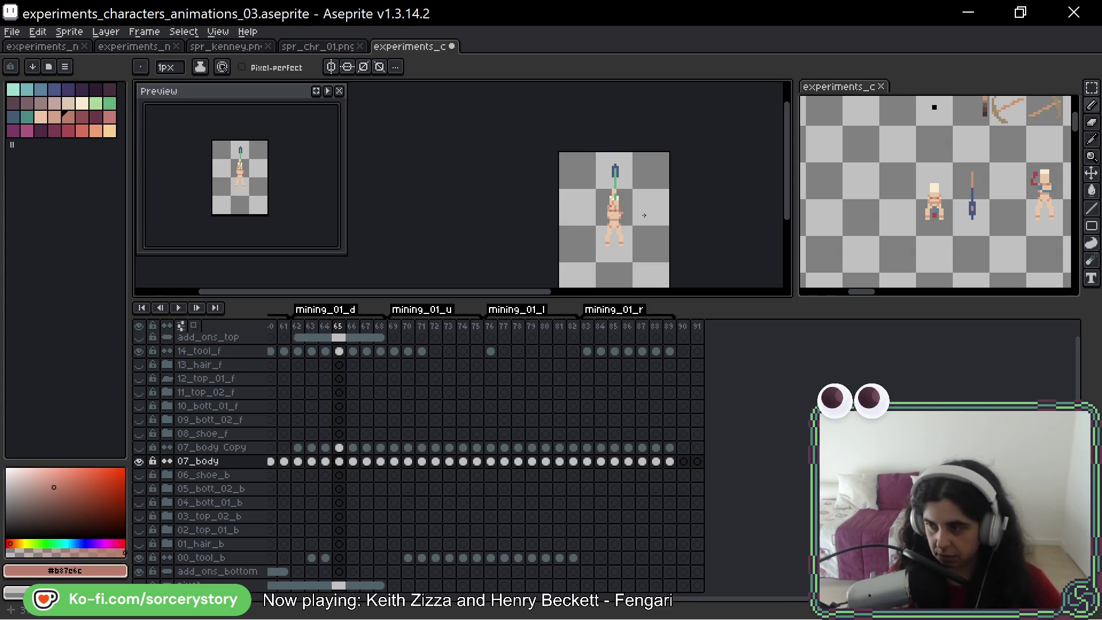
Hide the tool layer on frame 66, shade the face and cover the red column left of it with skin
{"action": "key", "text": "Right"}
{"action": "scroll", "coordinate": [637, 203], "scroll_direction": "up", "scroll_amount": 2}
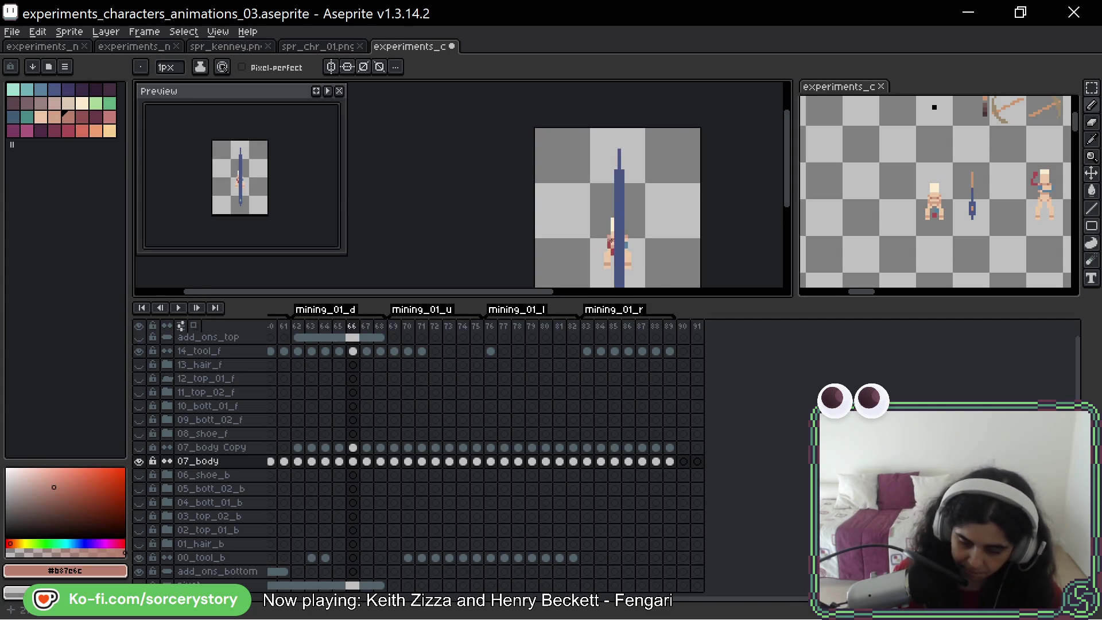
{"action": "scroll", "coordinate": [620, 207], "scroll_direction": "up", "scroll_amount": 1}
{"action": "scroll", "coordinate": [599, 212], "scroll_direction": "up", "scroll_amount": 1}
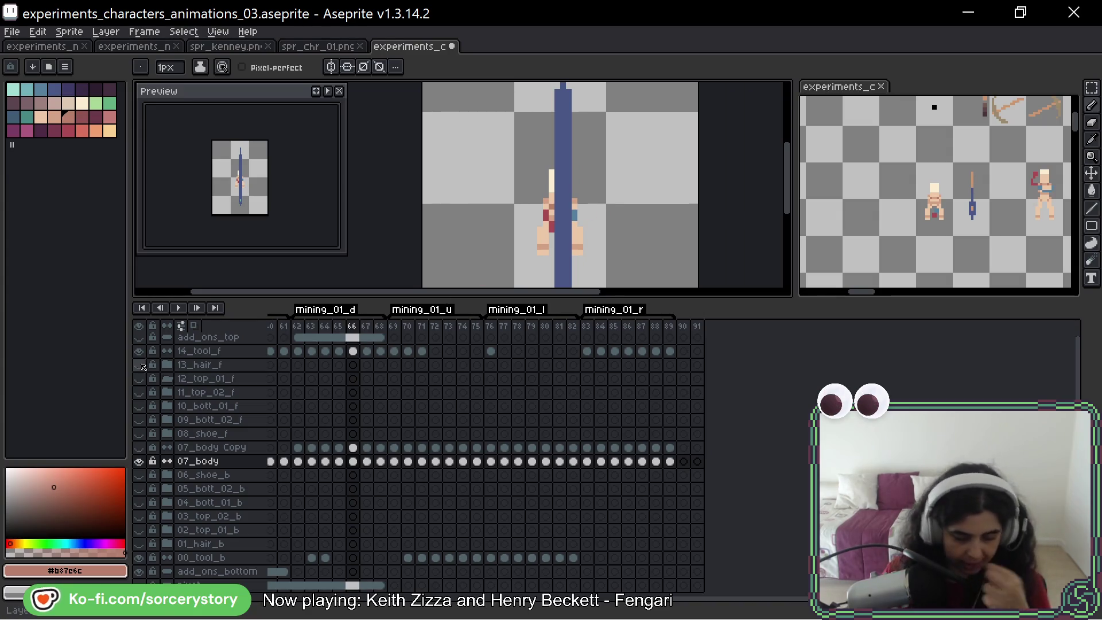
{"action": "left_click", "coordinate": [139, 350]}
{"action": "scroll", "coordinate": [560, 184], "scroll_direction": "up", "scroll_amount": 1}
{"action": "scroll", "coordinate": [566, 180], "scroll_direction": "up", "scroll_amount": 2}
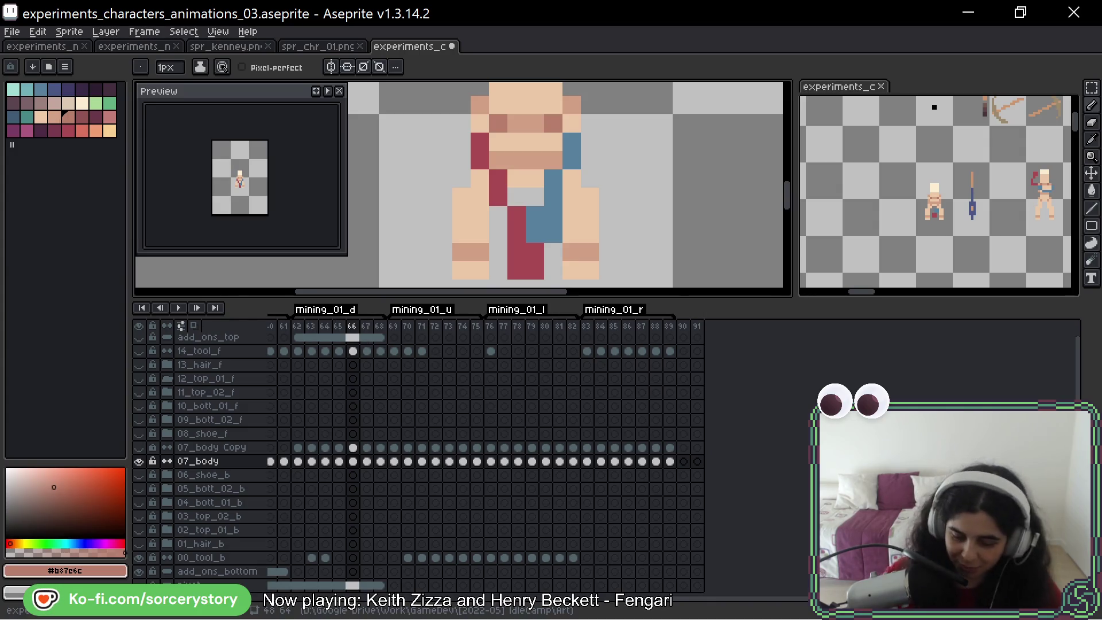
{"action": "mouse_move", "coordinate": [589, 207]}
{"action": "left_mouse_down"}
{"action": "mouse_move", "coordinate": [637, 198]}
{"action": "mouse_move", "coordinate": [627, 225]}
{"action": "left_mouse_up"}
{"action": "left_click", "coordinate": [611, 162], "text": "alt"}
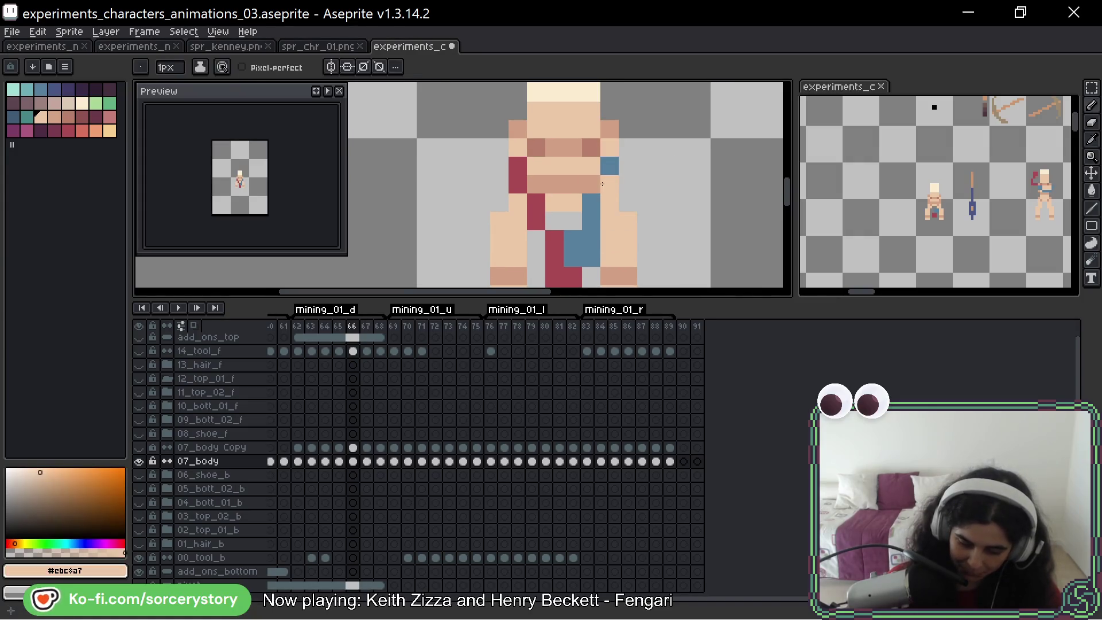
{"action": "left_click", "coordinate": [590, 168], "text": "alt"}
{"action": "left_click", "coordinate": [518, 141]}
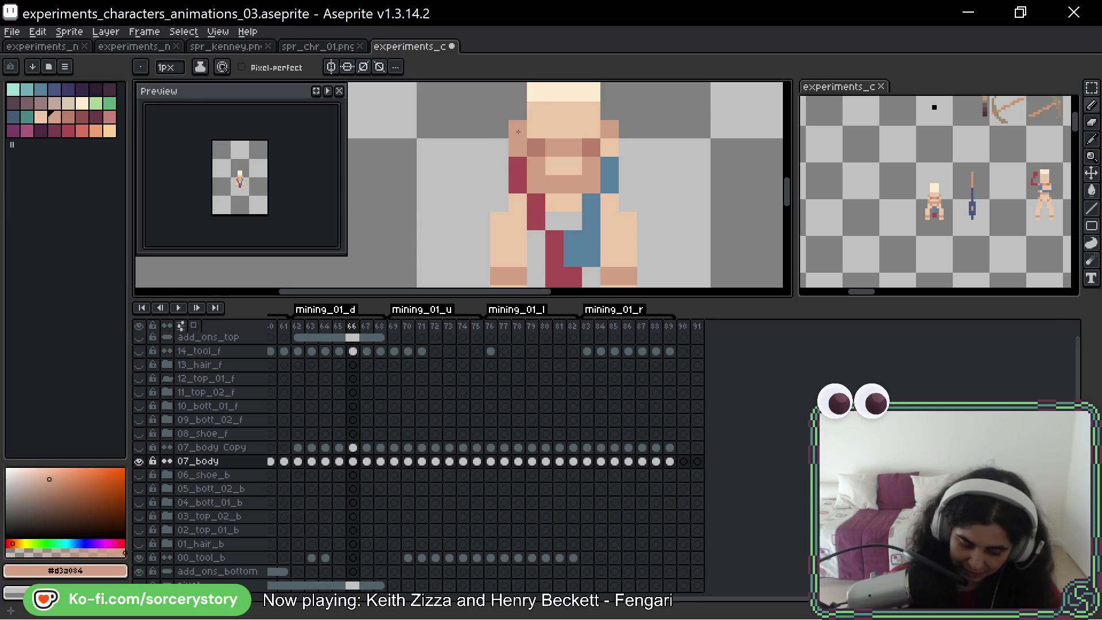
{"action": "left_click_drag", "start_coordinate": [632, 185], "coordinate": [608, 210]}
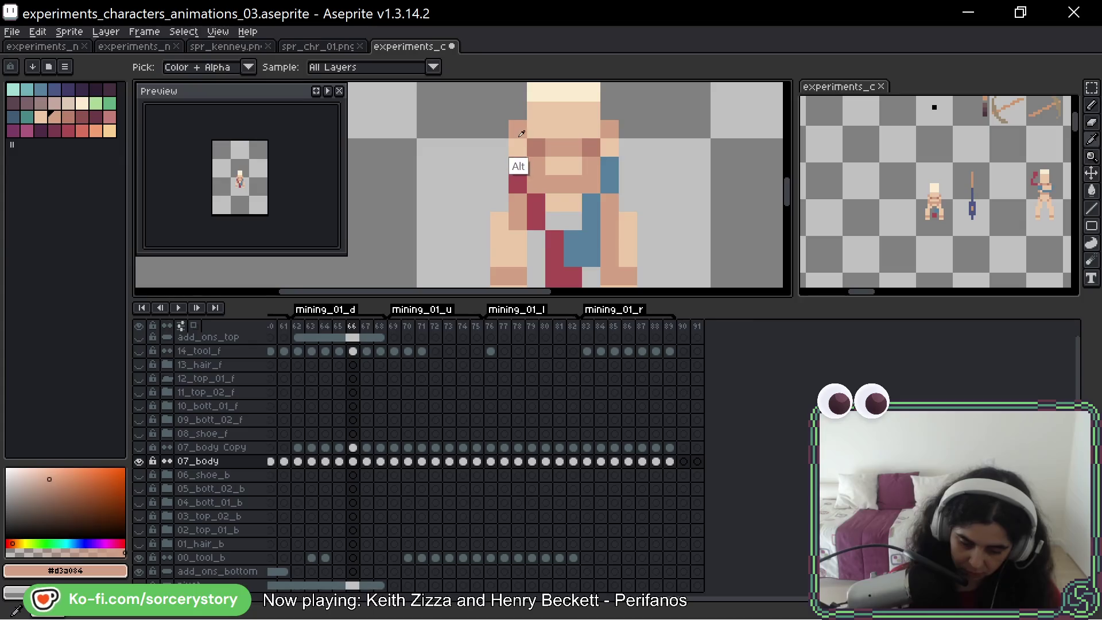
{"action": "left_click", "coordinate": [532, 170], "text": "alt"}
{"action": "left_click_drag", "start_coordinate": [517, 164], "coordinate": [519, 180]}
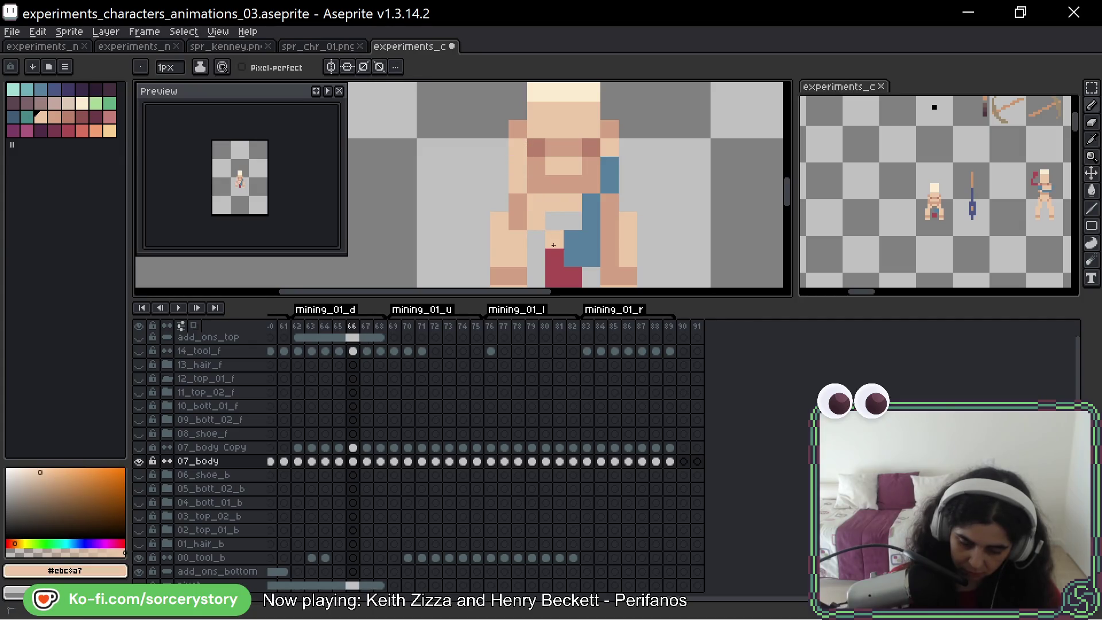
{"action": "scroll", "coordinate": [551, 215], "scroll_direction": "down", "scroll_amount": 2}
Paint over the red block at the feet and the blue body pixels, undoing two misplaced strokes
{"action": "left_click_drag", "start_coordinate": [552, 226], "coordinate": [569, 228]}
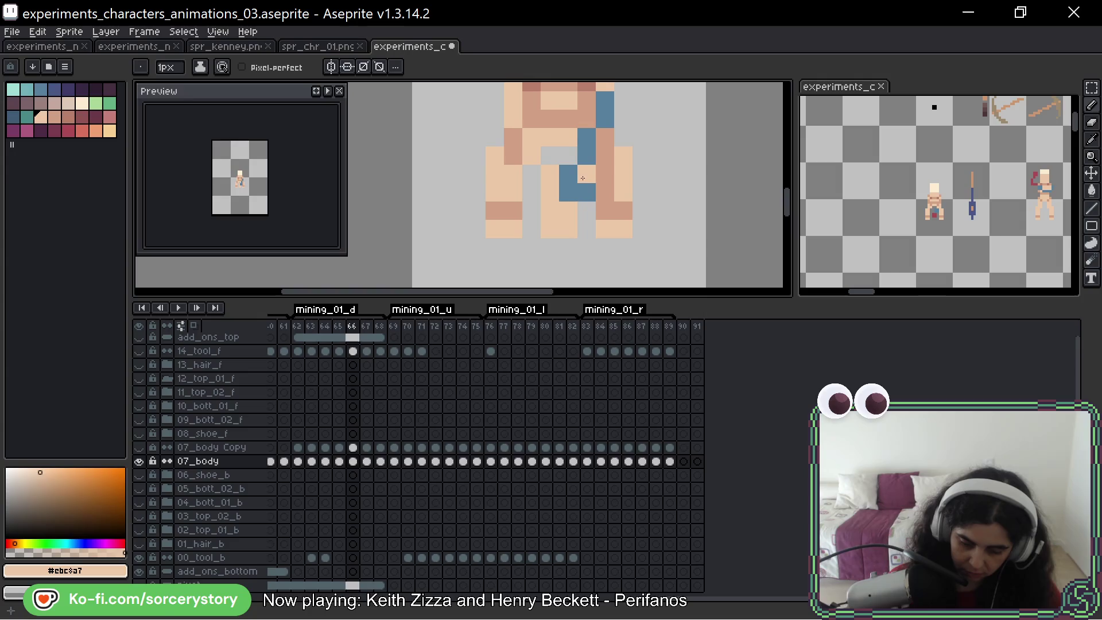
{"action": "left_click", "coordinate": [568, 173], "text": "alt"}
{"action": "mouse_move", "coordinate": [567, 173]}
{"action": "left_mouse_down"}
{"action": "mouse_move", "coordinate": [586, 191]}
{"action": "mouse_move", "coordinate": [605, 101]}
{"action": "left_mouse_up"}
{"action": "left_click", "coordinate": [614, 172], "text": "alt"}
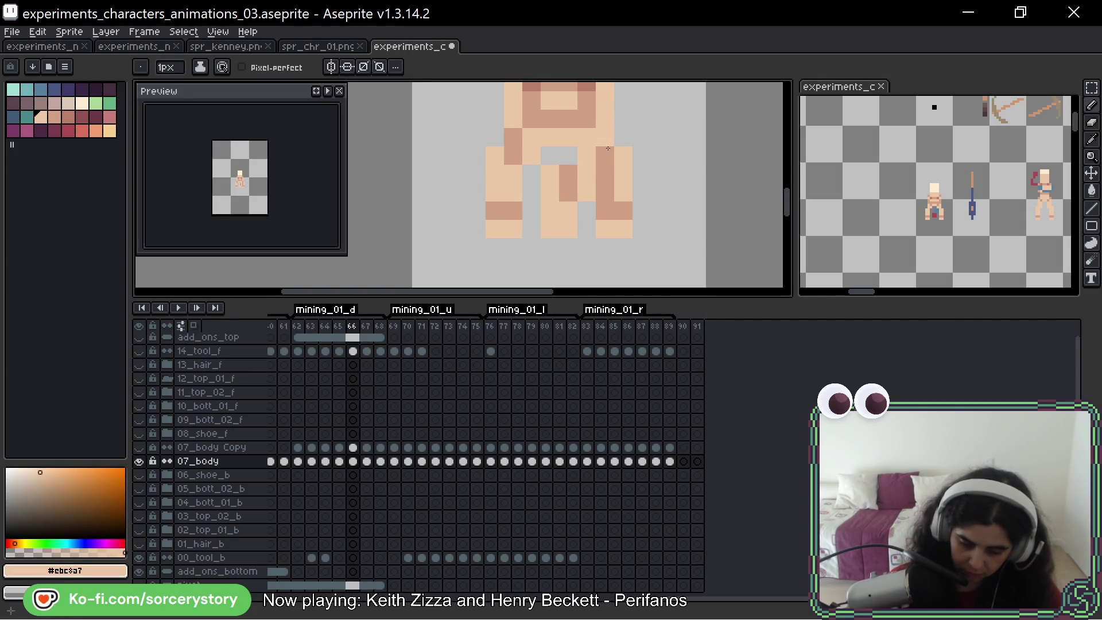
{"action": "key", "text": "ctrl+z"}
{"action": "key", "text": "ctrl+z"}
{"action": "key", "text": "ctrl+z"}
{"action": "key", "text": "ctrl+z"}
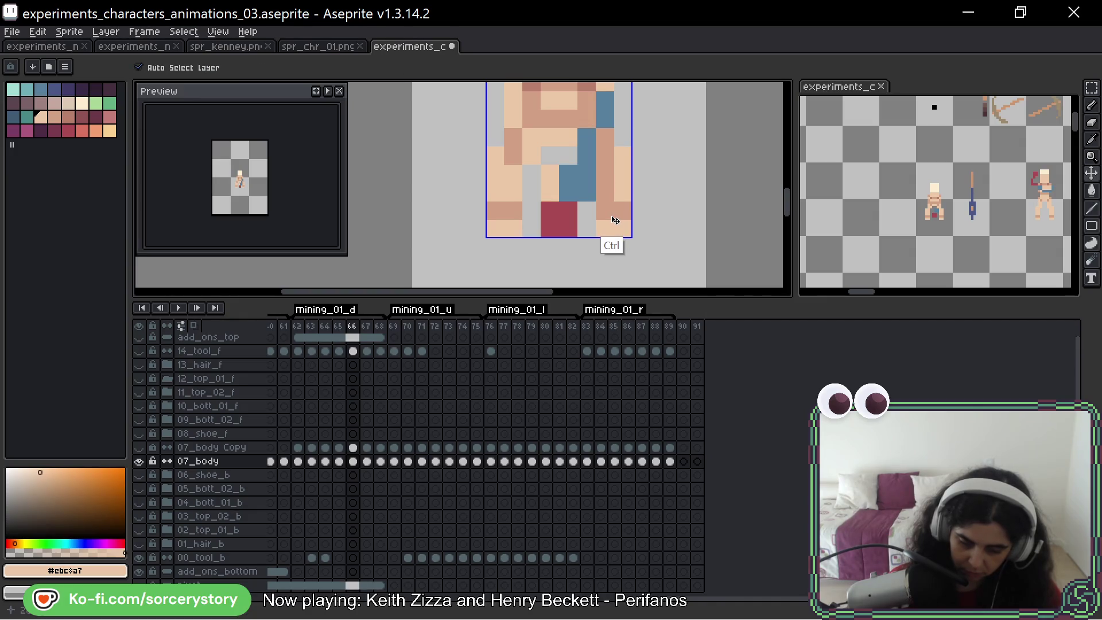
{"action": "key", "text": "ctrl+z"}
{"action": "key", "text": "ctrl+z"}
Repaint the red leg pixels in mid skin tone and advance to frame 67
{"action": "left_click", "coordinate": [598, 168], "text": "alt"}
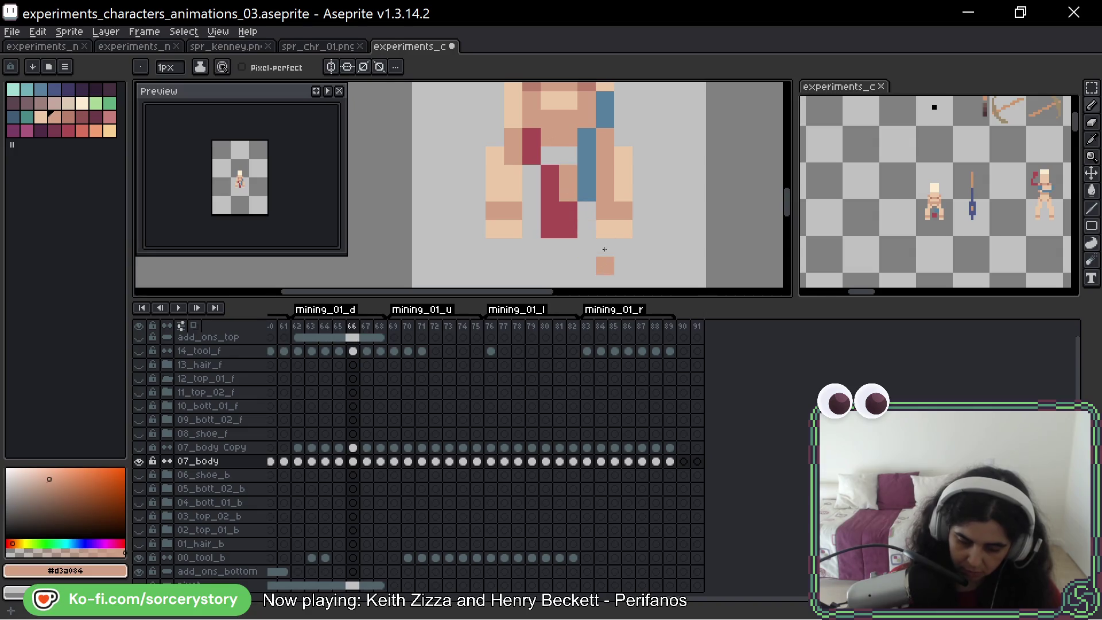
{"action": "scroll", "coordinate": [604, 258], "scroll_direction": "up", "scroll_amount": 1}
{"action": "left_click", "coordinate": [531, 165]}
{"action": "mouse_move", "coordinate": [531, 164]}
{"action": "left_mouse_down"}
{"action": "mouse_move", "coordinate": [564, 235]}
{"action": "mouse_move", "coordinate": [603, 119]}
{"action": "left_mouse_up"}
{"action": "scroll", "coordinate": [630, 179], "scroll_direction": "down", "scroll_amount": 2}
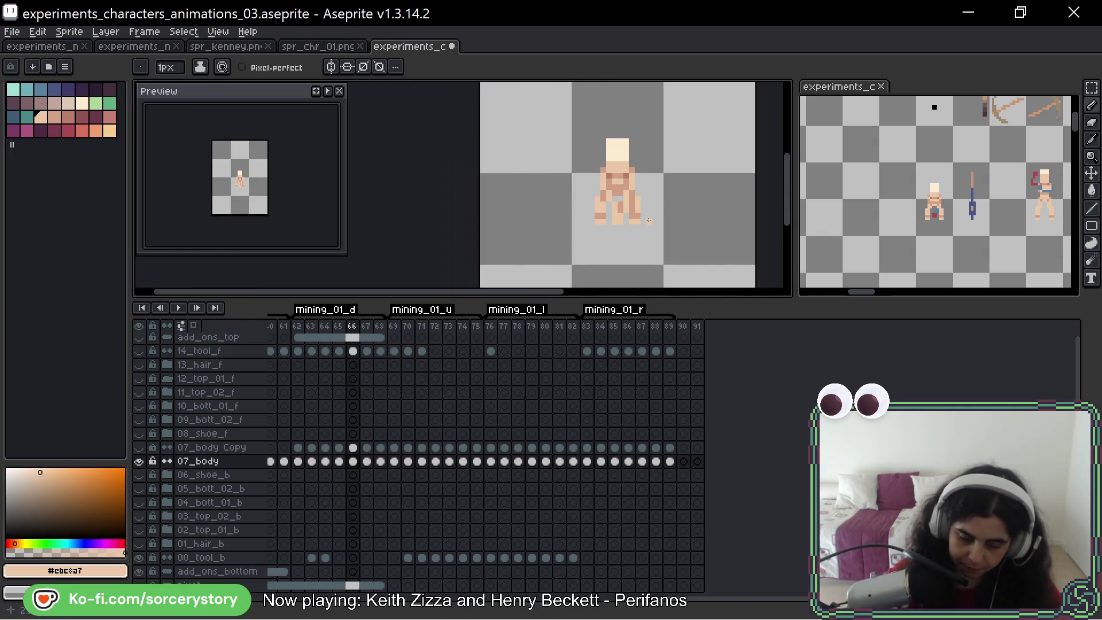
{"action": "scroll", "coordinate": [627, 168], "scroll_direction": "down", "scroll_amount": 1}
{"action": "scroll", "coordinate": [621, 145], "scroll_direction": "down", "scroll_amount": 1}
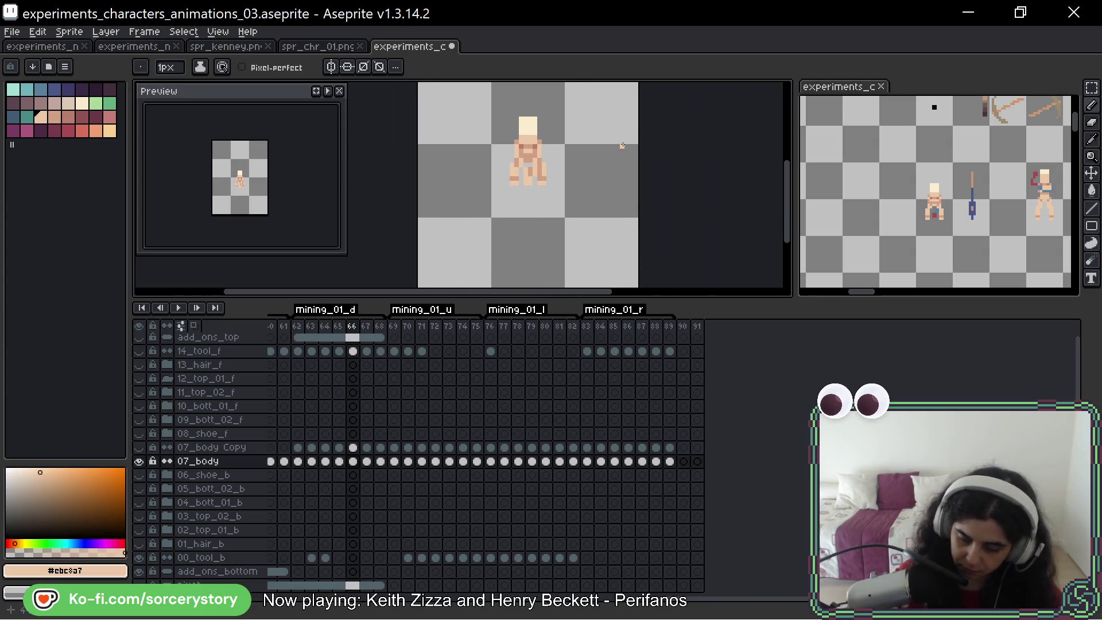
{"action": "key", "text": "Right"}
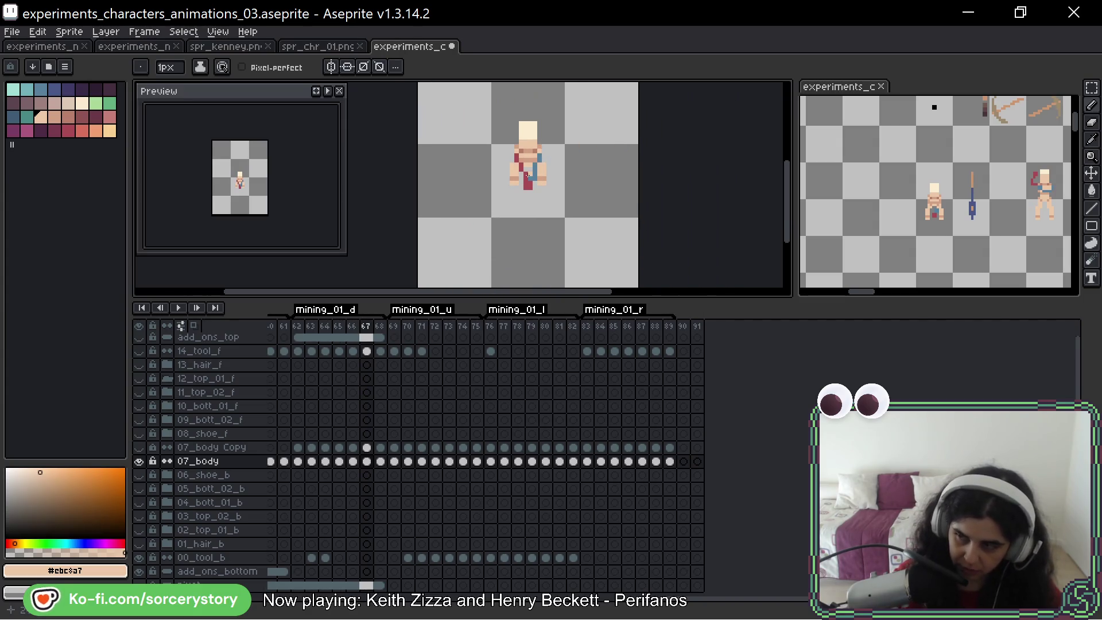
{"action": "scroll", "coordinate": [526, 175], "scroll_direction": "up", "scroll_amount": 1}
{"action": "scroll", "coordinate": [561, 168], "scroll_direction": "up", "scroll_amount": 2}
{"action": "scroll", "coordinate": [593, 160], "scroll_direction": "up", "scroll_amount": 1}
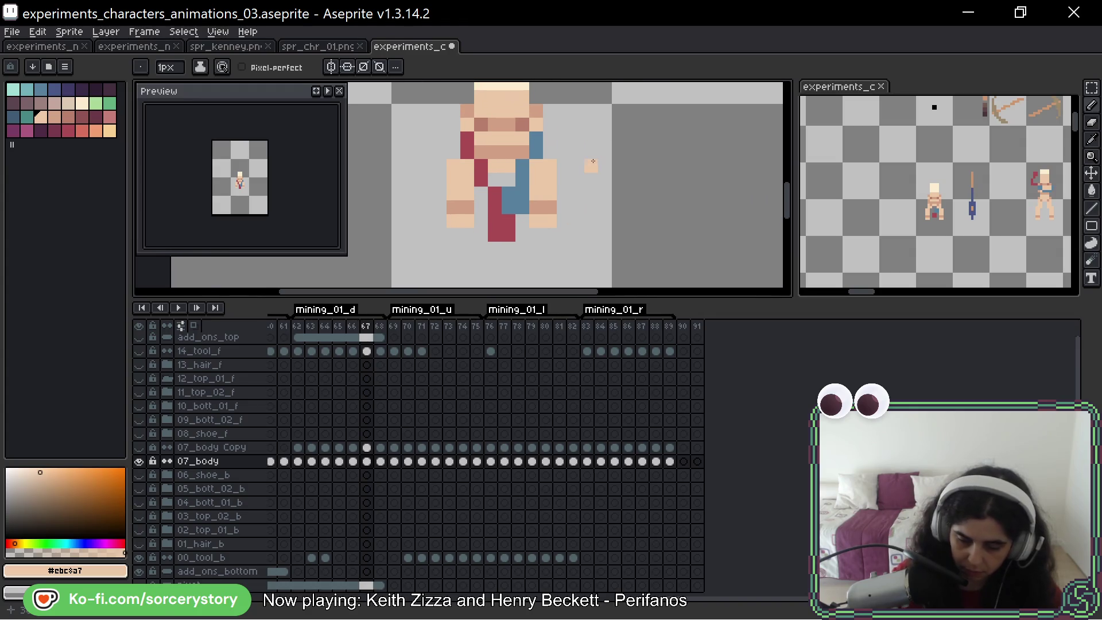
Paint the blue pixel beside the head in frame 67 with sampled skin tone
{"action": "left_click", "coordinate": [497, 136], "text": "alt"}
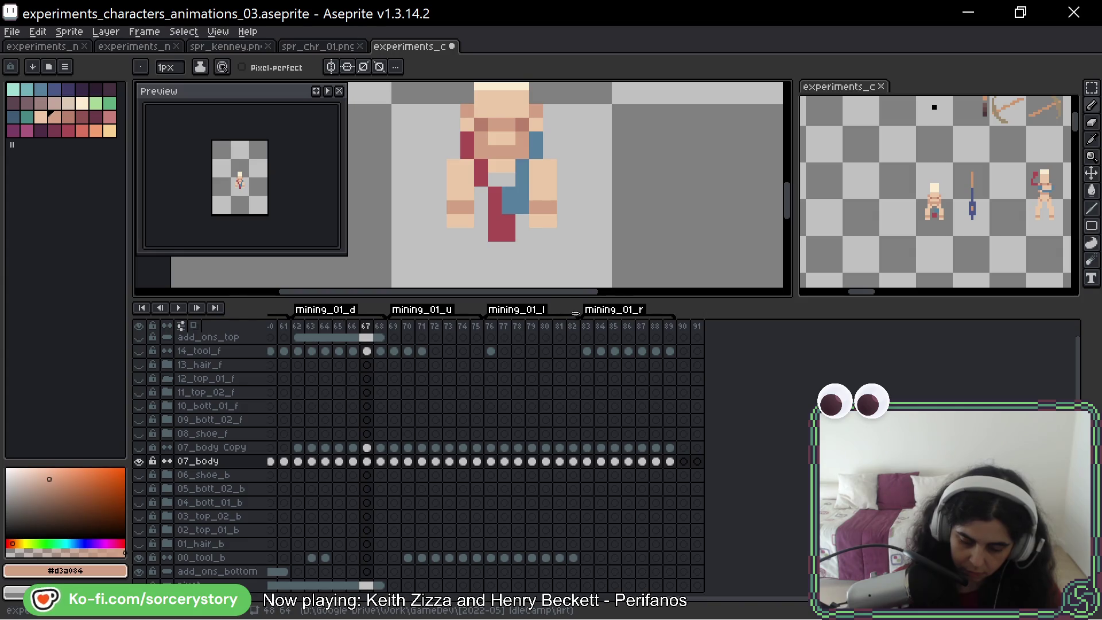
{"action": "left_click", "coordinate": [534, 152]}
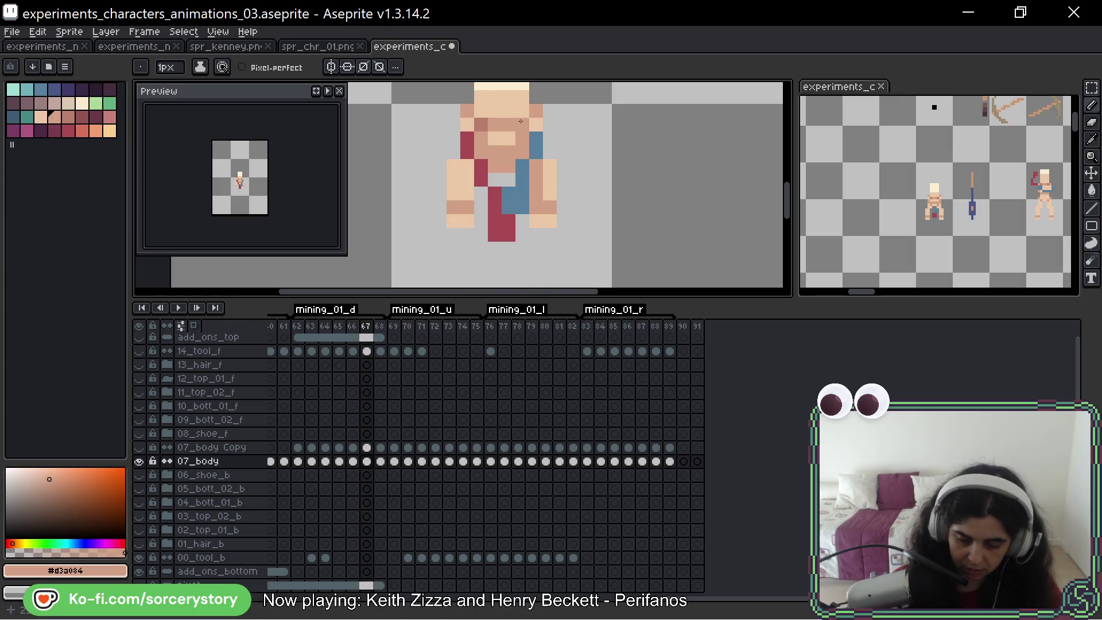
{"action": "left_click", "coordinate": [510, 166], "text": "alt"}
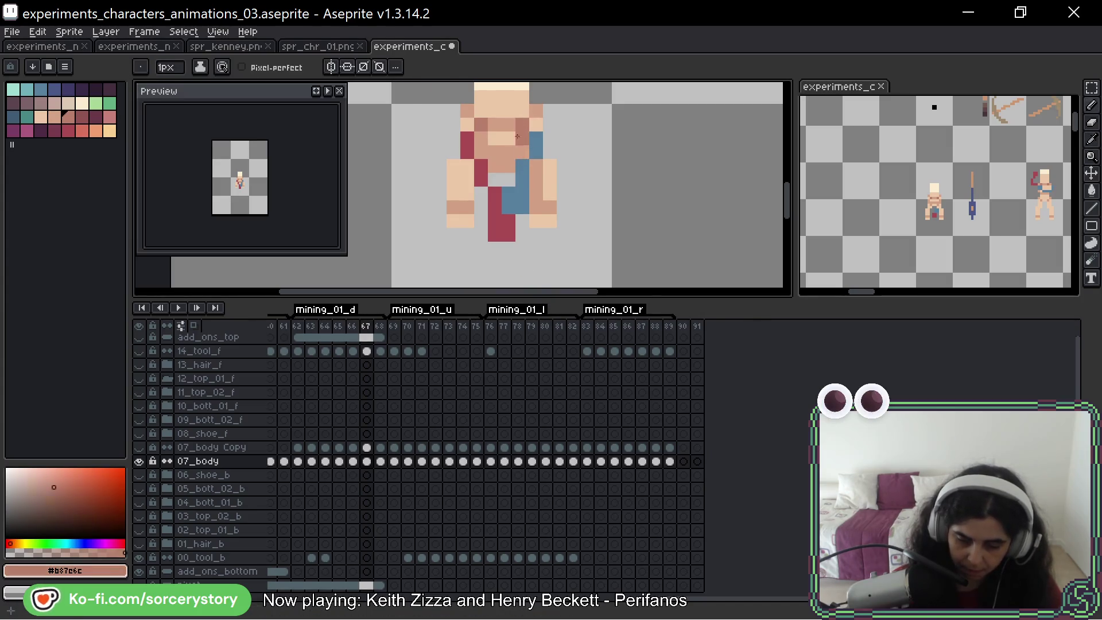
{"action": "key", "text": "comma"}
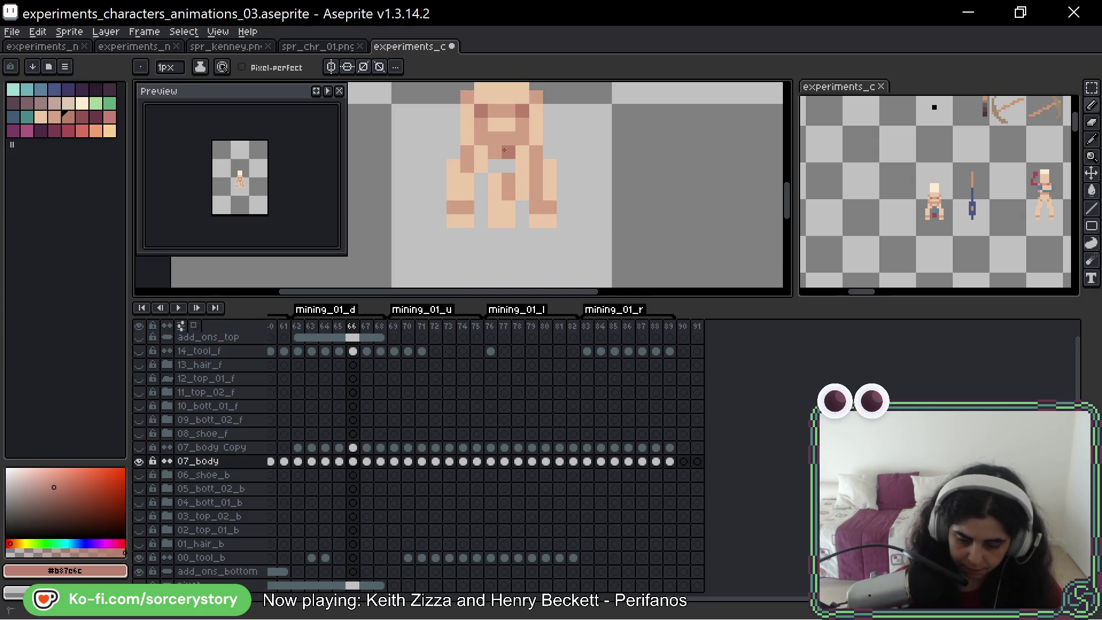
{"action": "key", "text": "period"}
Recolour the blue pixels below the collar and the red torso pixels light tan in frame 67
{"action": "left_click", "coordinate": [469, 122], "text": "alt"}
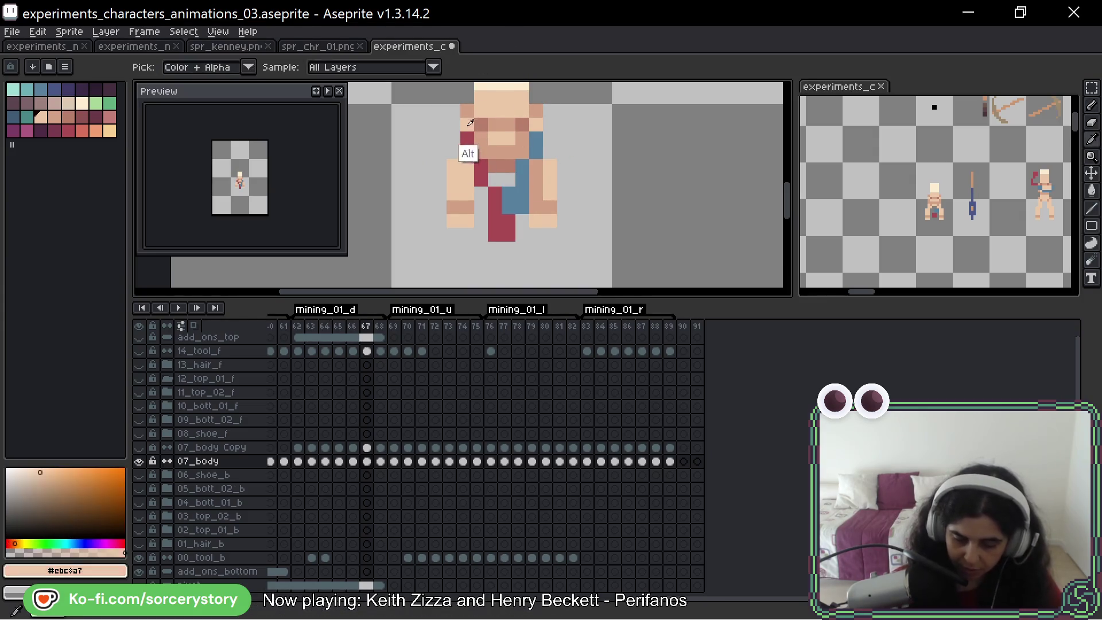
{"action": "left_click", "coordinate": [469, 168], "text": "alt"}
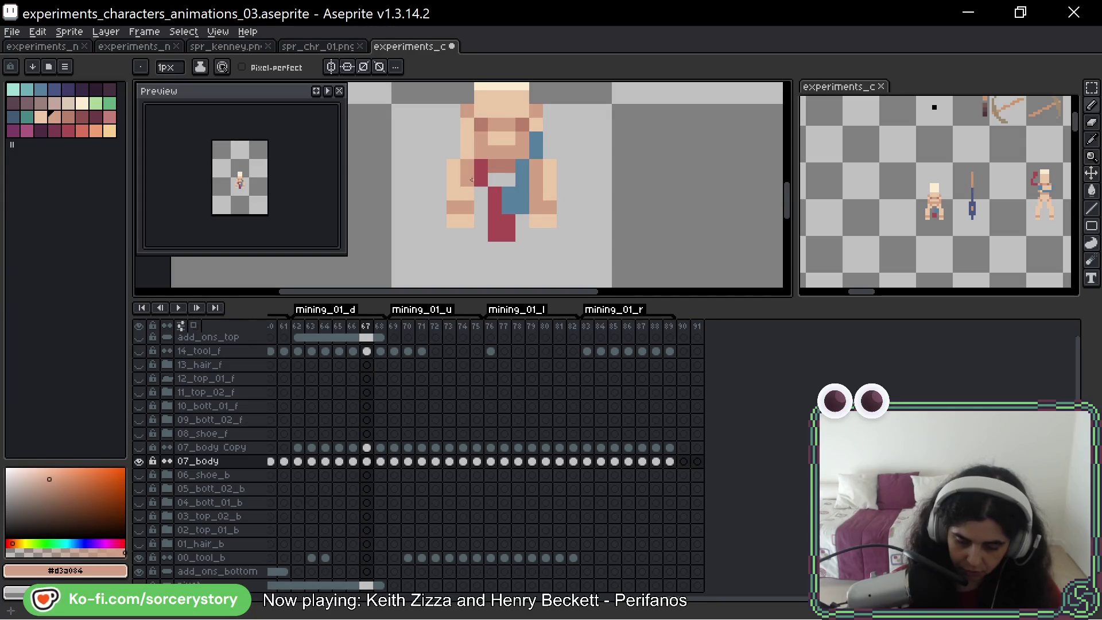
{"action": "left_click", "coordinate": [535, 140], "text": "alt"}
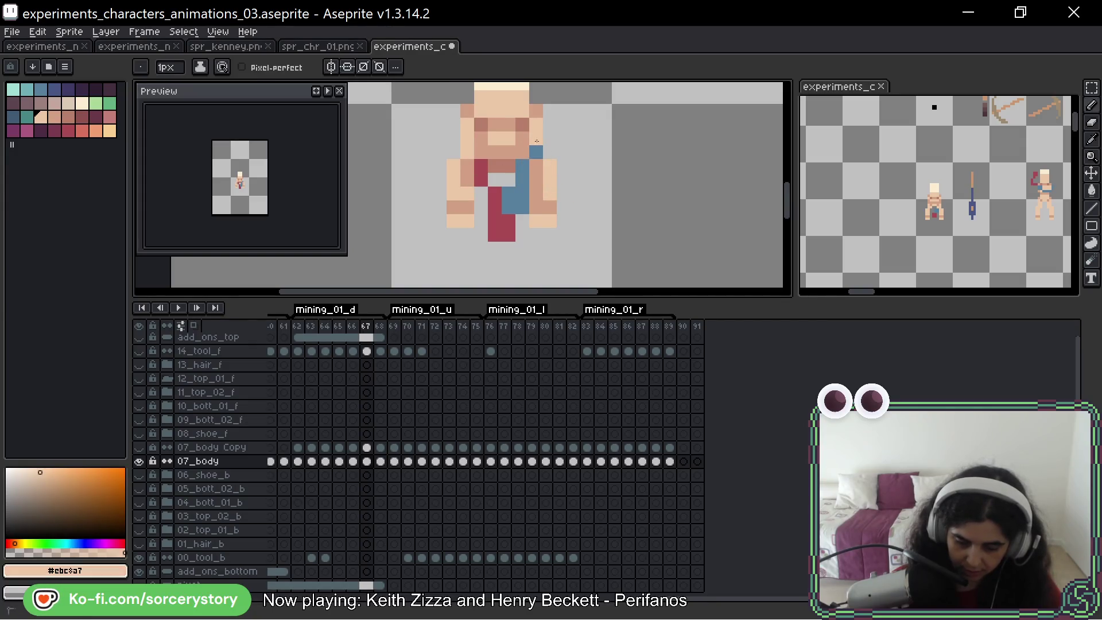
{"action": "left_click", "coordinate": [520, 204], "text": "alt"}
{"action": "left_click", "coordinate": [508, 207]}
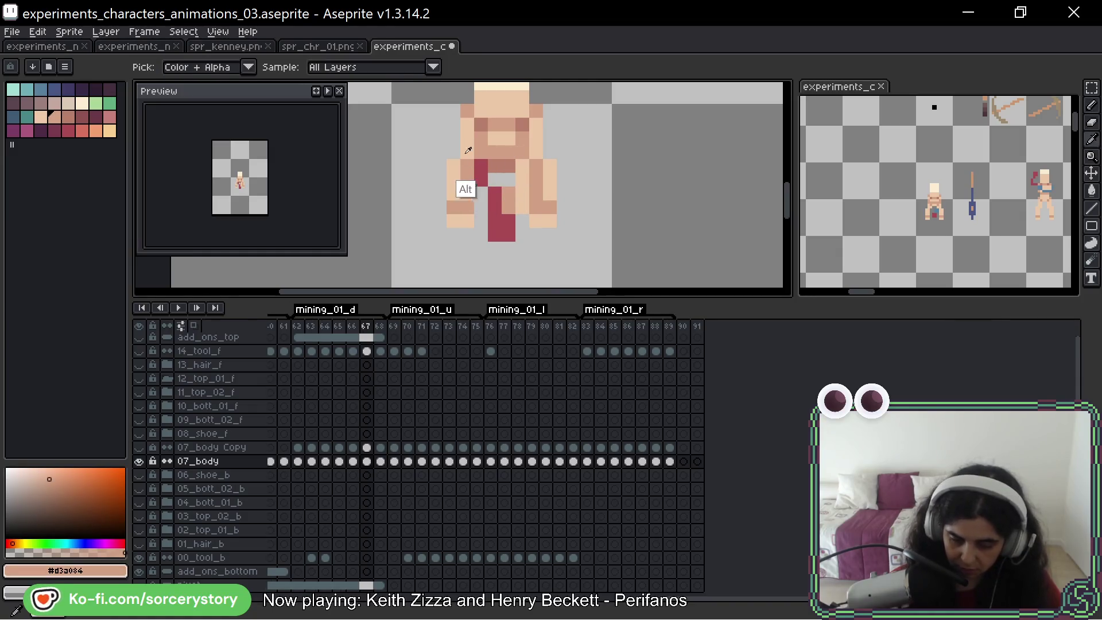
{"action": "left_click", "coordinate": [462, 185], "text": "alt"}
{"action": "left_click_drag", "start_coordinate": [481, 176], "coordinate": [494, 201]}
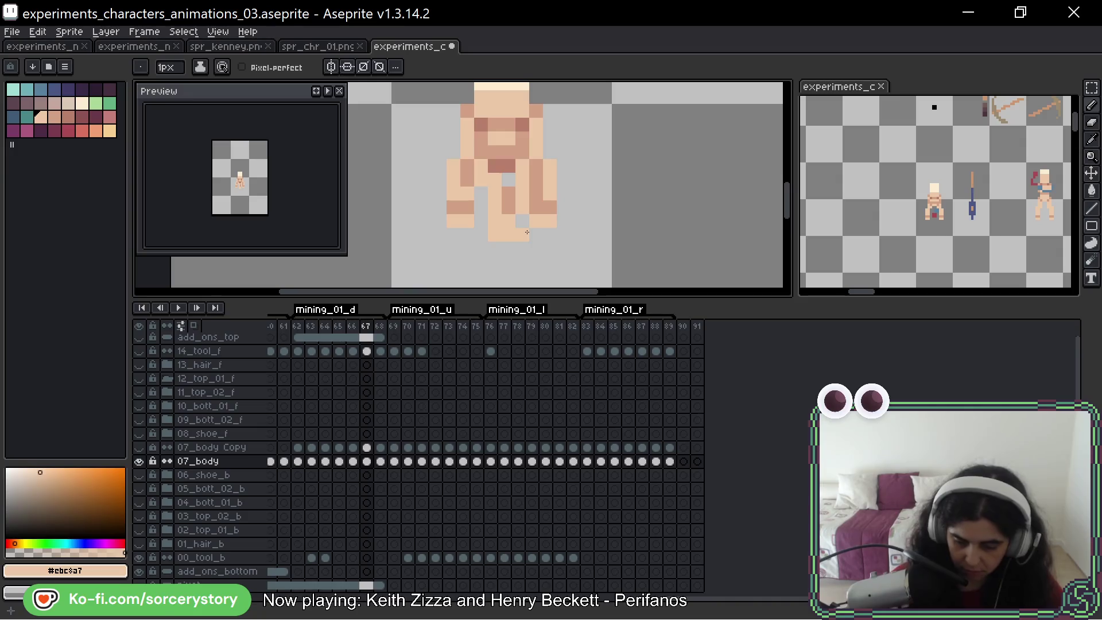
{"action": "key", "text": "ctrl+z"}
{"action": "key", "text": "ctrl+y"}
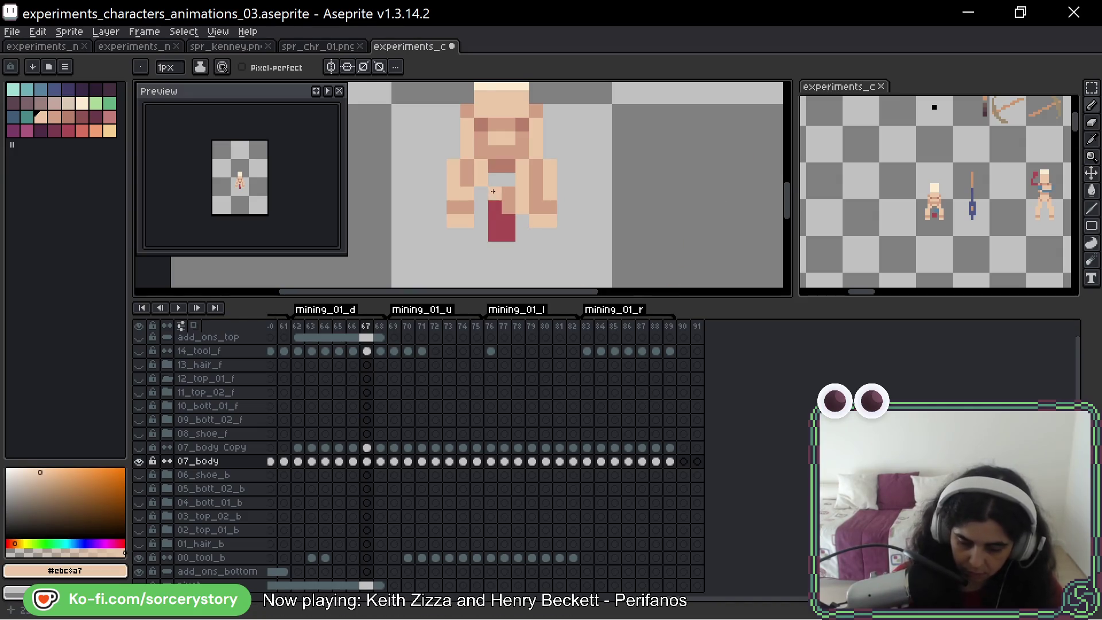
On frame 68, paint the face pixels in tan skin tones
{"action": "key", "text": "Right"}
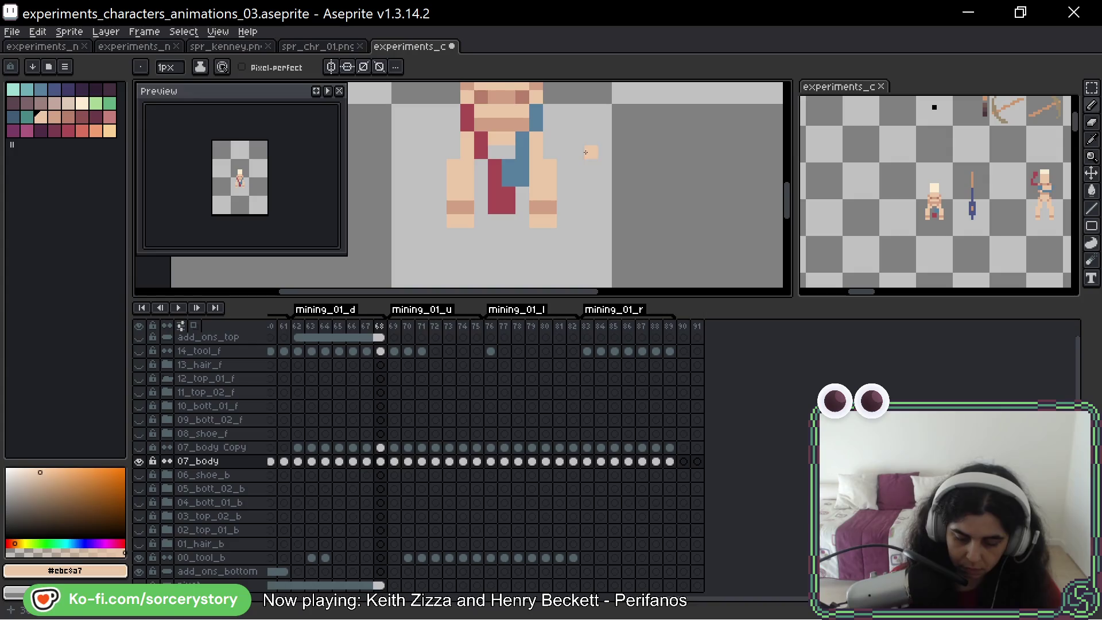
{"action": "left_click_drag", "start_coordinate": [583, 123], "coordinate": [590, 171]}
{"action": "left_click", "coordinate": [521, 170], "text": "alt"}
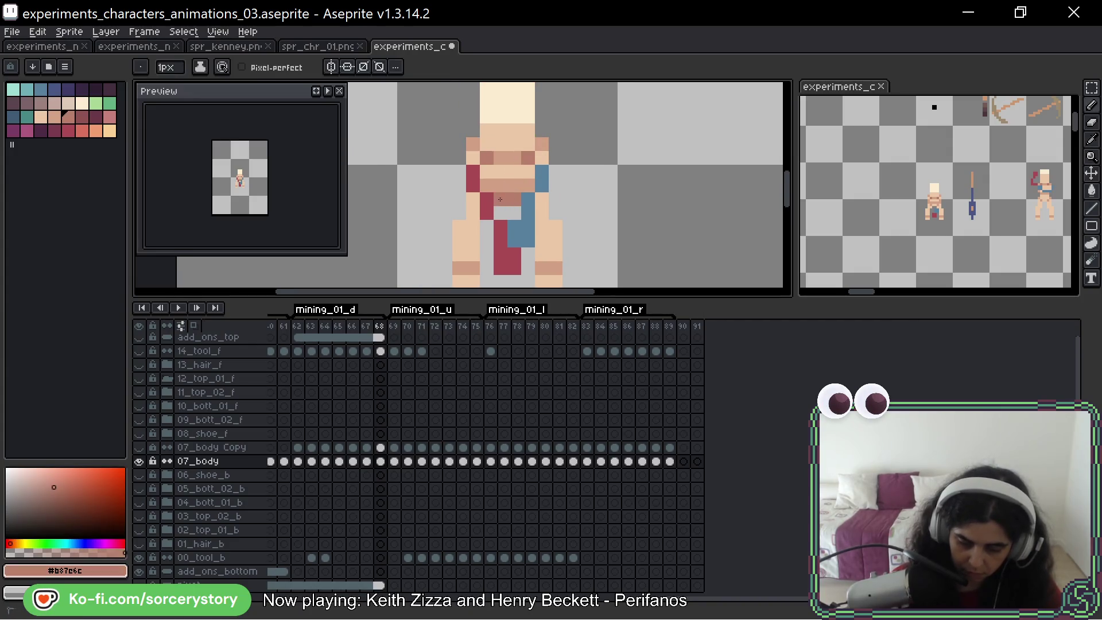
{"action": "left_click", "coordinate": [510, 196], "text": "alt"}
{"action": "left_click", "coordinate": [514, 173]}
{"action": "left_click_drag", "start_coordinate": [528, 170], "coordinate": [489, 164]}
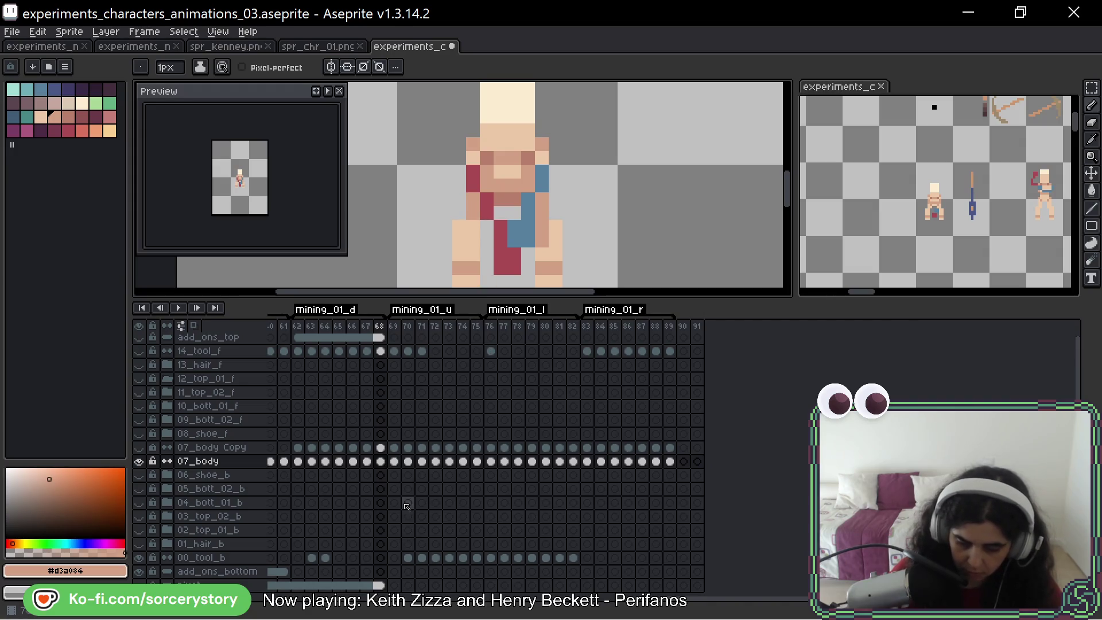
Repaint frame 68's lower blue and red torso pixels skin-coloured, then advance to frame 69
{"action": "left_click", "coordinate": [551, 262], "text": "alt"}
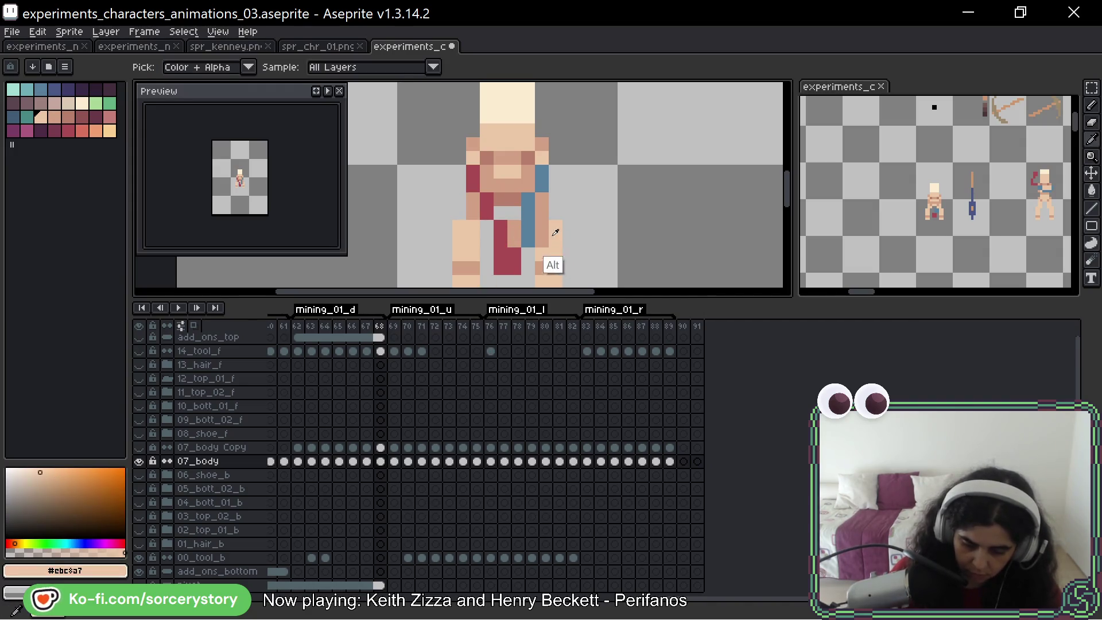
{"action": "left_click_drag", "start_coordinate": [527, 244], "coordinate": [527, 235]}
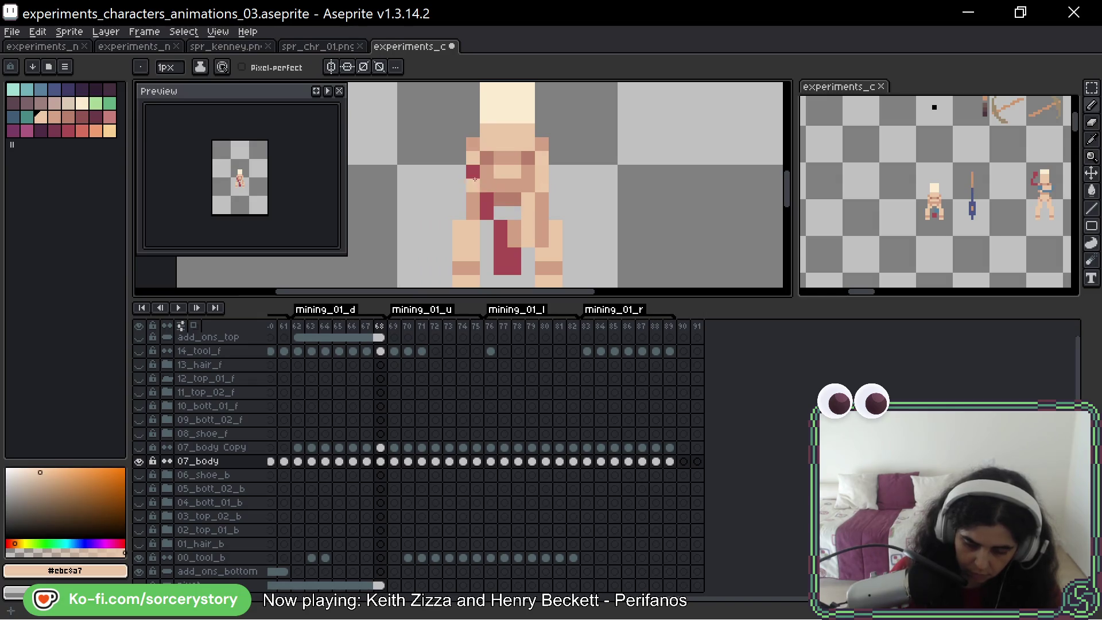
{"action": "left_click", "coordinate": [499, 225]}
{"action": "left_click", "coordinate": [487, 213]}
{"action": "left_click_drag", "start_coordinate": [514, 227], "coordinate": [509, 259]}
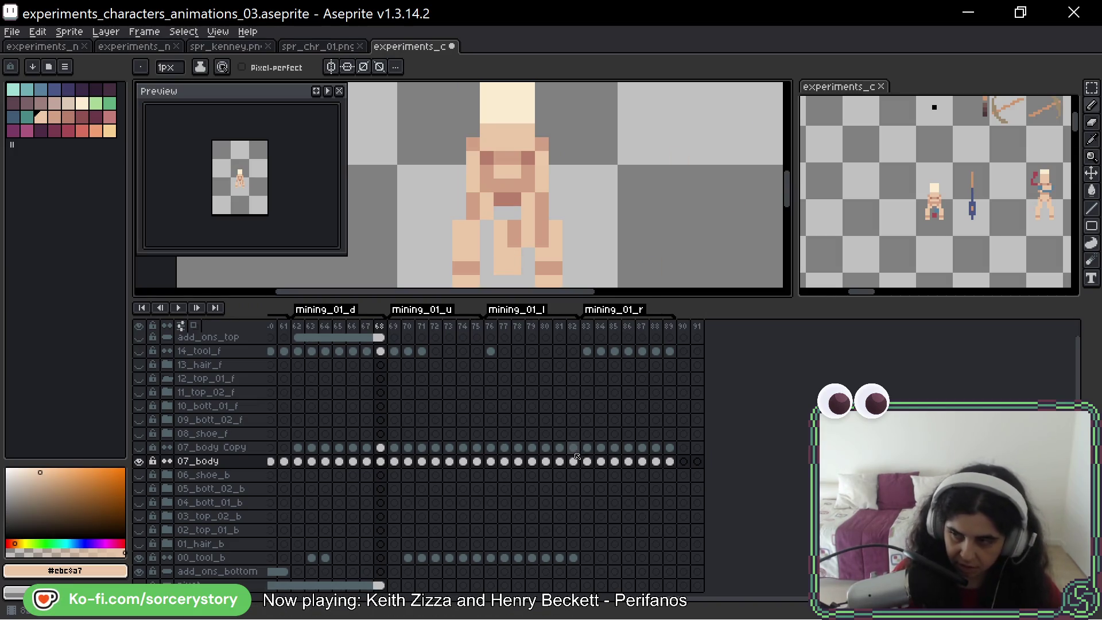
{"action": "key", "text": "Right"}
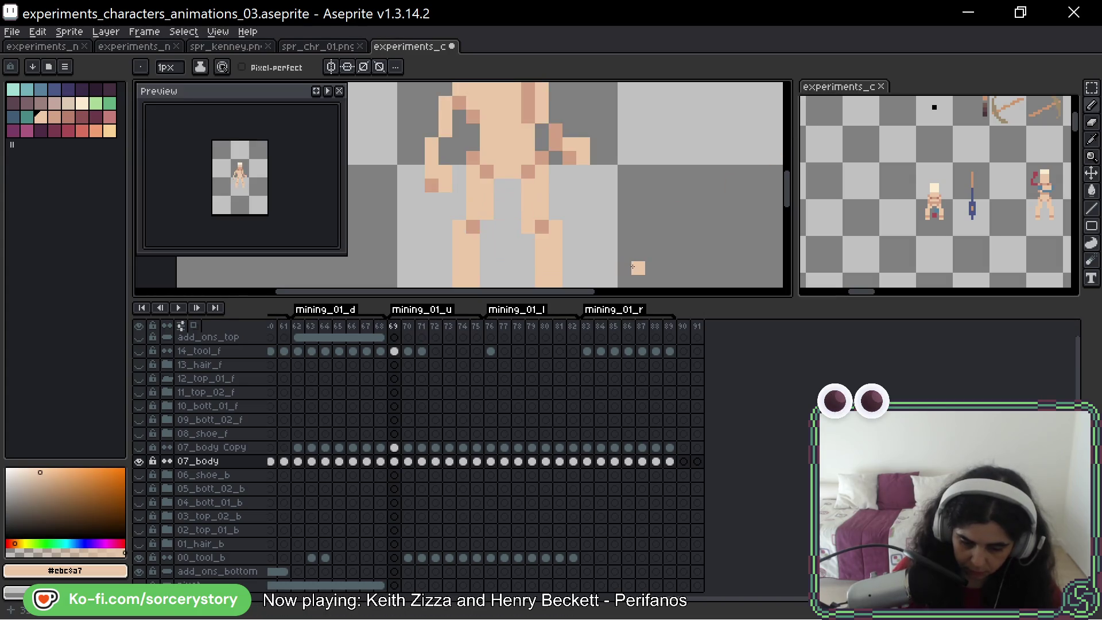
Advance to frame 71 and paint a skin pixel into the red shape
{"action": "key", "text": "Left"}
{"action": "key", "text": "Right"}
{"action": "key", "text": "Right"}
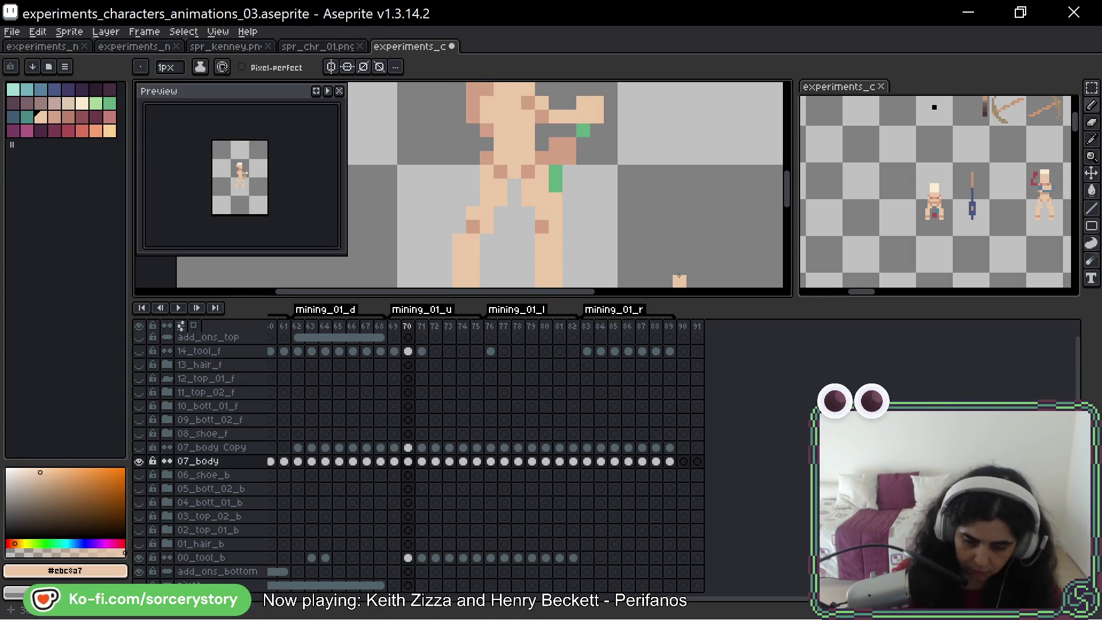
{"action": "left_click_drag", "start_coordinate": [665, 114], "coordinate": [610, 203]}
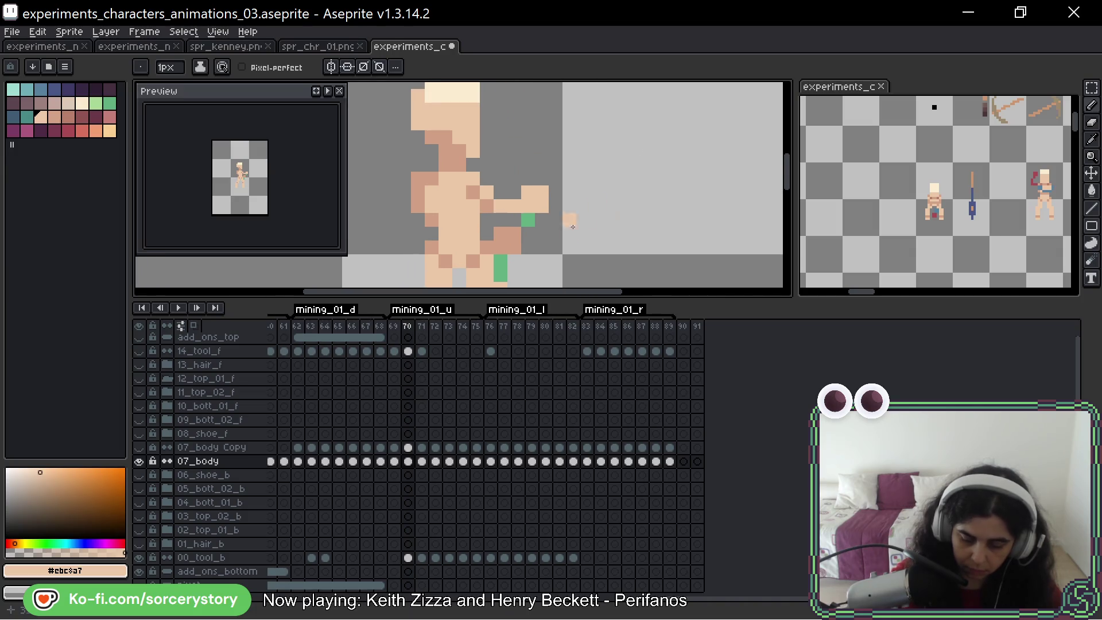
{"action": "key", "text": "Right"}
{"action": "left_click_drag", "start_coordinate": [541, 129], "coordinate": [553, 154]}
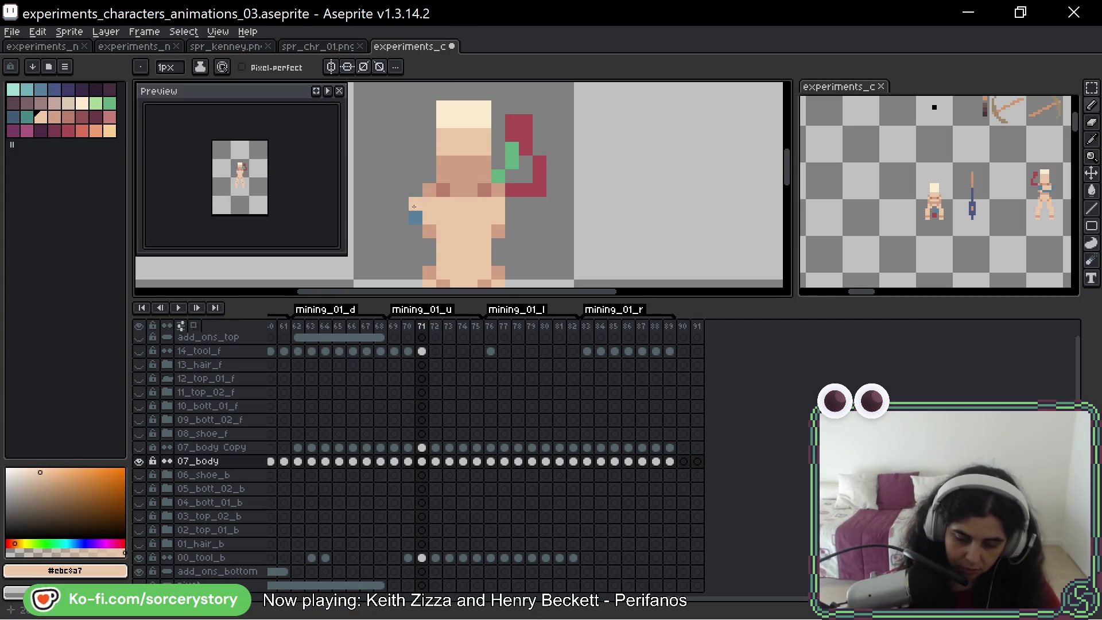
{"action": "left_click_drag", "start_coordinate": [583, 140], "coordinate": [610, 138]}
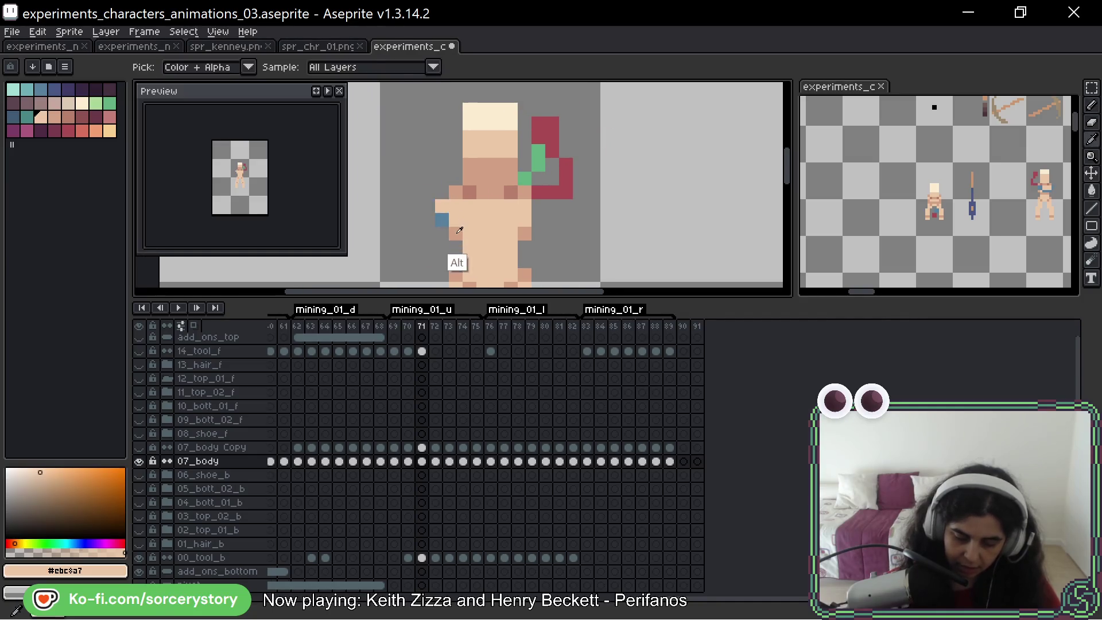
{"action": "left_click", "coordinate": [497, 212], "text": "alt"}
{"action": "left_click_drag", "start_coordinate": [591, 146], "coordinate": [573, 185]}
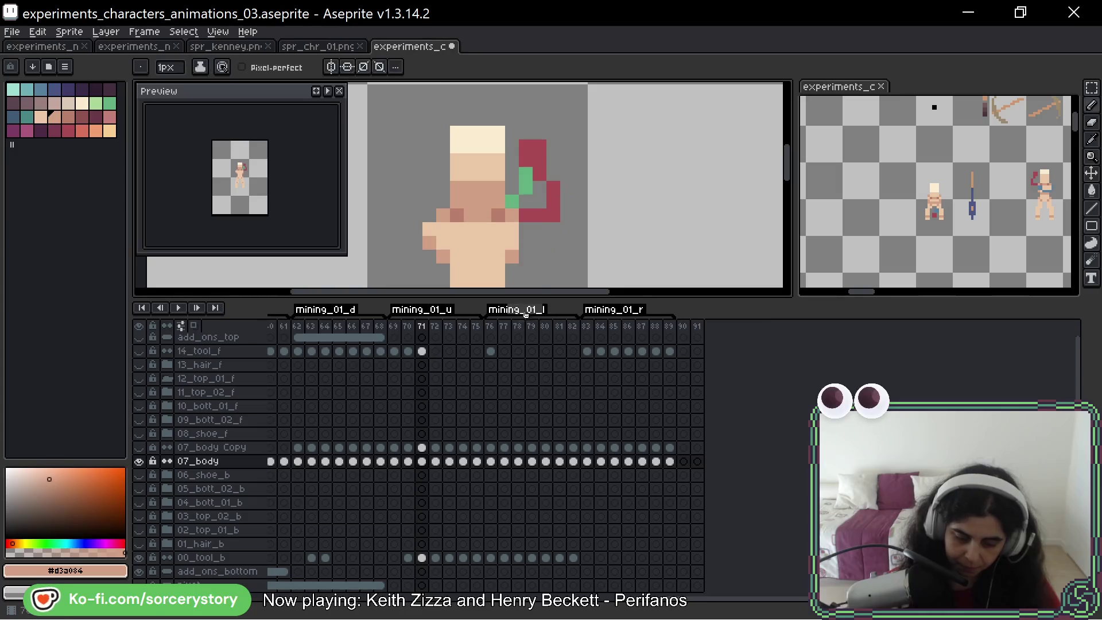
{"action": "left_click", "coordinate": [536, 214]}
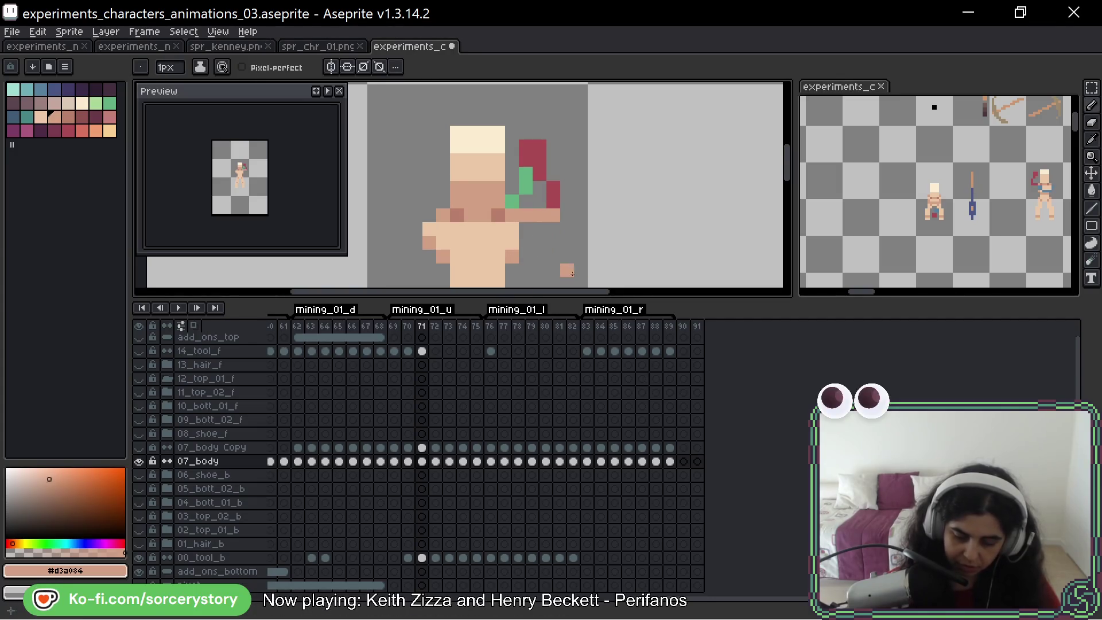
{"action": "left_click", "coordinate": [497, 237], "text": "alt"}
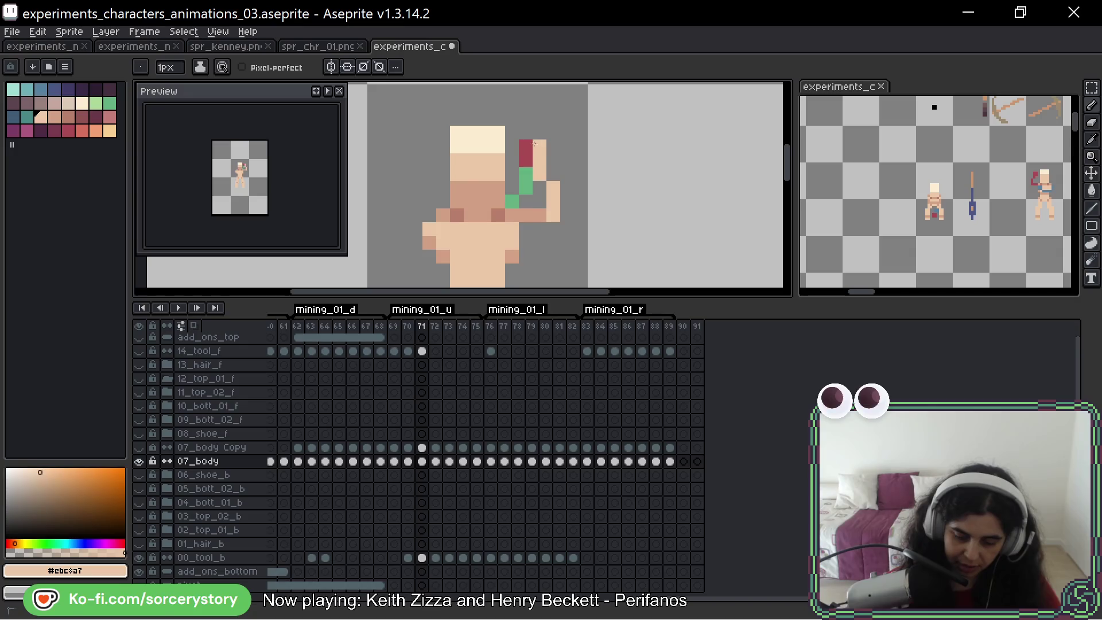
On frame 72, repaint a red pixel in sampled skin tone
{"action": "key", "text": "Right"}
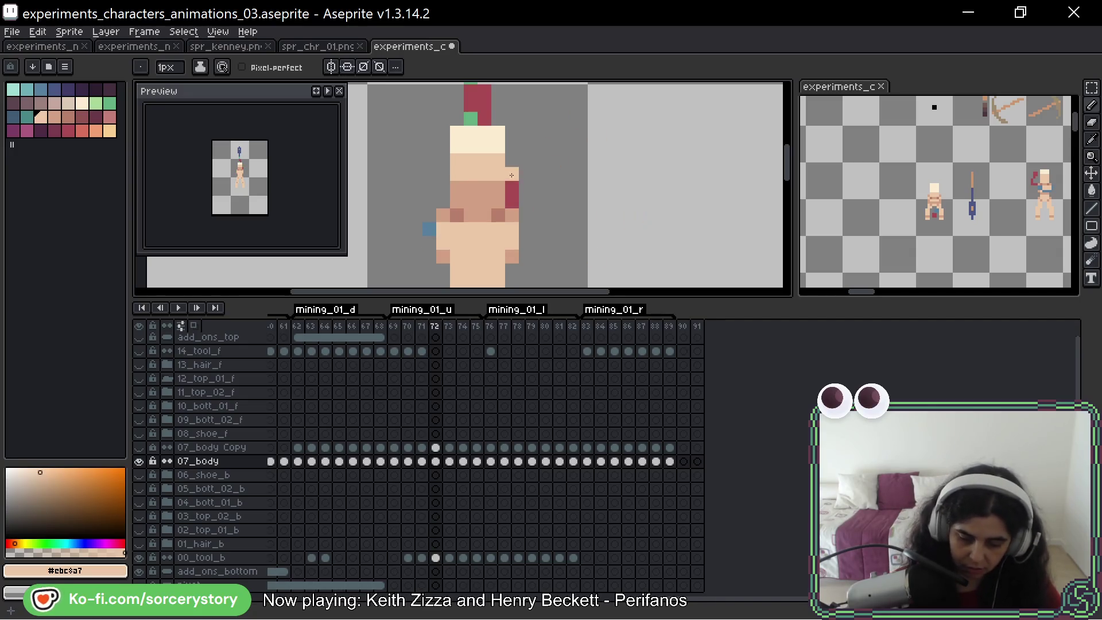
{"action": "left_click", "coordinate": [514, 210], "text": "alt"}
{"action": "key", "text": "ctrl+z"}
{"action": "left_click", "coordinate": [500, 196], "text": "alt"}
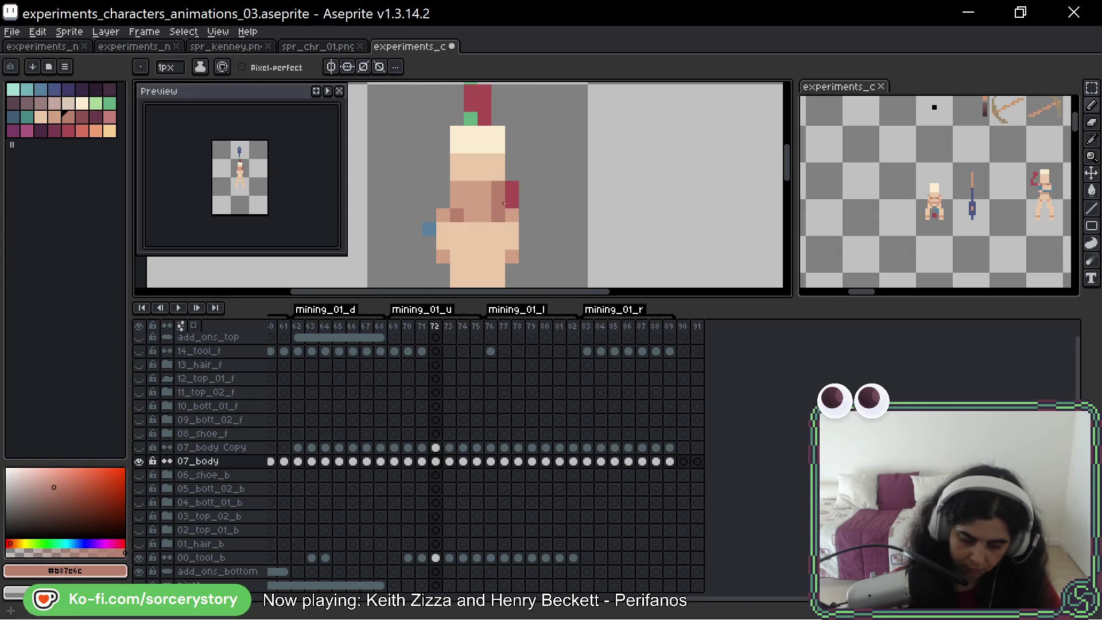
{"action": "key", "text": "ctrl+y"}
{"action": "left_click", "coordinate": [510, 203], "text": "alt"}
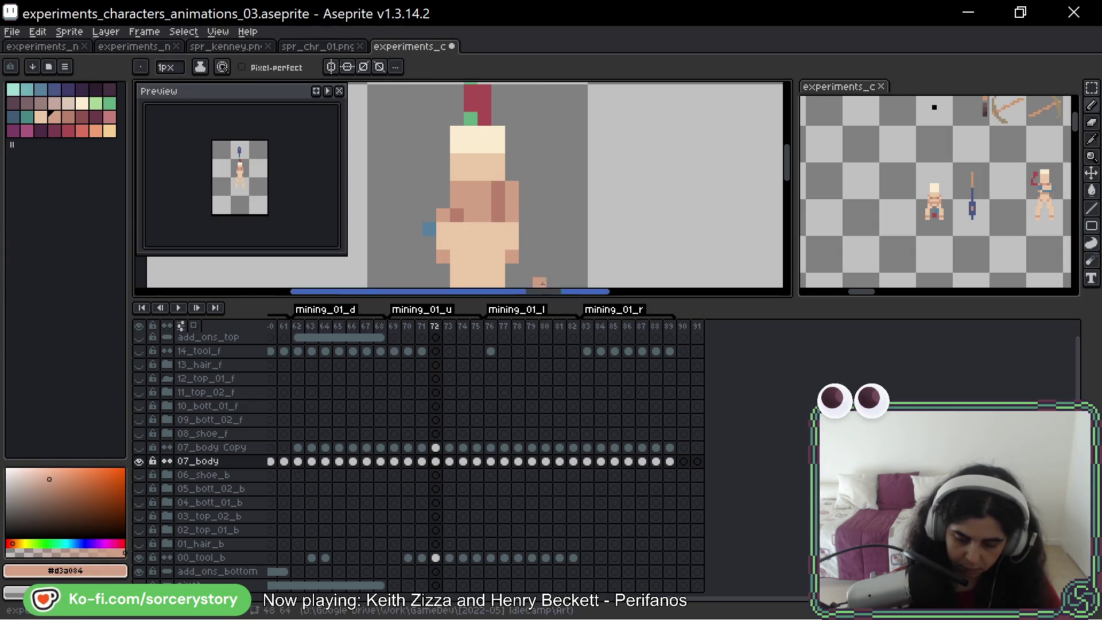
{"action": "scroll", "coordinate": [522, 194], "scroll_direction": "up", "scroll_amount": 1}
Repaint the red head pixels in skin and add a dark brown shading pixel
{"action": "left_click", "coordinate": [504, 207], "text": "alt"}
{"action": "left_click", "coordinate": [498, 156]}
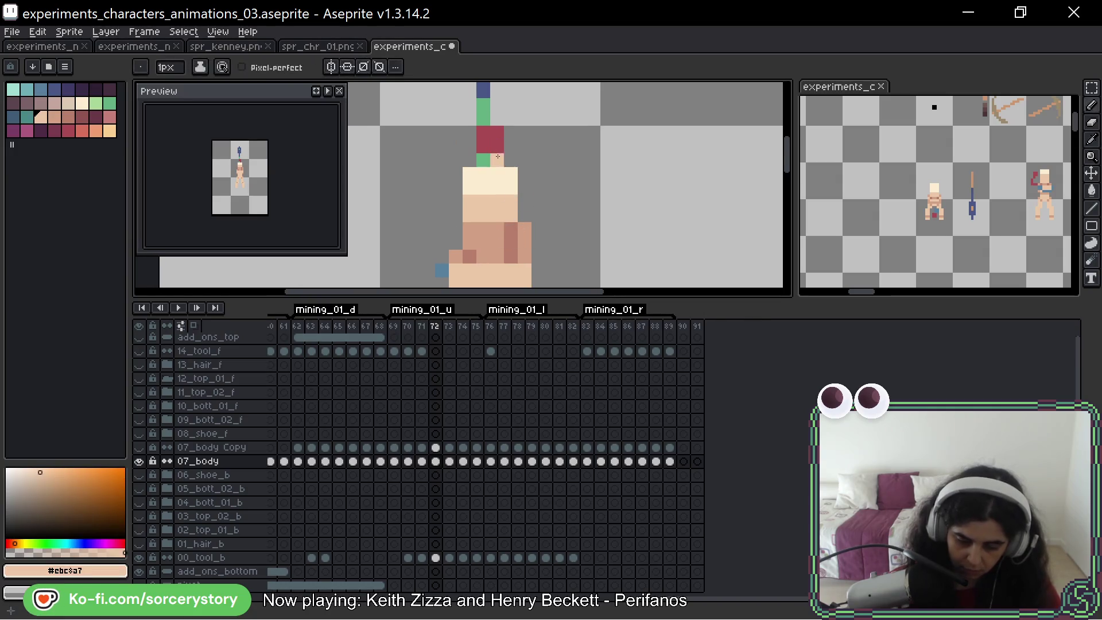
{"action": "key", "text": "ctrl+z"}
{"action": "left_click", "coordinate": [497, 132]}
{"action": "left_click", "coordinate": [498, 147]}
{"action": "left_click", "coordinate": [511, 227], "text": "alt"}
{"action": "left_click", "coordinate": [493, 164]}
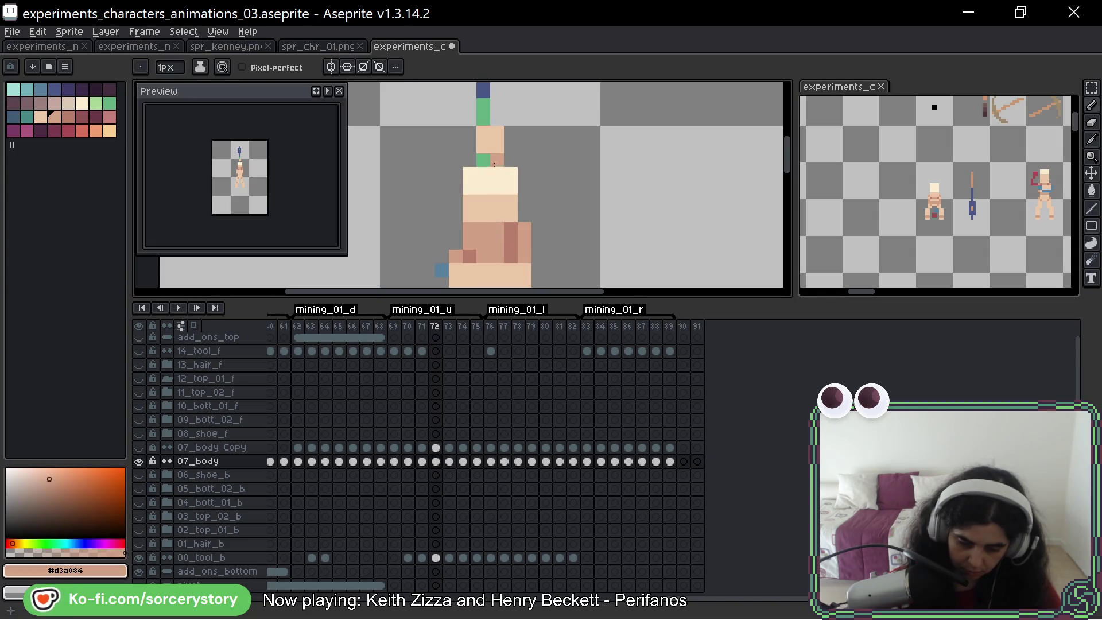
{"action": "left_click", "coordinate": [511, 256], "text": "alt"}
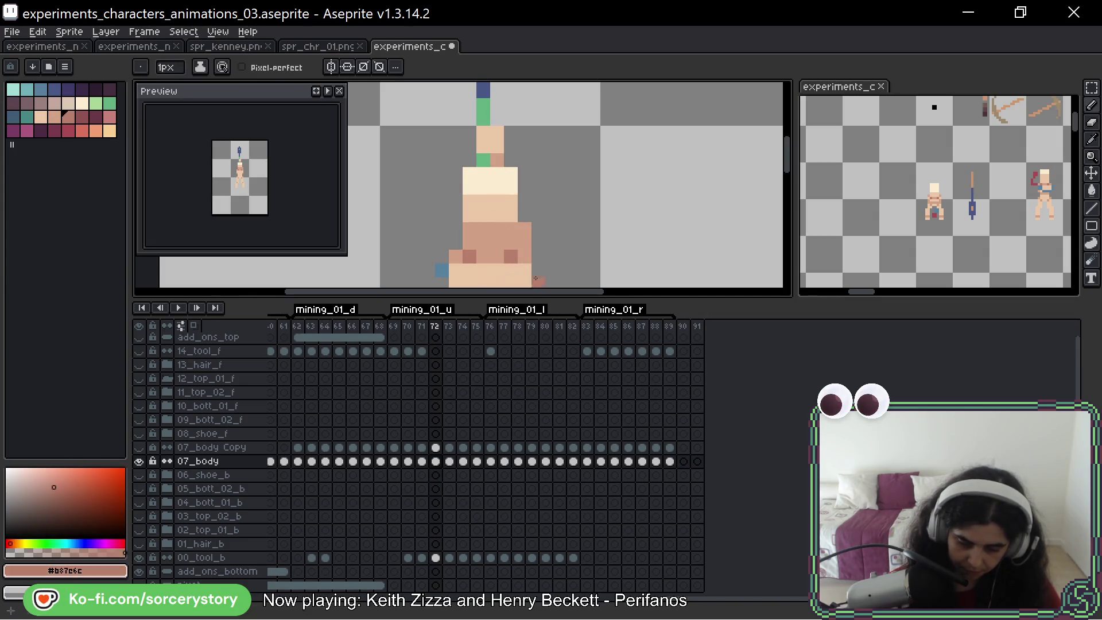
{"action": "left_click", "coordinate": [690, 201]}
{"action": "scroll", "coordinate": [689, 202], "scroll_direction": "down", "scroll_amount": 3}
Step forward through the upward mining frames to frame 75
{"action": "left_click_drag", "start_coordinate": [692, 229], "coordinate": [654, 159]}
{"action": "scroll", "coordinate": [593, 154], "scroll_direction": "up", "scroll_amount": 4}
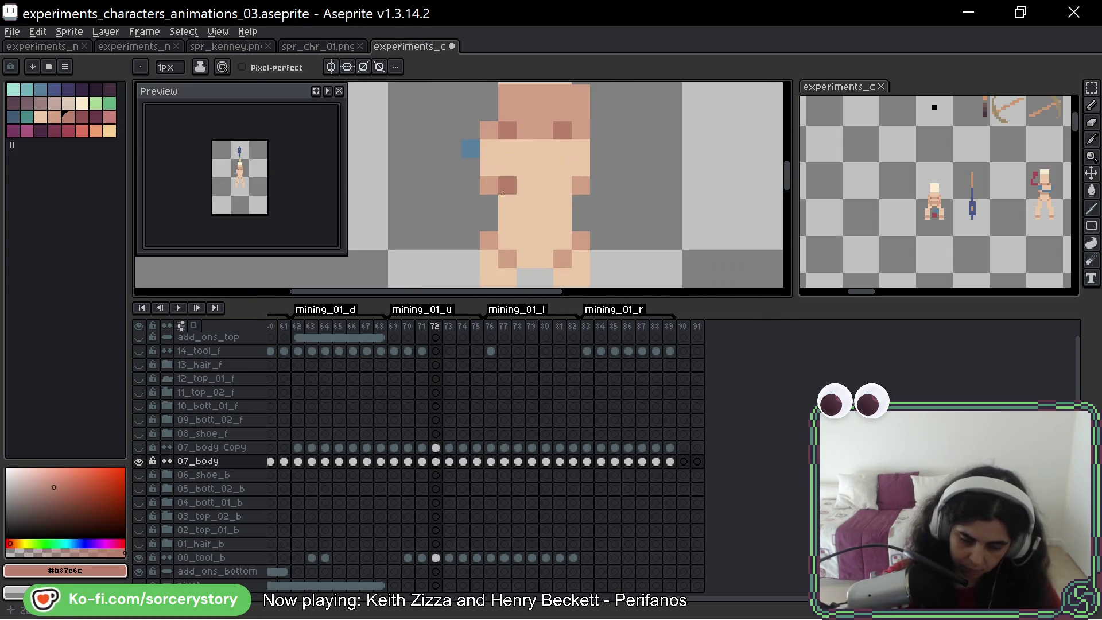
{"action": "left_click", "coordinate": [468, 143], "text": "alt"}
{"action": "scroll", "coordinate": [468, 143], "scroll_direction": "down", "scroll_amount": 2}
{"action": "scroll", "coordinate": [619, 193], "scroll_direction": "down", "scroll_amount": 2}
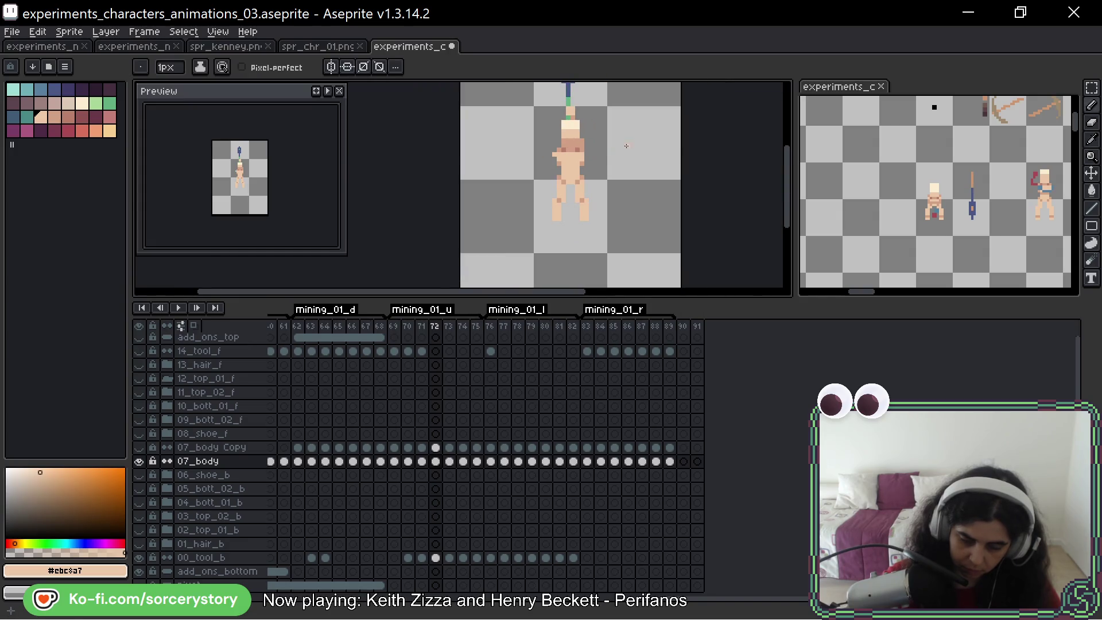
{"action": "scroll", "coordinate": [619, 193], "scroll_direction": "down", "scroll_amount": 1}
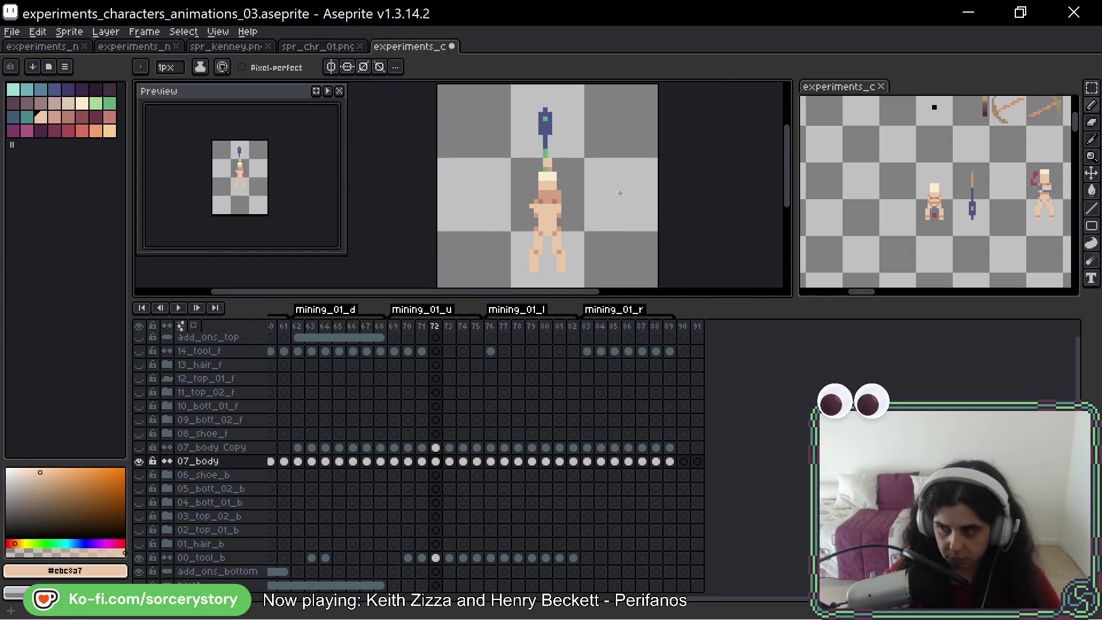
{"action": "left_click_drag", "start_coordinate": [619, 193], "coordinate": [594, 191]}
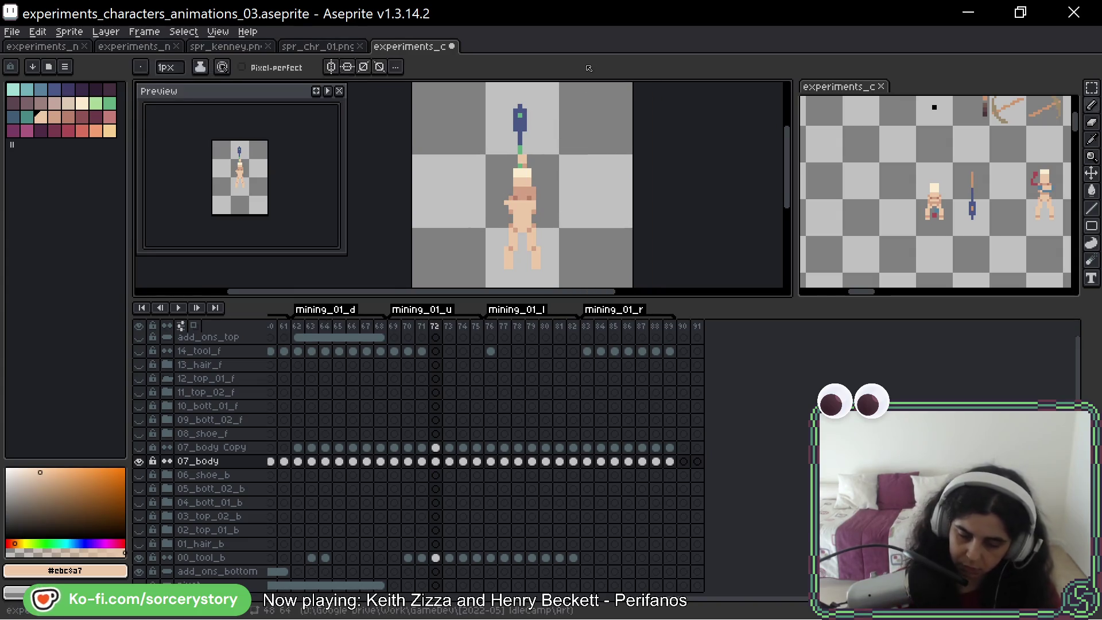
{"action": "key", "text": "Right"}
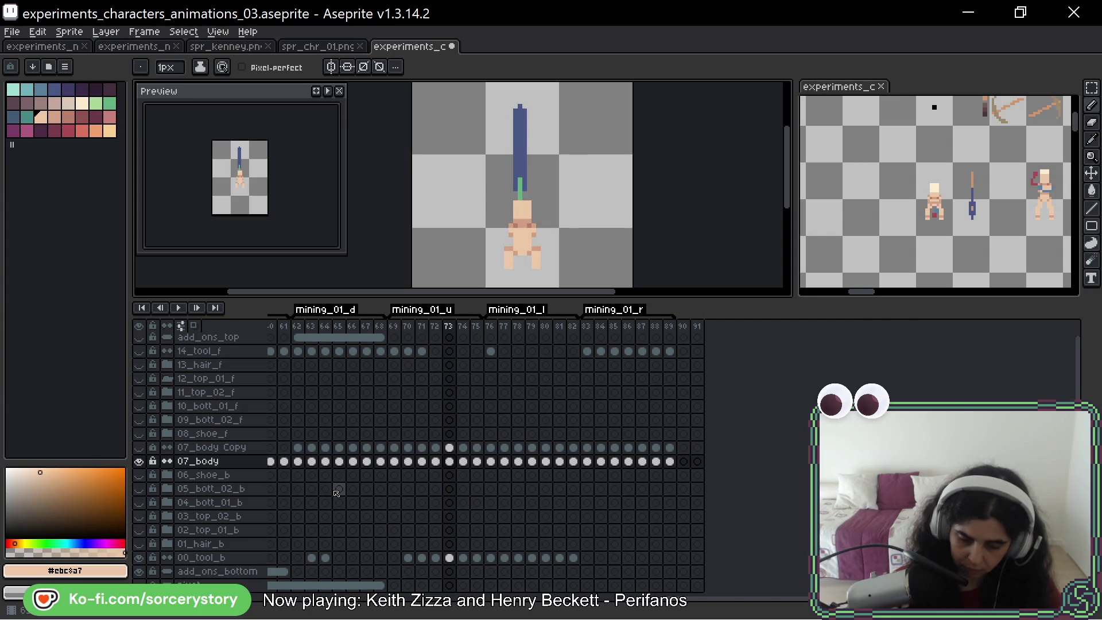
{"action": "key", "text": "Right"}
{"action": "key", "text": "Right"}
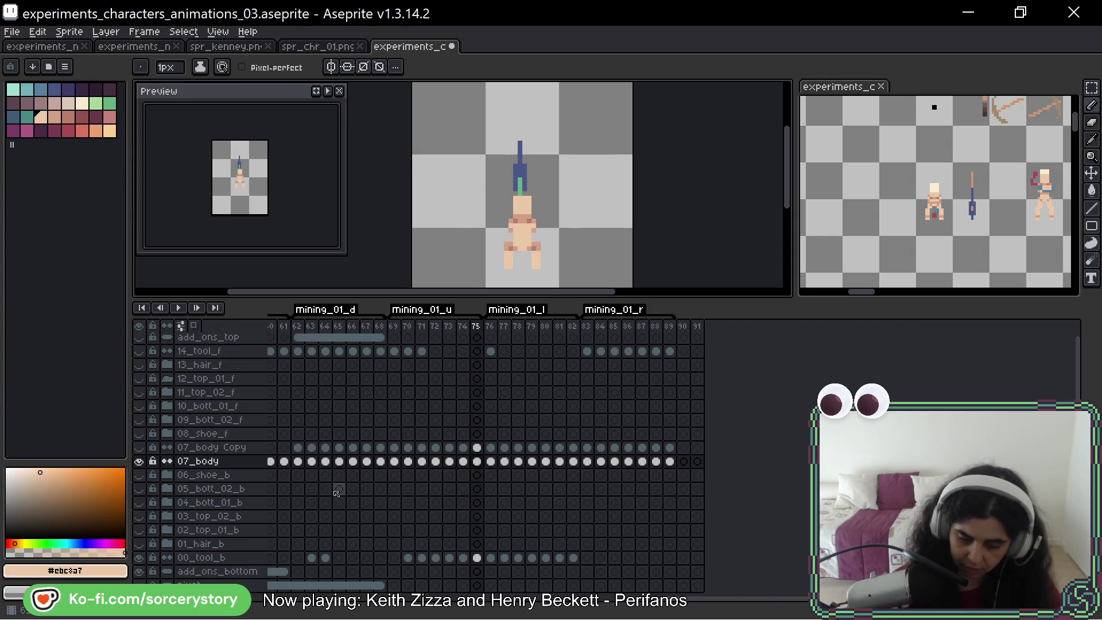
{"action": "key", "text": "Right"}
{"action": "key", "text": "Right"}
{"action": "key", "text": "Right"}
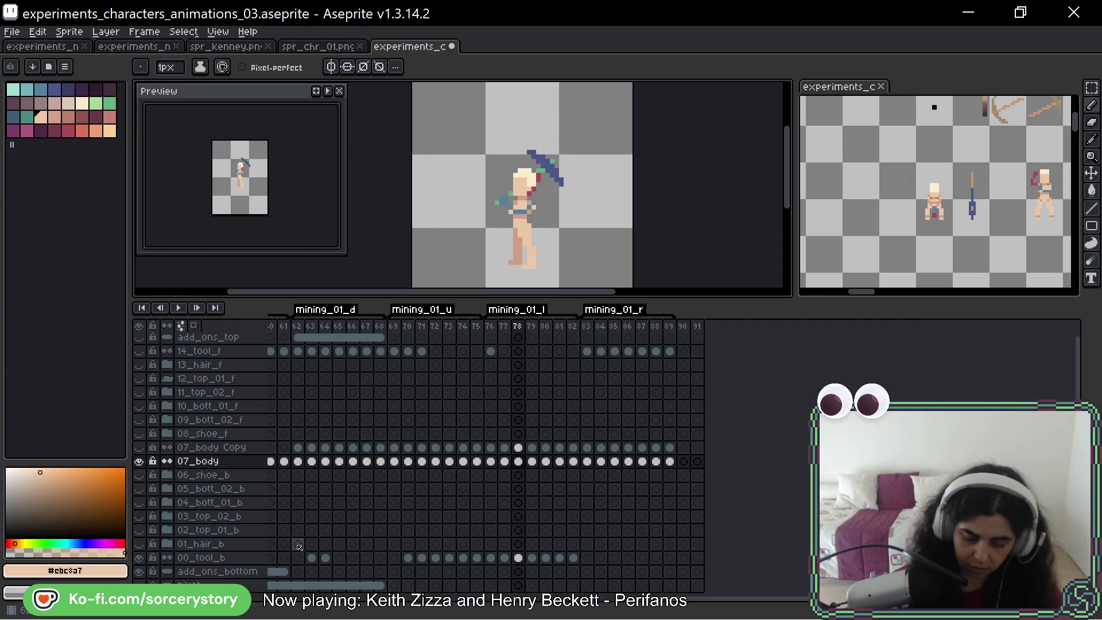
{"action": "scroll", "coordinate": [511, 224], "scroll_direction": "up", "scroll_amount": 1}
{"action": "scroll", "coordinate": [511, 223], "scroll_direction": "up", "scroll_amount": 1}
{"action": "scroll", "coordinate": [510, 223], "scroll_direction": "up", "scroll_amount": 1}
On frame 78, cover the red pixel under the face and the blue waist pixels with sampled skin tones
{"action": "key", "text": "alt"}
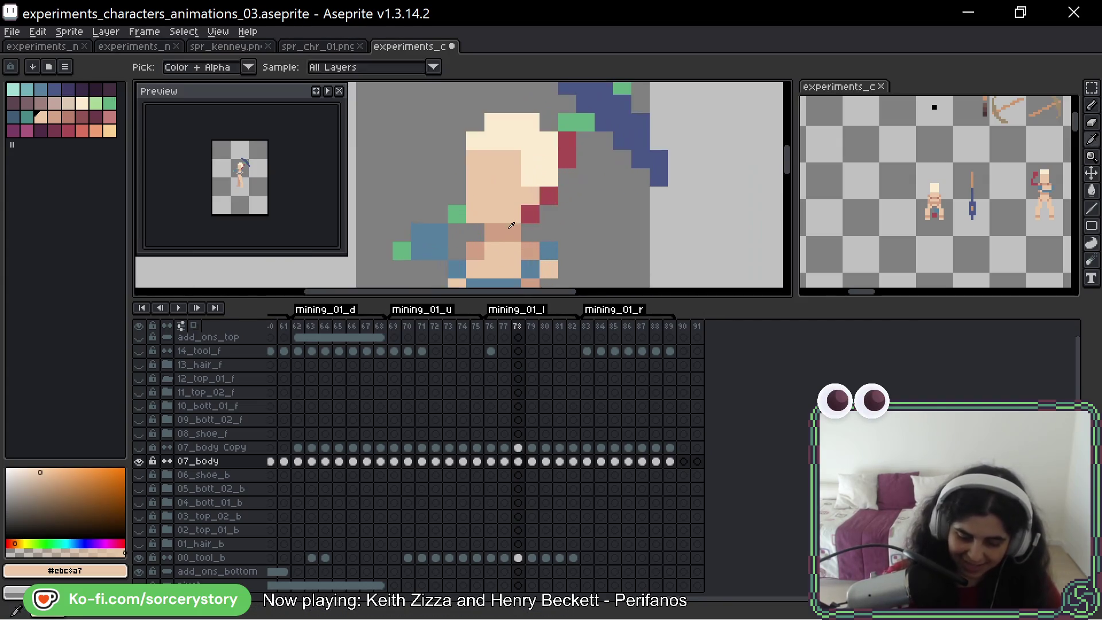
{"action": "left_click", "coordinate": [511, 223], "text": "alt"}
{"action": "left_click", "coordinate": [542, 175]}
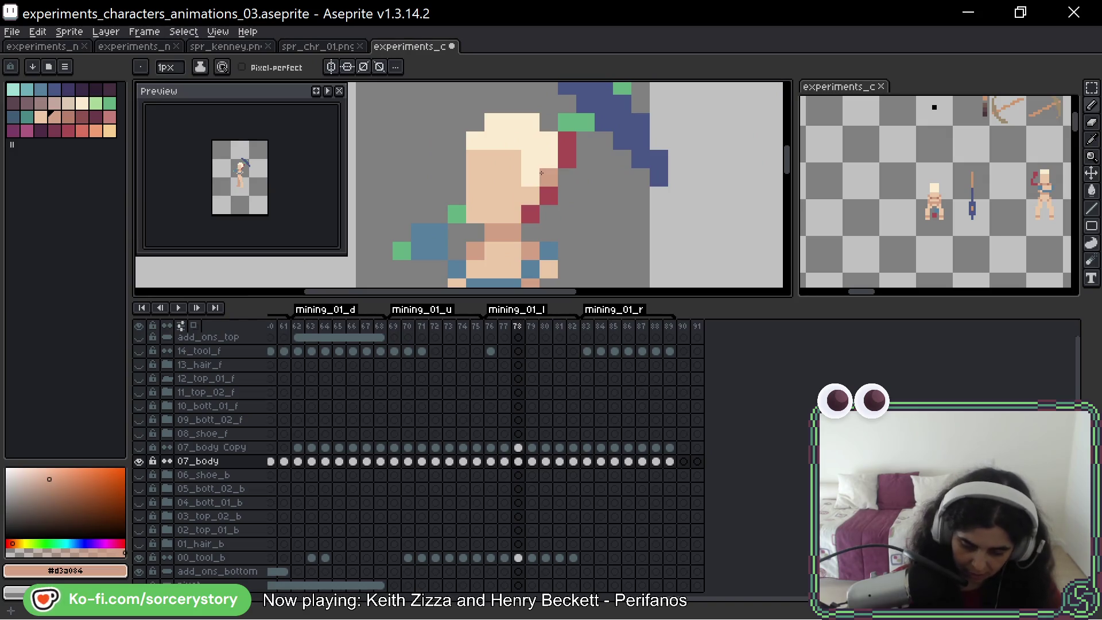
{"action": "left_click_drag", "start_coordinate": [531, 233], "coordinate": [531, 215]}
{"action": "key", "text": "space"}
{"action": "left_click_drag", "start_coordinate": [568, 161], "coordinate": [605, 148]}
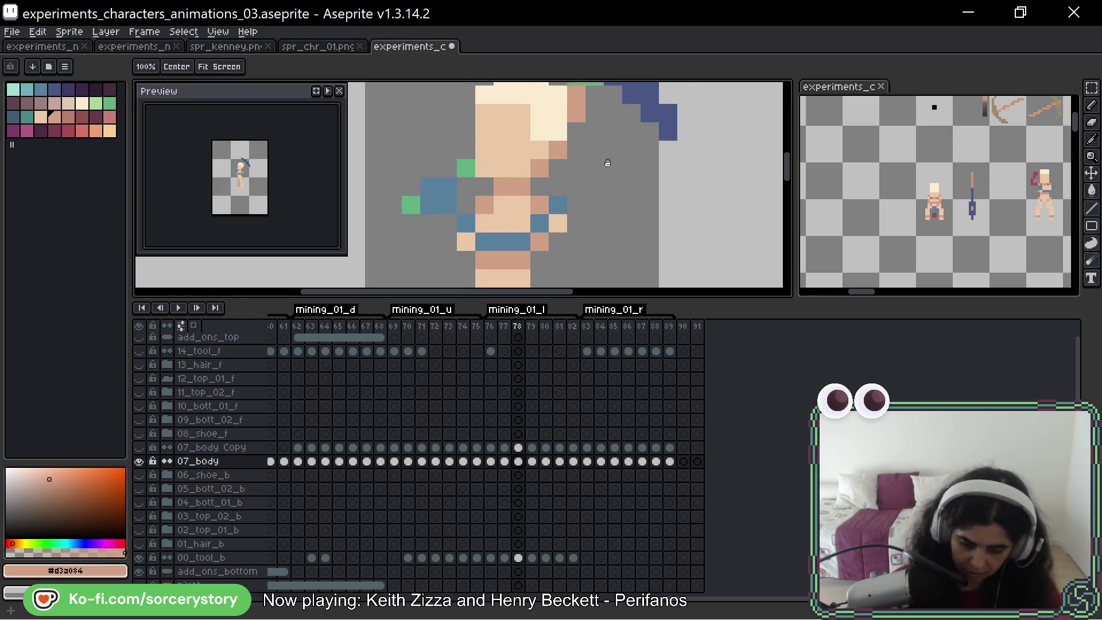
{"action": "left_click_drag", "start_coordinate": [488, 197], "coordinate": [508, 198]}
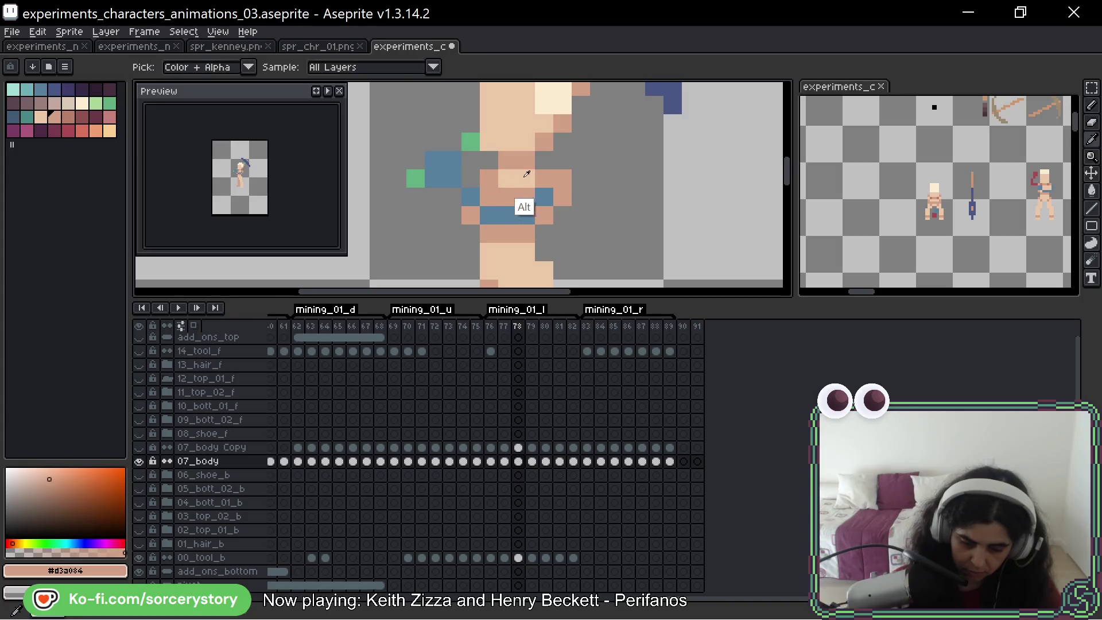
{"action": "left_click", "coordinate": [547, 195], "text": "alt"}
{"action": "left_click_drag", "start_coordinate": [525, 217], "coordinate": [483, 216]}
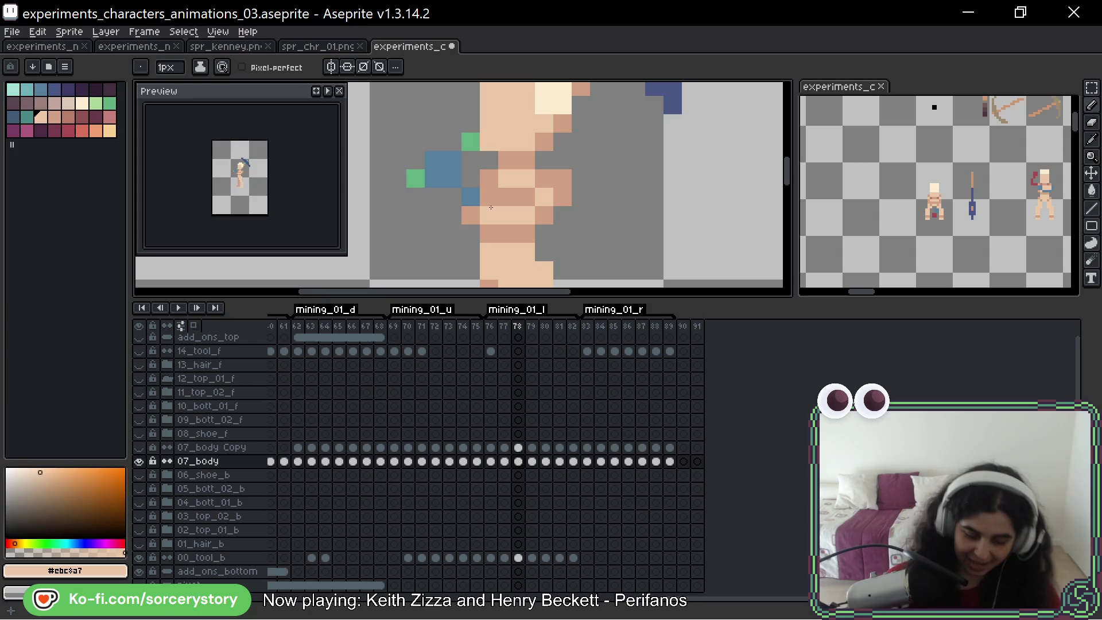
{"action": "left_click_drag", "start_coordinate": [469, 196], "coordinate": [444, 169]}
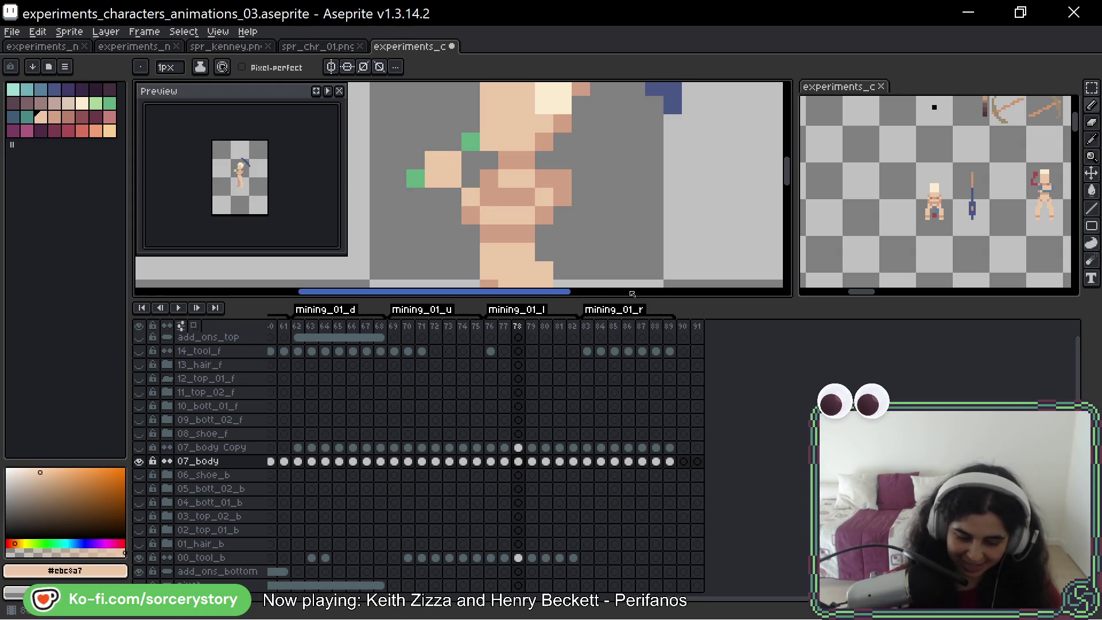
On frame 79, paint light skin over the blue belt pixels and the blue pixels beside the body
{"action": "key", "text": "period"}
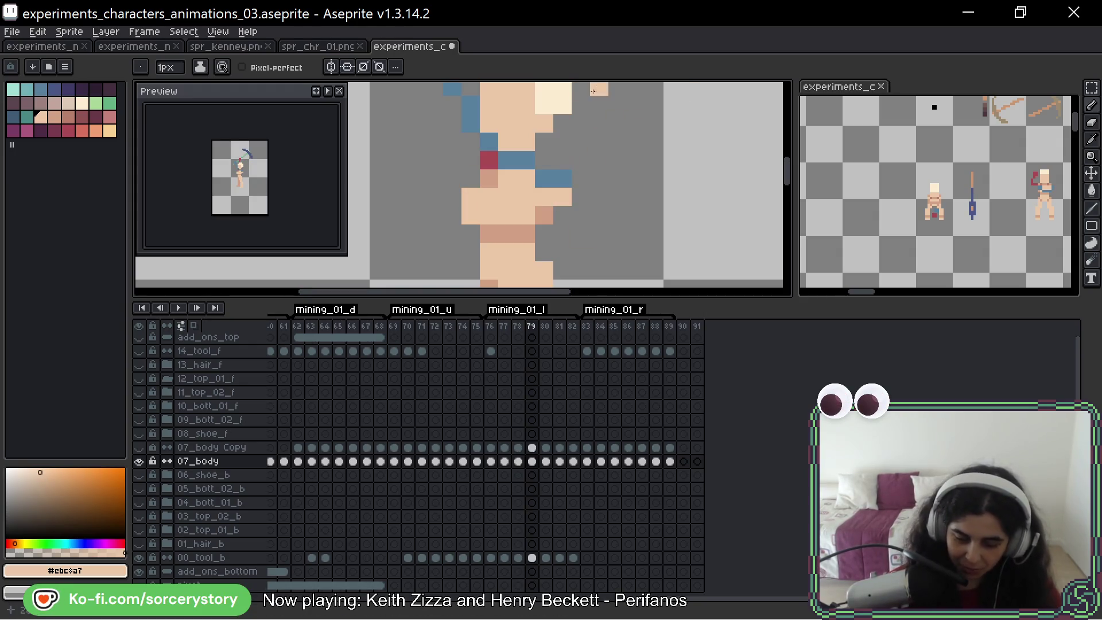
{"action": "left_click_drag", "start_coordinate": [599, 142], "coordinate": [600, 172]}
{"action": "left_click", "coordinate": [551, 249], "text": "alt"}
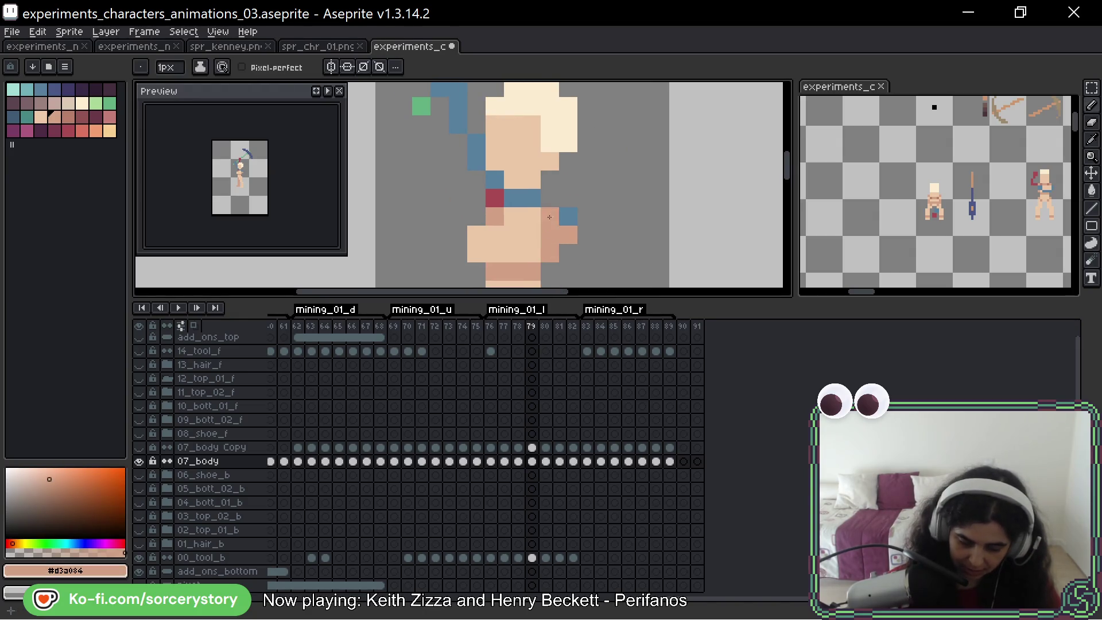
{"action": "mouse_move", "coordinate": [589, 188]}
{"action": "left_mouse_down"}
{"action": "mouse_move", "coordinate": [590, 235]}
{"action": "mouse_move", "coordinate": [590, 161]}
{"action": "left_mouse_up"}
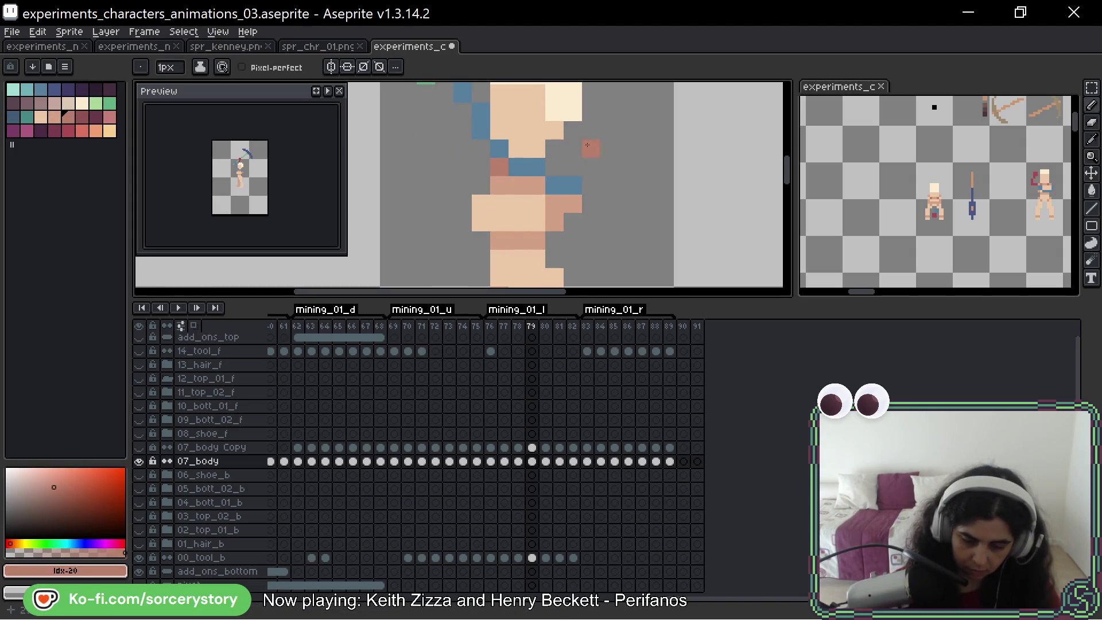
{"action": "left_click_drag", "start_coordinate": [618, 135], "coordinate": [618, 163]}
{"action": "left_click", "coordinate": [535, 229], "text": "alt"}
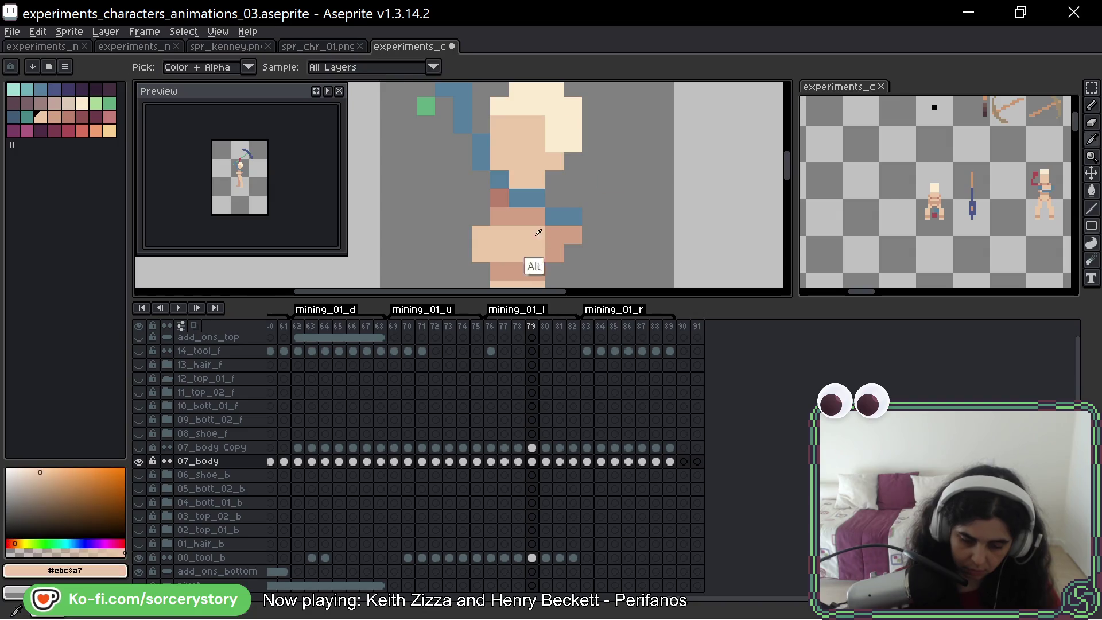
{"action": "left_click", "coordinate": [554, 197], "text": "alt"}
{"action": "left_click_drag", "start_coordinate": [537, 197], "coordinate": [522, 195]}
{"action": "mouse_move", "coordinate": [483, 162]}
{"action": "left_mouse_down"}
{"action": "mouse_move", "coordinate": [462, 105]}
{"action": "mouse_move", "coordinate": [461, 163]}
{"action": "left_mouse_up"}
Cover frame 79's red hair and hand pixels with darker skin, then move to frame 80
{"action": "left_click", "coordinate": [533, 116]}
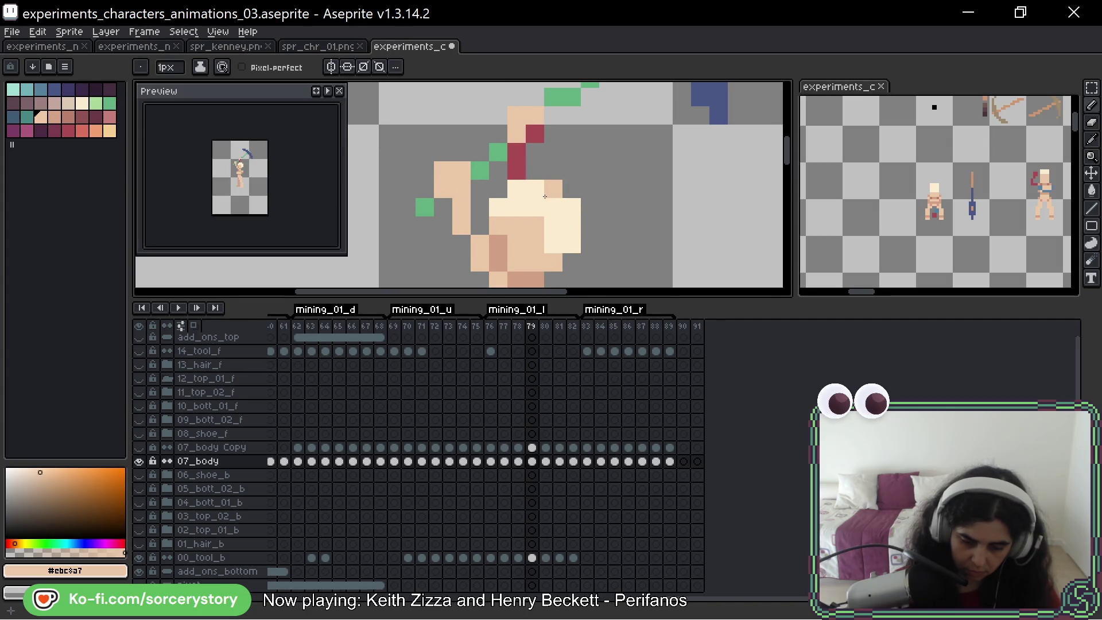
{"action": "left_click", "coordinate": [500, 250], "text": "alt"}
{"action": "left_click", "coordinate": [535, 147]}
{"action": "mouse_move", "coordinate": [533, 137]}
{"action": "left_mouse_down"}
{"action": "mouse_move", "coordinate": [516, 153]}
{"action": "mouse_move", "coordinate": [534, 170]}
{"action": "left_mouse_up"}
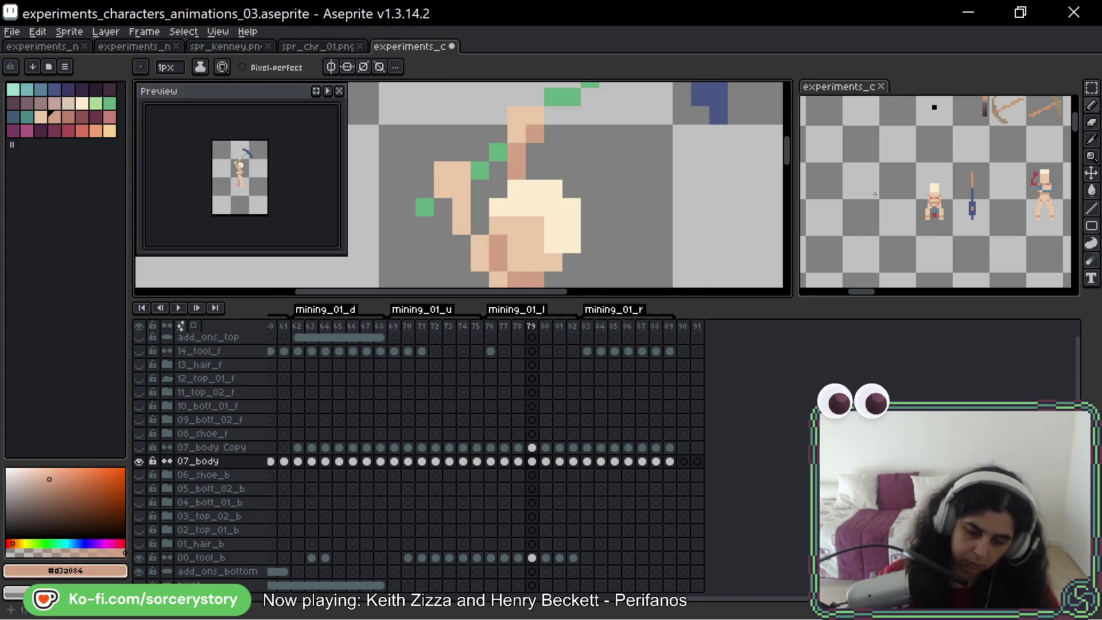
{"action": "scroll", "coordinate": [542, 179], "scroll_direction": "down", "scroll_amount": 3}
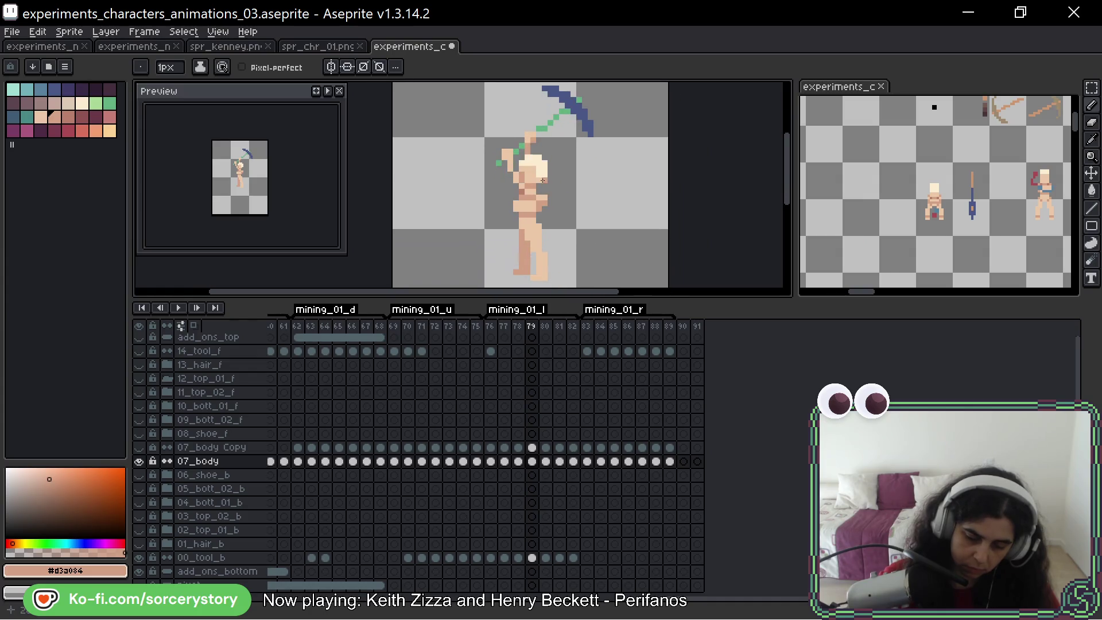
{"action": "scroll", "coordinate": [614, 196], "scroll_direction": "down", "scroll_amount": 1}
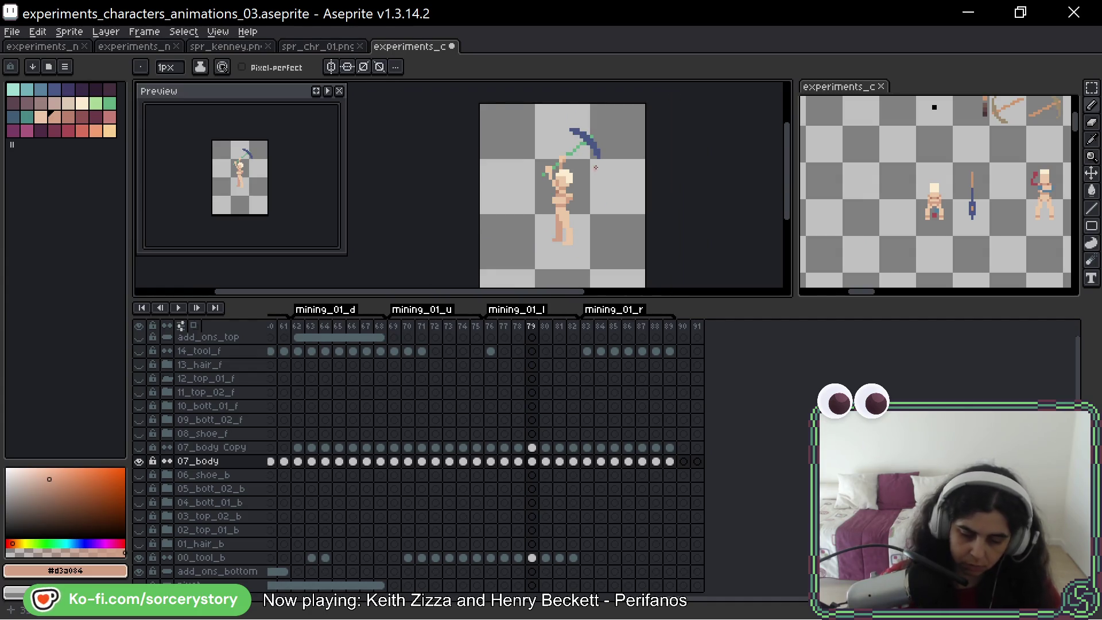
{"action": "scroll", "coordinate": [614, 194], "scroll_direction": "up", "scroll_amount": 1}
{"action": "scroll", "coordinate": [609, 173], "scroll_direction": "up", "scroll_amount": 1}
{"action": "left_click_drag", "start_coordinate": [605, 152], "coordinate": [610, 190]}
{"action": "key", "text": "Right"}
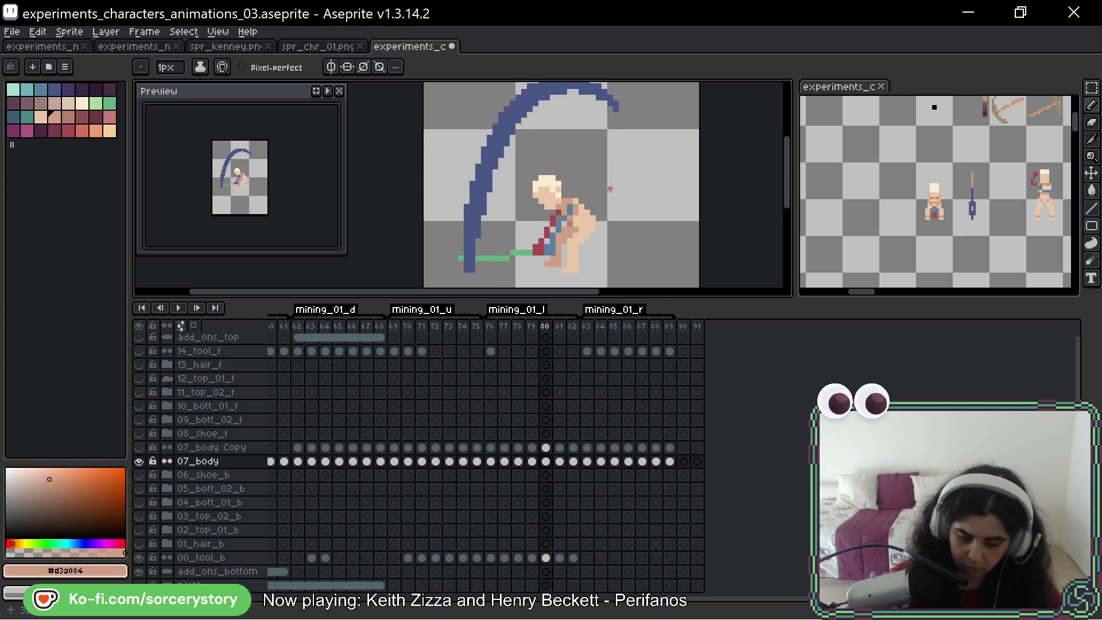
{"action": "scroll", "coordinate": [590, 207], "scroll_direction": "up", "scroll_amount": 2}
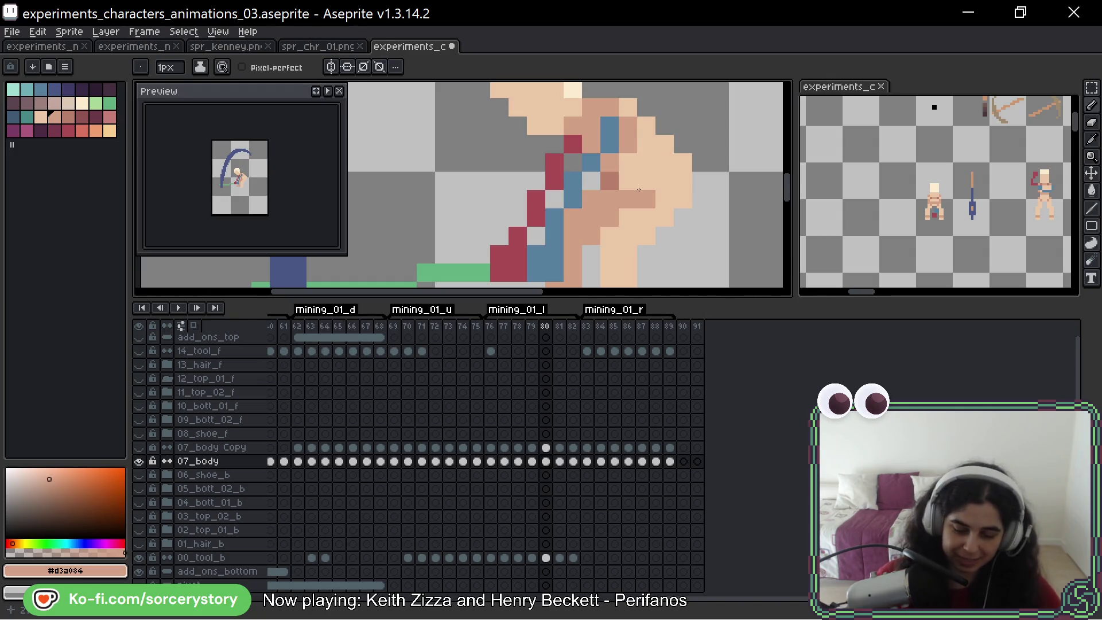
On frame 80, repaint the red arm pixels in tan and the blue arm pixels in light skin
{"action": "left_click", "coordinate": [626, 141], "text": "alt"}
{"action": "left_click_drag", "start_coordinate": [638, 155], "coordinate": [677, 142]}
{"action": "left_click", "coordinate": [616, 154], "text": "alt"}
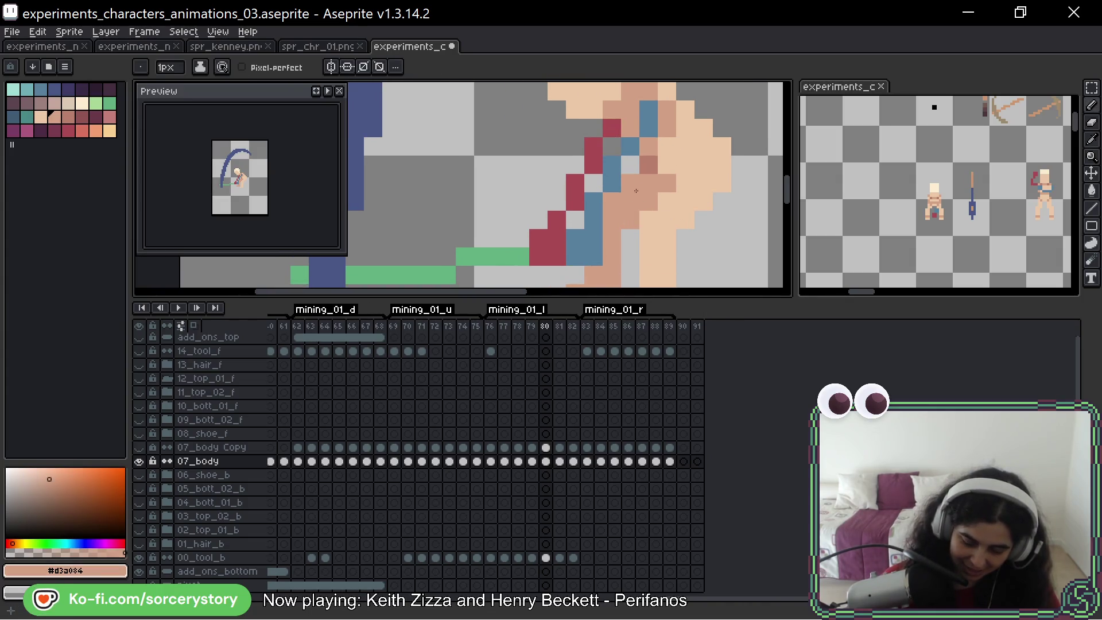
{"action": "left_click_drag", "start_coordinate": [611, 129], "coordinate": [597, 144]}
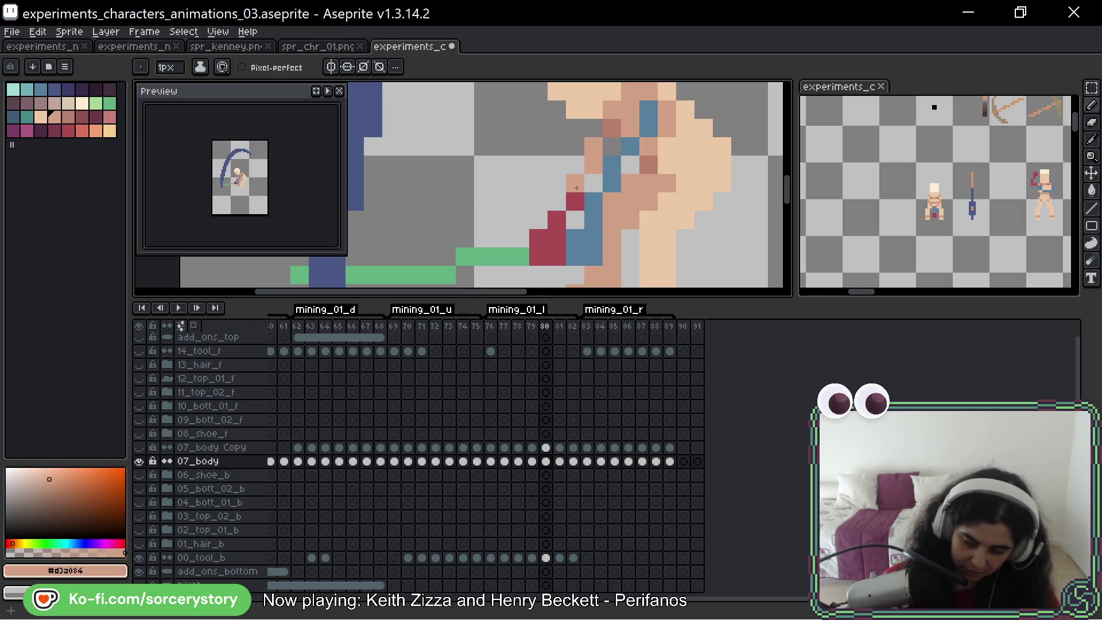
{"action": "left_click_drag", "start_coordinate": [577, 187], "coordinate": [561, 225]}
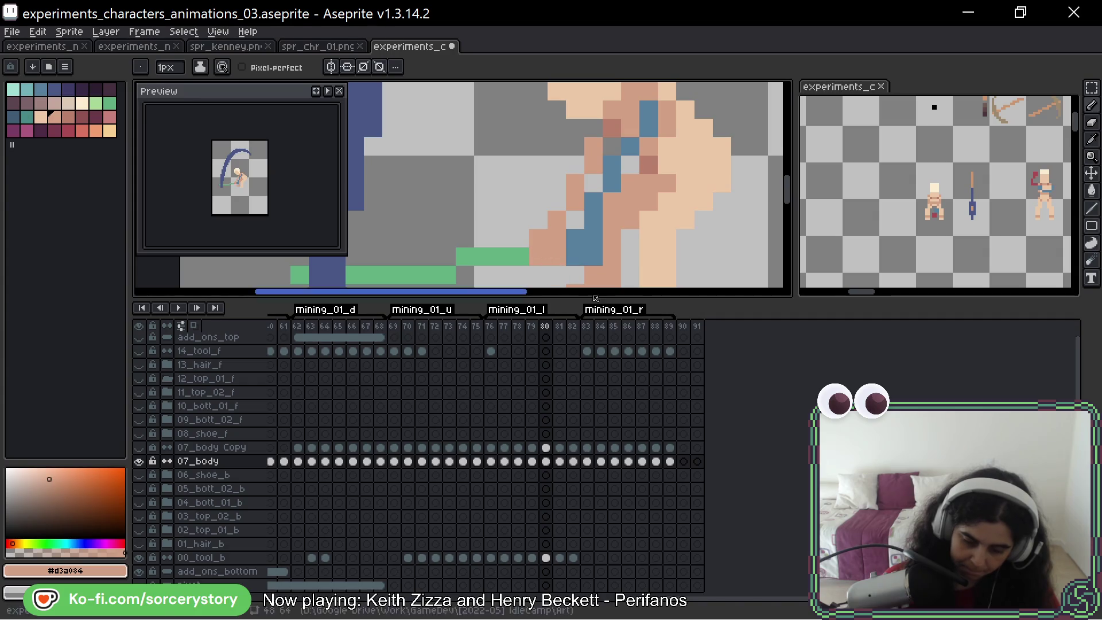
{"action": "key", "text": "alt"}
{"action": "left_click", "coordinate": [694, 147], "text": "alt"}
{"action": "left_click_drag", "start_coordinate": [648, 104], "coordinate": [597, 204]}
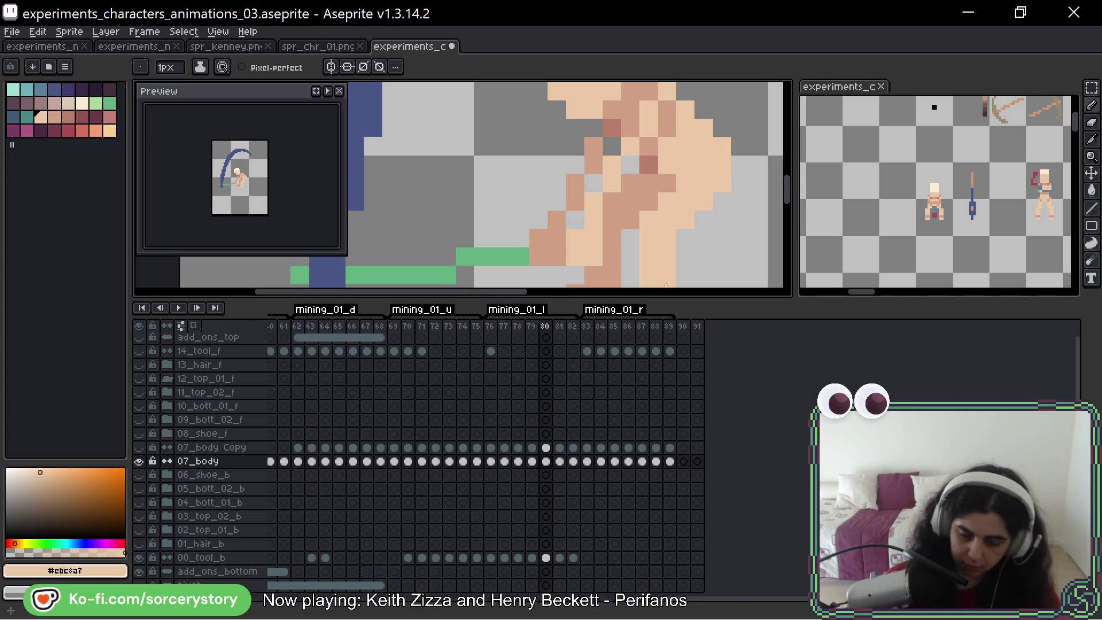
{"action": "scroll", "coordinate": [671, 232], "scroll_direction": "down", "scroll_amount": 2}
{"action": "scroll", "coordinate": [671, 233], "scroll_direction": "up", "scroll_amount": 1}
On frame 81, repaint the red and blue arm pixels with shadow and light skin tones
{"action": "key", "text": "Right"}
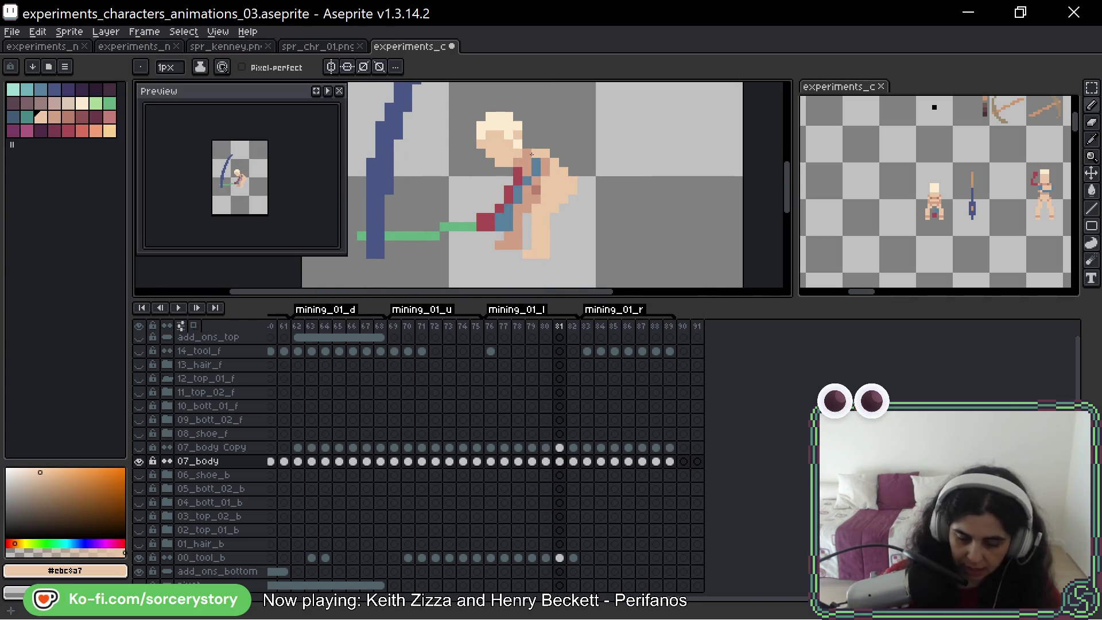
{"action": "scroll", "coordinate": [551, 171], "scroll_direction": "up", "scroll_amount": 1}
{"action": "scroll", "coordinate": [551, 171], "scroll_direction": "up", "scroll_amount": 2}
{"action": "scroll", "coordinate": [560, 163], "scroll_direction": "down", "scroll_amount": 1}
{"action": "left_click", "coordinate": [566, 153], "text": "alt"}
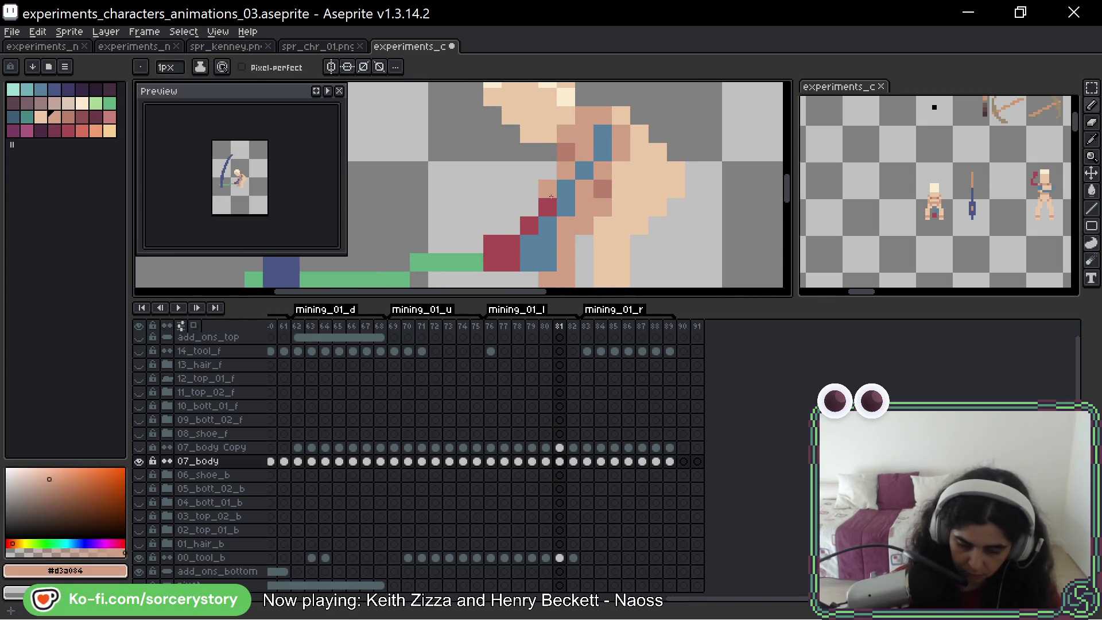
{"action": "left_click_drag", "start_coordinate": [549, 205], "coordinate": [497, 255]}
{"action": "key", "text": "alt"}
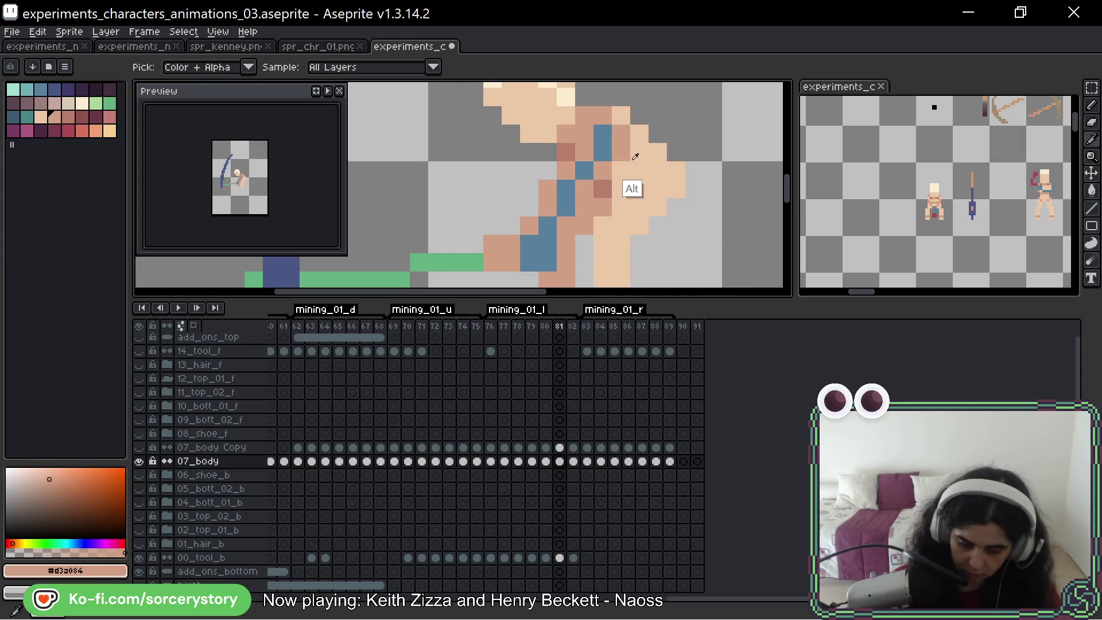
{"action": "left_click", "coordinate": [631, 155], "text": "alt"}
{"action": "left_click_drag", "start_coordinate": [583, 168], "coordinate": [545, 254]}
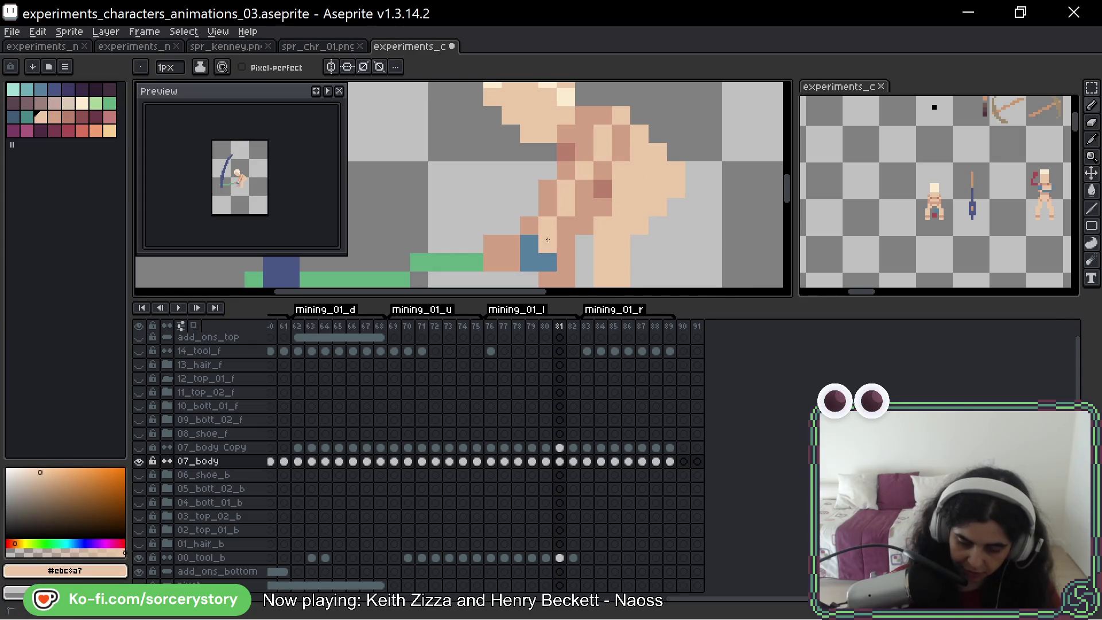
On frame 82, cover the blue arm and red hand pixels with skin tones, then advance frames
{"action": "key", "text": "Right"}
{"action": "key", "text": "alt"}
{"action": "left_click", "coordinate": [609, 188], "text": "alt"}
{"action": "left_click", "coordinate": [571, 172]}
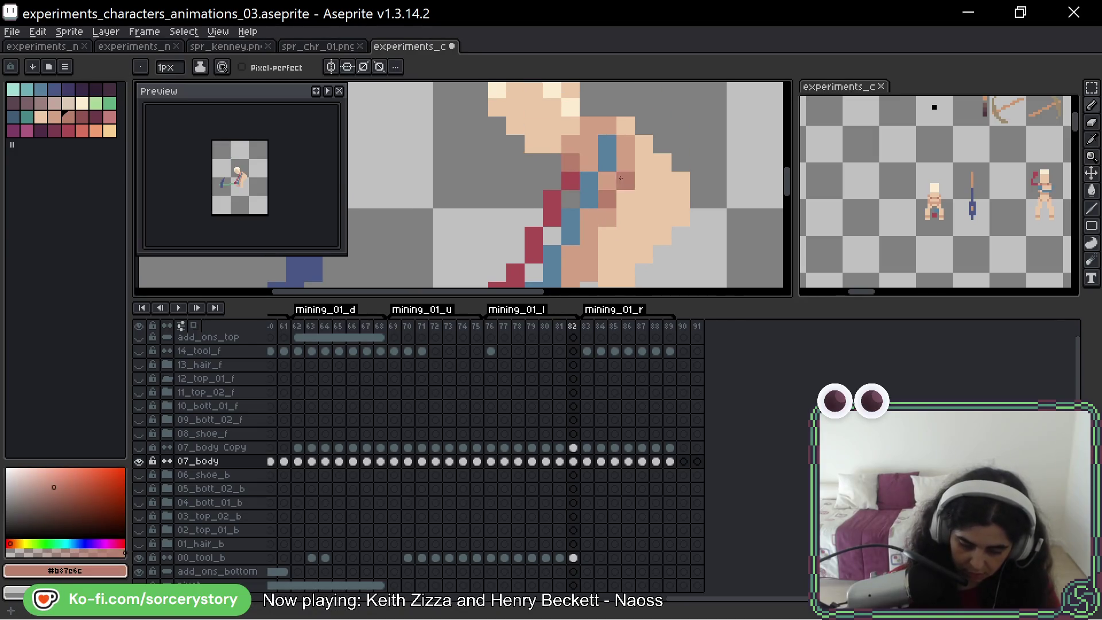
{"action": "left_click", "coordinate": [608, 172], "text": "alt"}
{"action": "left_click", "coordinate": [604, 148]}
{"action": "mouse_move", "coordinate": [570, 217]}
{"action": "left_mouse_down"}
{"action": "mouse_move", "coordinate": [553, 273]}
{"action": "mouse_move", "coordinate": [555, 235]}
{"action": "left_mouse_up"}
{"action": "scroll", "coordinate": [551, 273], "scroll_direction": "down", "scroll_amount": 1}
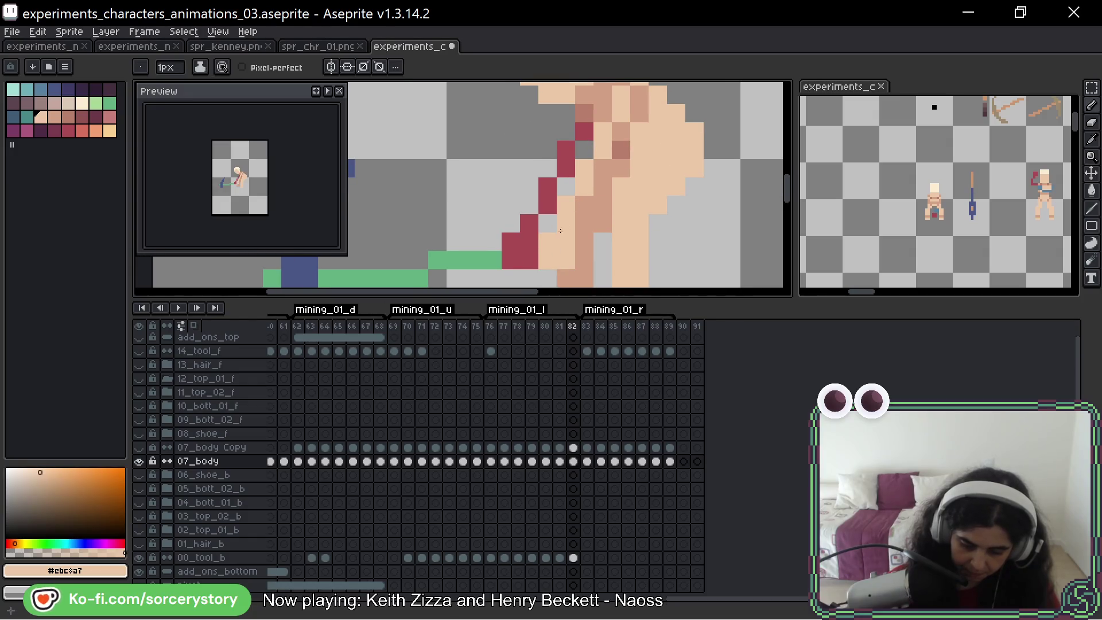
{"action": "left_click", "coordinate": [615, 189], "text": "alt"}
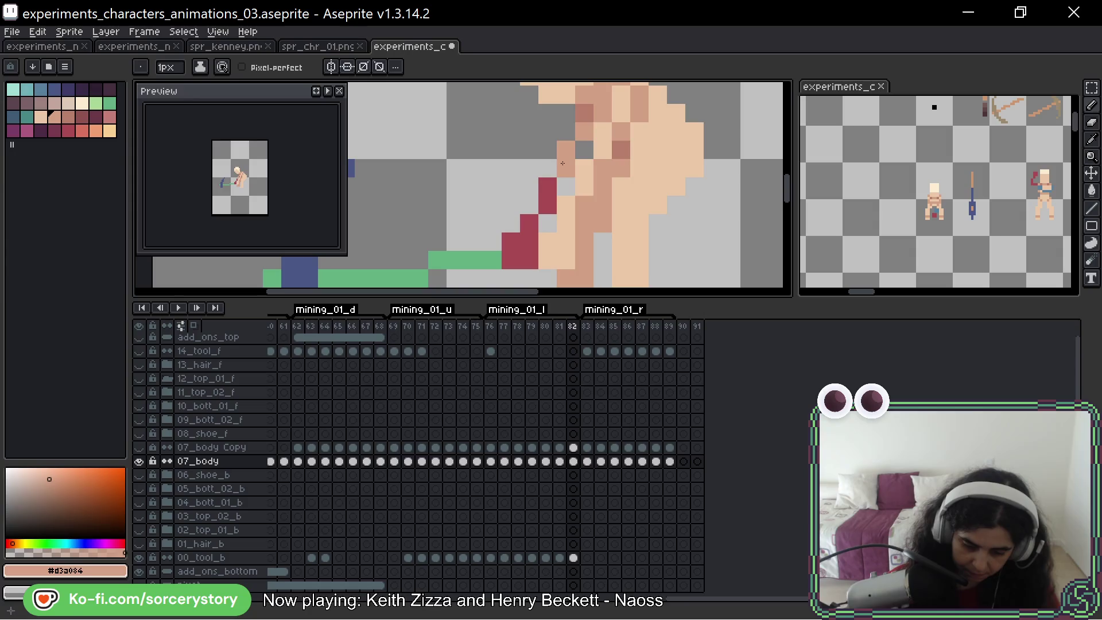
{"action": "left_click", "coordinate": [525, 248]}
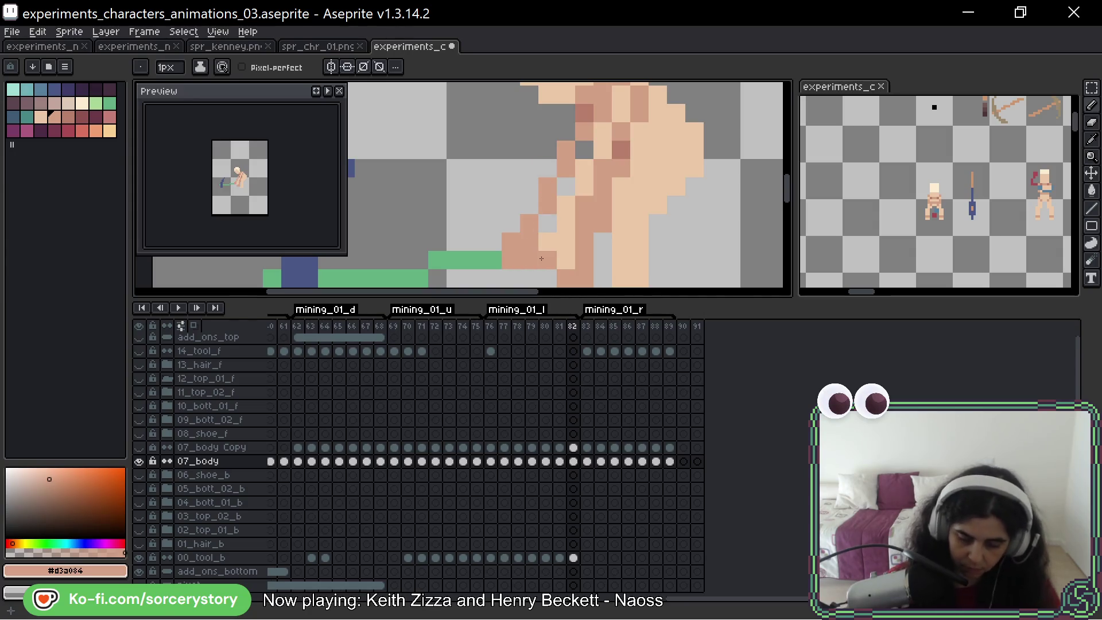
{"action": "scroll", "coordinate": [653, 178], "scroll_direction": "down", "scroll_amount": 2}
{"action": "key", "text": "Right"}
{"action": "key", "text": "Right"}
{"action": "key", "text": "Right"}
{"action": "scroll", "coordinate": [650, 208], "scroll_direction": "up", "scroll_amount": 1}
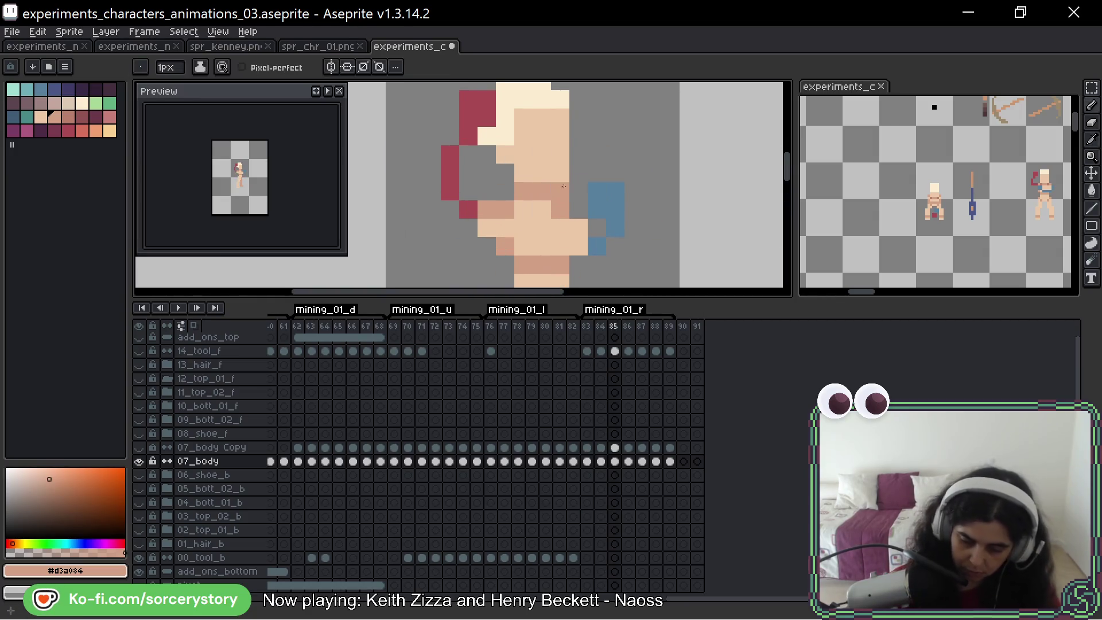
On frame 85, paint skin over the blue hand pixels and red hair pixels, then go to frame 86
{"action": "left_click", "coordinate": [596, 246]}
{"action": "mouse_move", "coordinate": [616, 216]}
{"action": "left_mouse_down"}
{"action": "mouse_move", "coordinate": [598, 194]}
{"action": "mouse_move", "coordinate": [654, 224]}
{"action": "left_mouse_up"}
{"action": "left_click", "coordinate": [551, 241], "text": "alt"}
{"action": "left_click", "coordinate": [515, 232]}
{"action": "left_click_drag", "start_coordinate": [502, 203], "coordinate": [541, 120]}
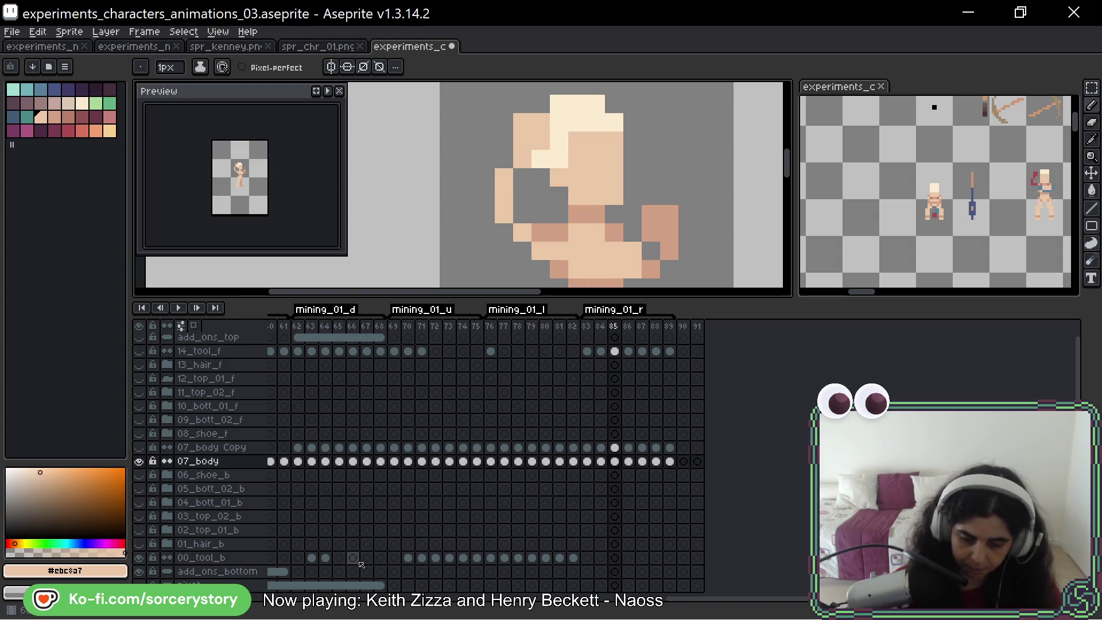
{"action": "key", "text": "Right"}
{"action": "scroll", "coordinate": [668, 174], "scroll_direction": "down", "scroll_amount": 2}
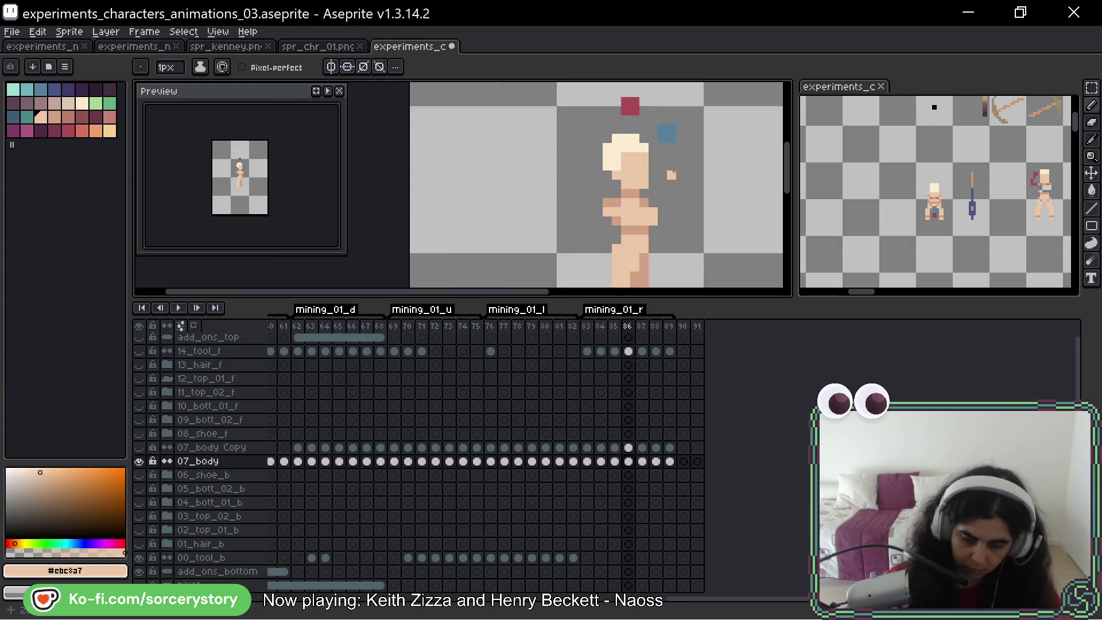
{"action": "scroll", "coordinate": [676, 173], "scroll_direction": "down", "scroll_amount": 1}
Toggle the 14_tool_f and 07_body layer visibility to compare the pose
{"action": "key", "text": "Left"}
{"action": "key", "text": "Right"}
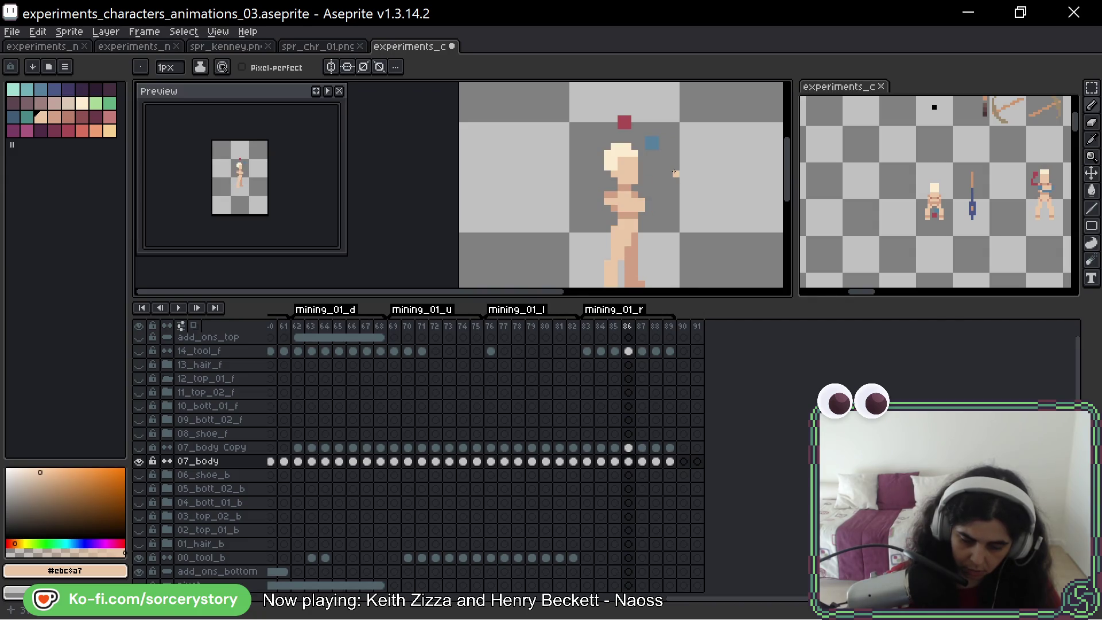
{"action": "left_click", "coordinate": [140, 352]}
{"action": "left_click", "coordinate": [140, 351]}
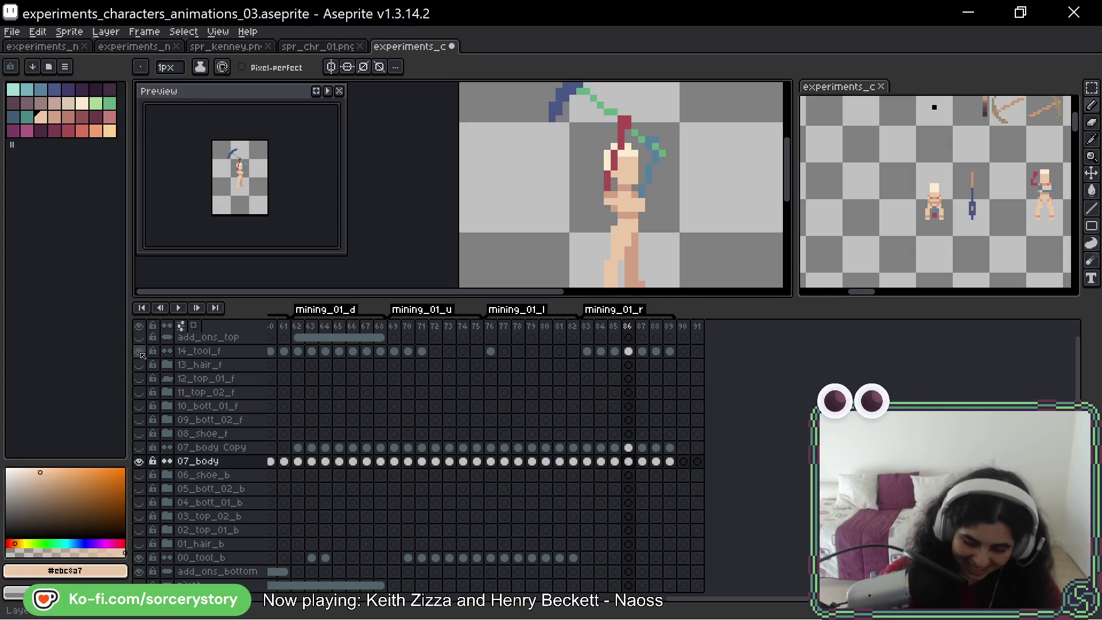
{"action": "left_click_drag", "start_coordinate": [654, 137], "coordinate": [642, 158]}
{"action": "scroll", "coordinate": [642, 158], "scroll_direction": "up", "scroll_amount": 2}
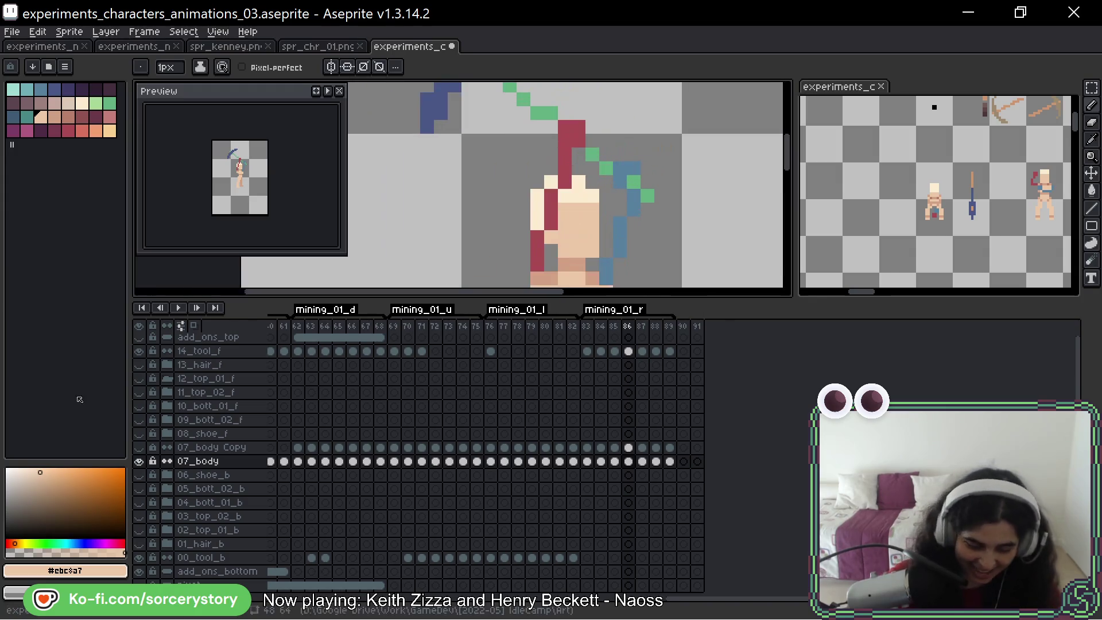
{"action": "left_click", "coordinate": [140, 461]}
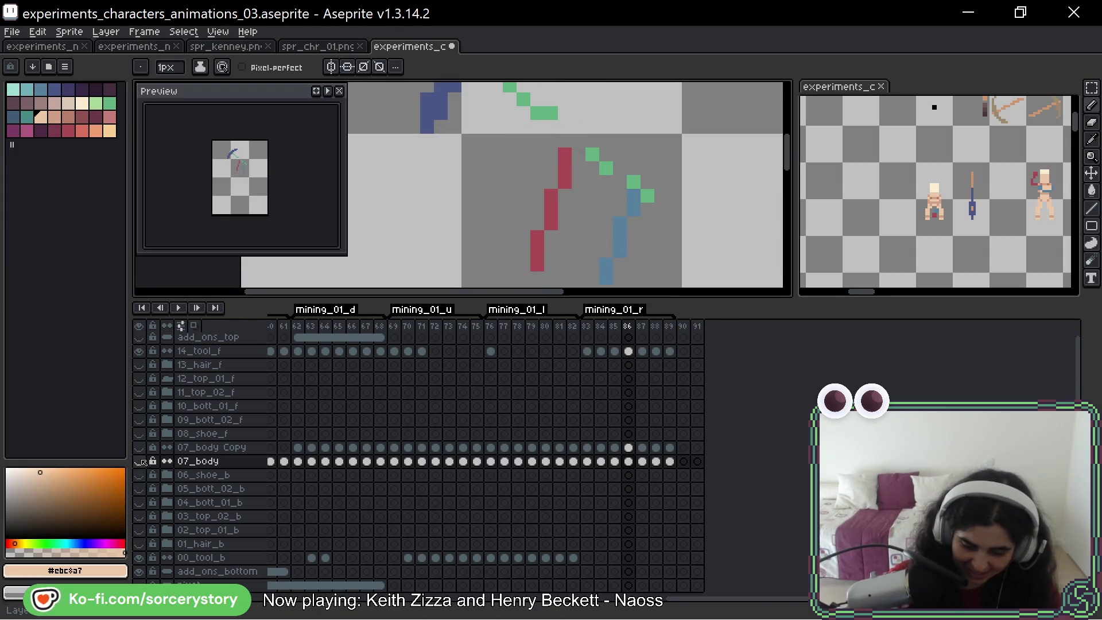
{"action": "left_click", "coordinate": [140, 461]}
{"action": "left_click", "coordinate": [140, 461]}
{"action": "left_click", "coordinate": [139, 462]}
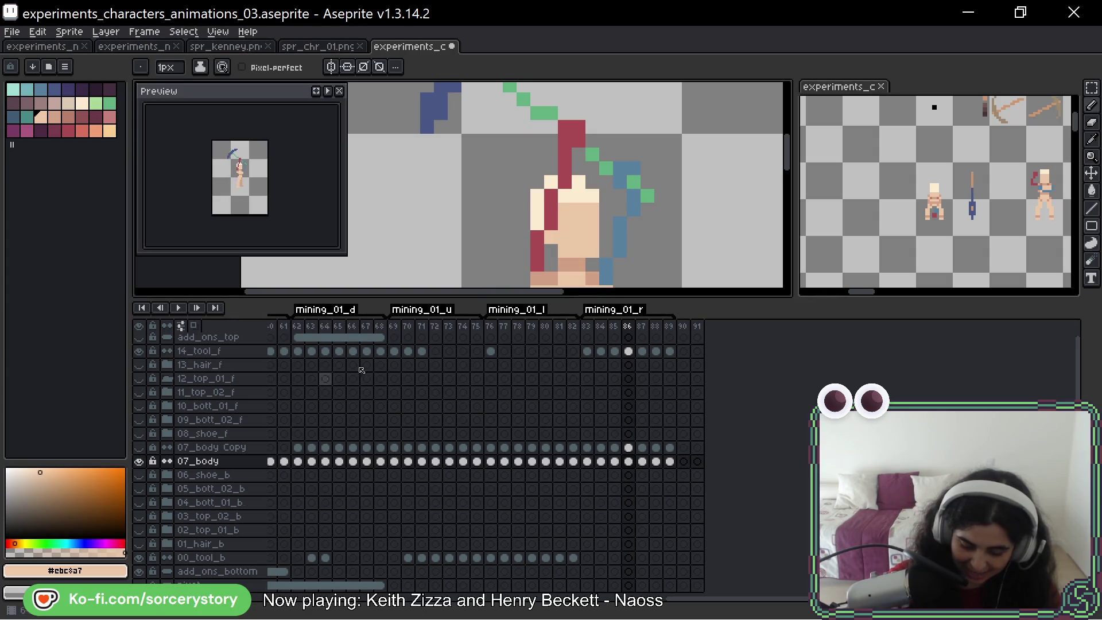
{"action": "mouse_move", "coordinate": [659, 239]}
{"action": "left_mouse_down"}
{"action": "mouse_move", "coordinate": [649, 219]}
{"action": "mouse_move", "coordinate": [658, 204]}
{"action": "left_mouse_up"}
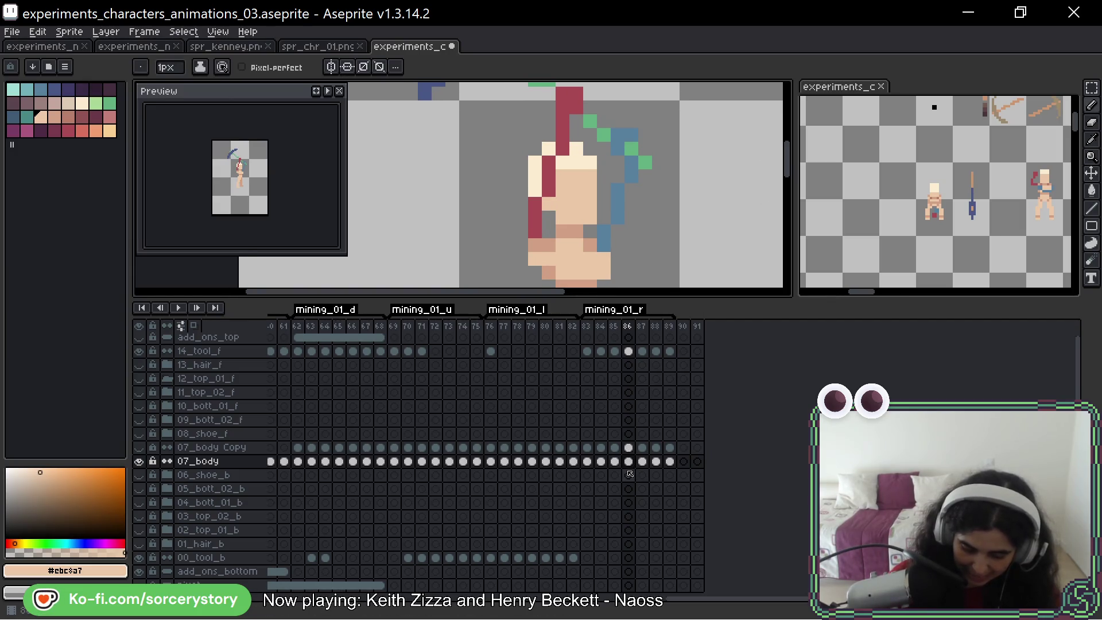
Switch between 07_body Copy and 07_body, sample the stray colours and repaint body pixels on frame 86
{"action": "left_click", "coordinate": [629, 449]}
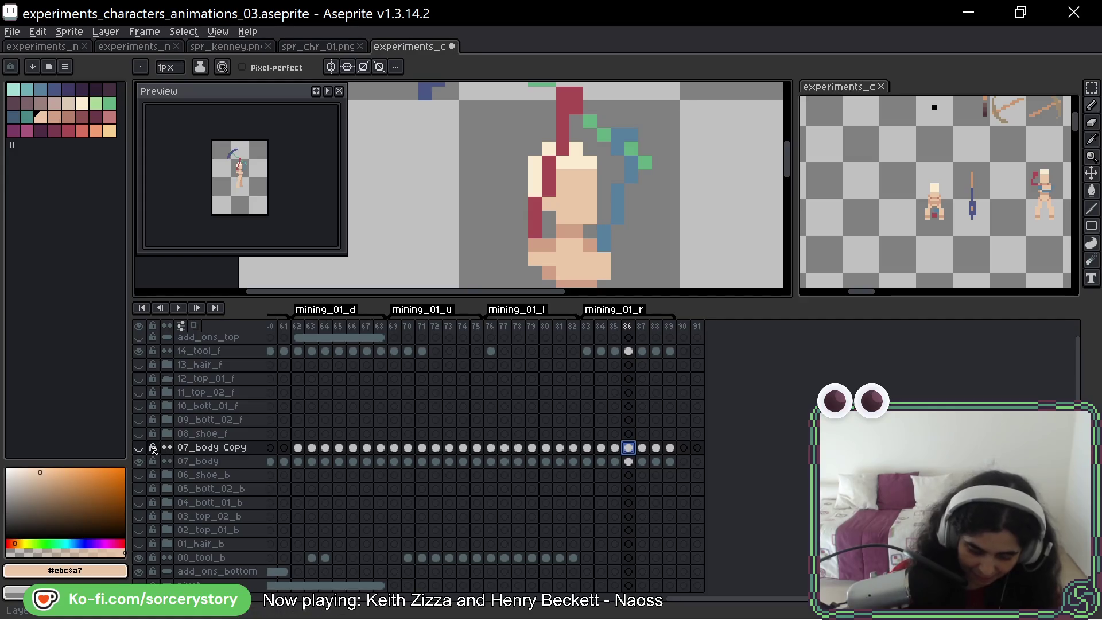
{"action": "key", "text": "alt"}
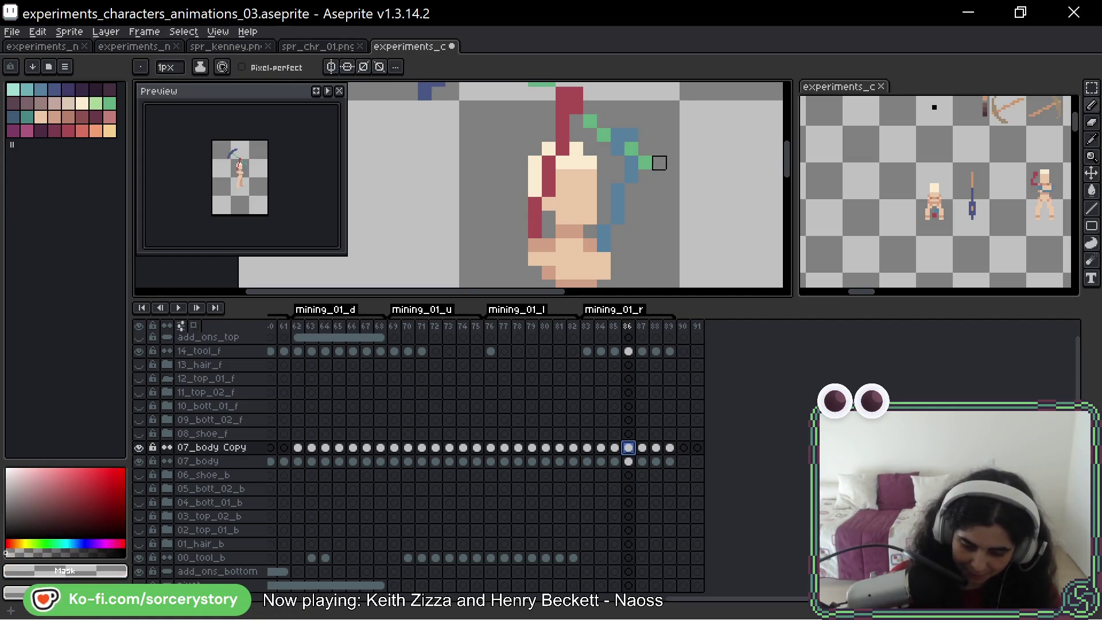
{"action": "left_click", "coordinate": [629, 168], "text": "alt"}
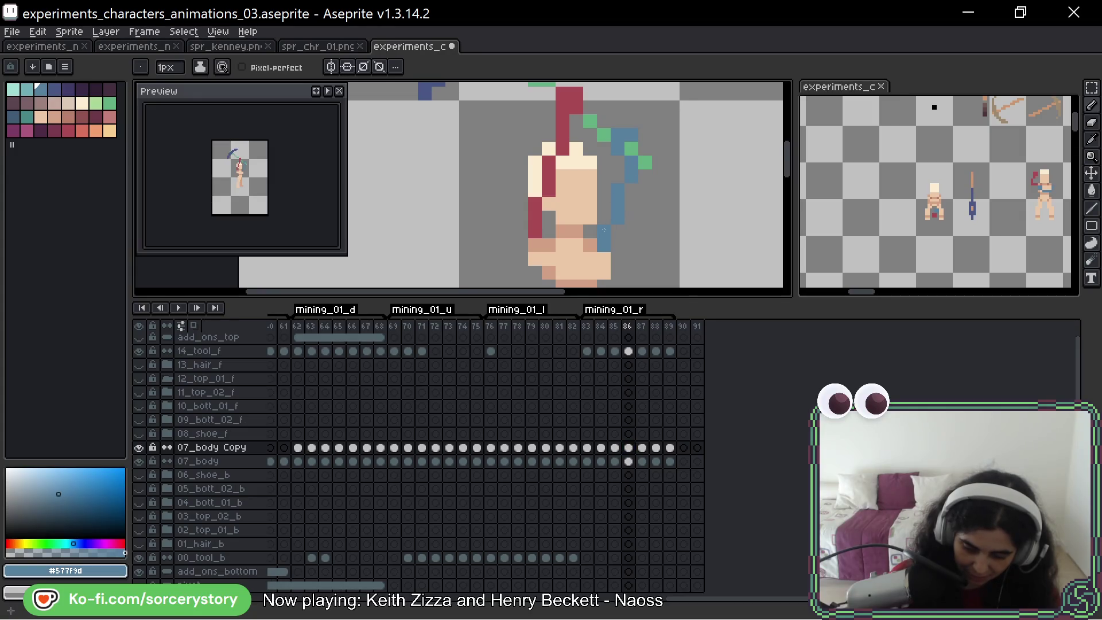
{"action": "key", "text": "Down"}
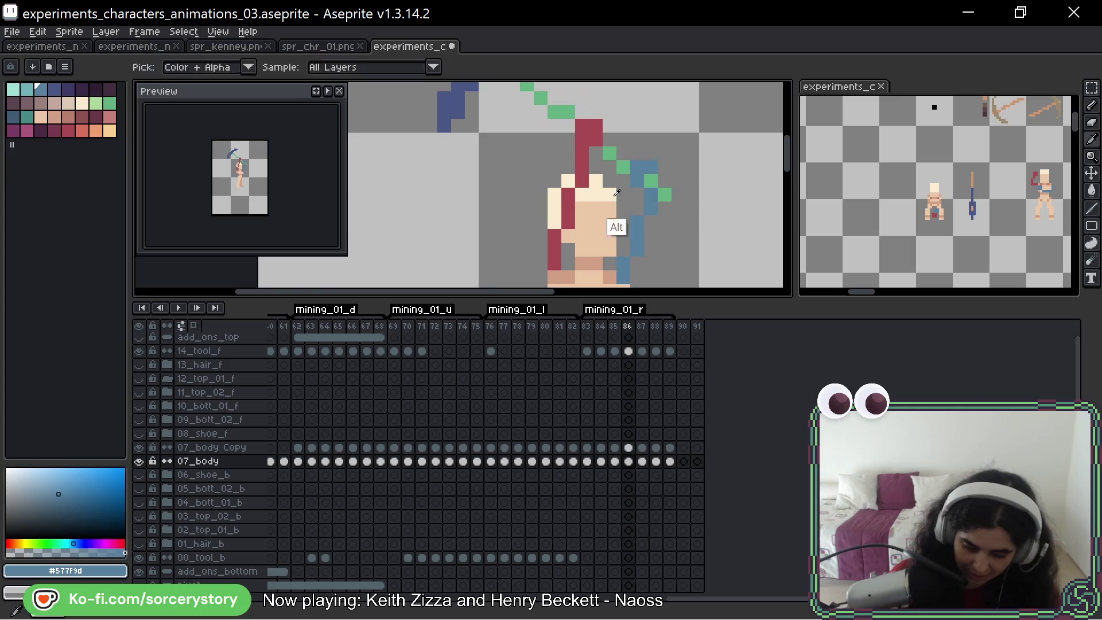
{"action": "left_click", "coordinate": [568, 207], "text": "alt"}
{"action": "left_click", "coordinate": [630, 448]}
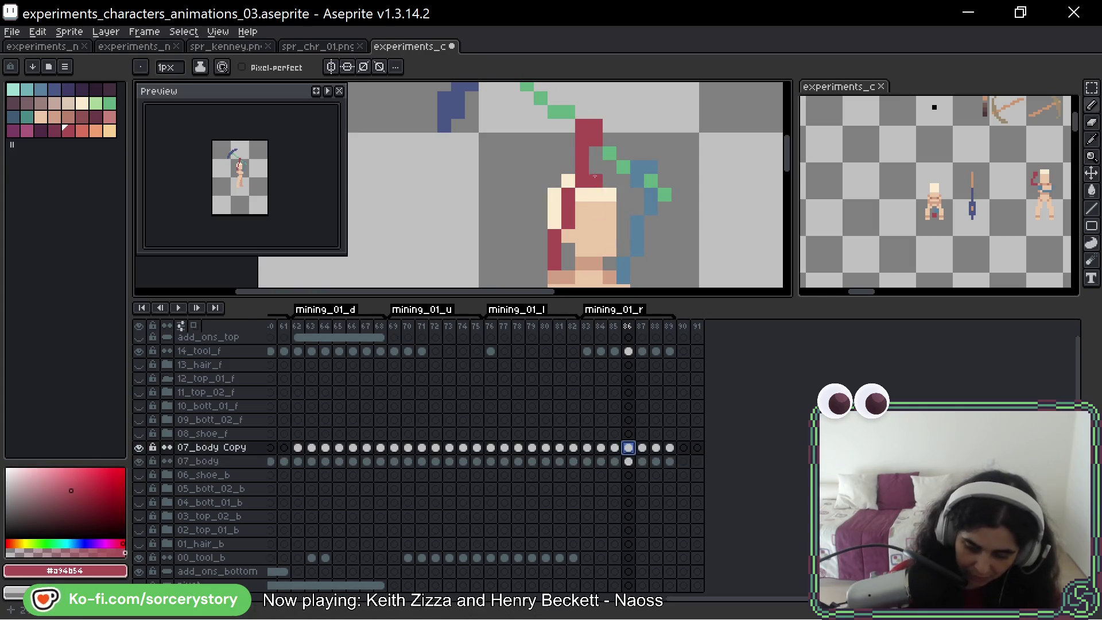
{"action": "left_click", "coordinate": [581, 176]}
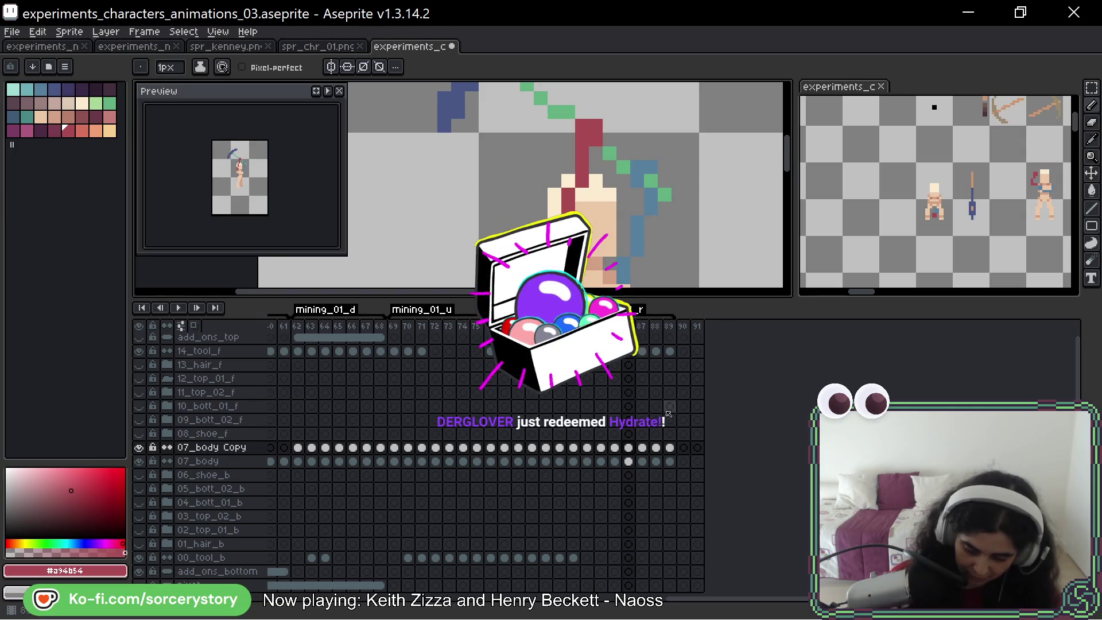
{"action": "left_click", "coordinate": [629, 461]}
{"action": "left_click", "coordinate": [571, 192]}
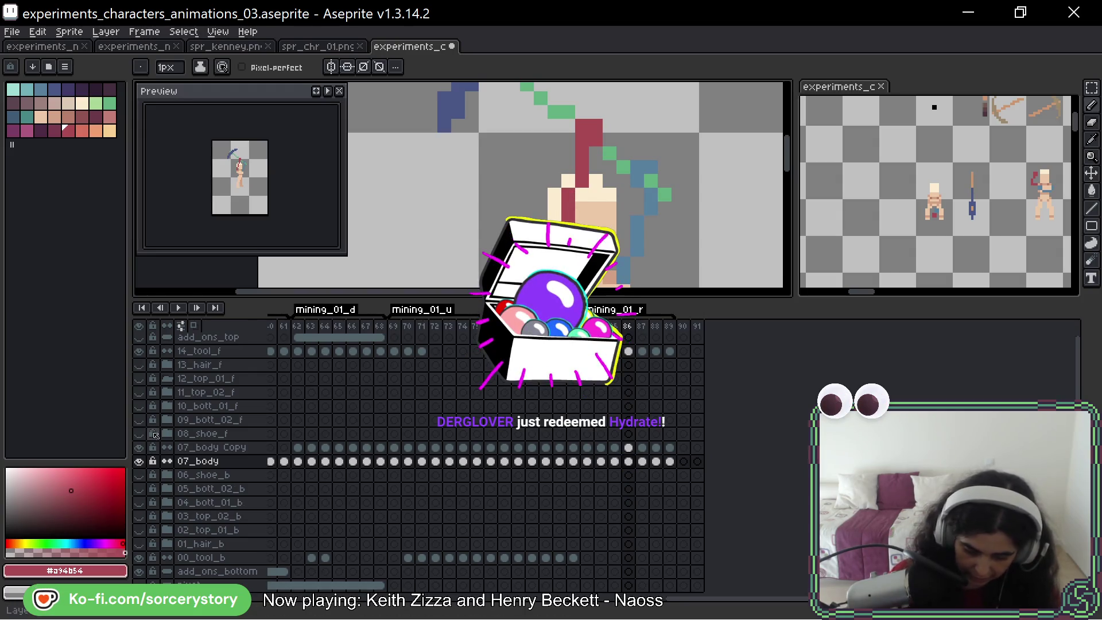
{"action": "left_click", "coordinate": [139, 351]}
{"action": "left_click", "coordinate": [139, 350]}
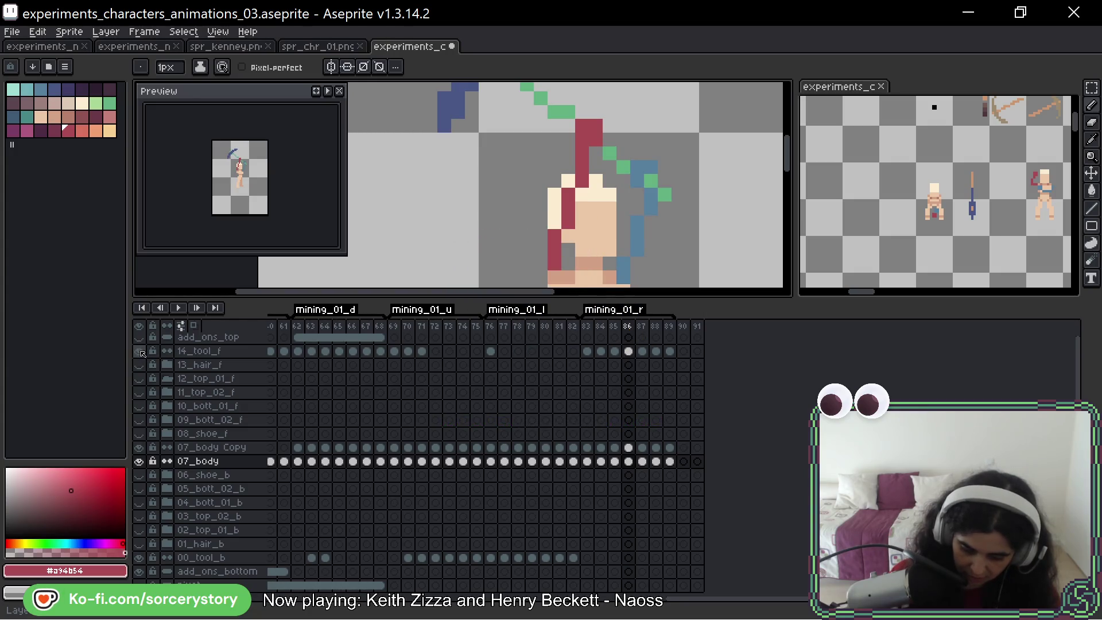
Hide the 07_body layers so only the pickaxe layer shows in frame 86
{"action": "left_click", "coordinate": [139, 447]}
{"action": "left_click", "coordinate": [139, 461]}
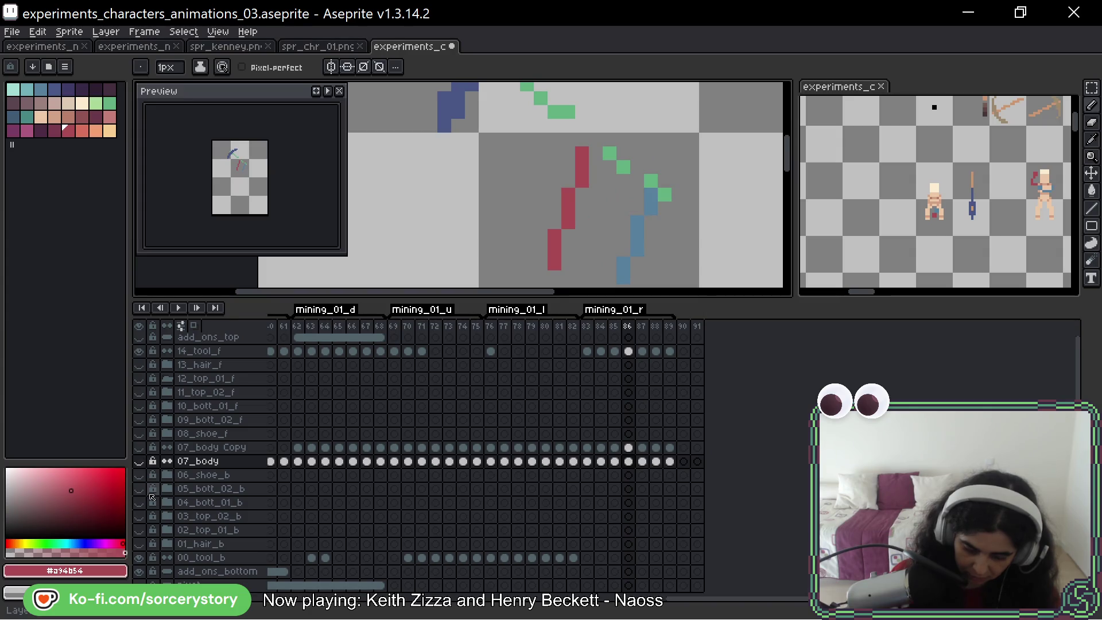
{"action": "left_click", "coordinate": [138, 449]}
{"action": "left_click", "coordinate": [139, 463]}
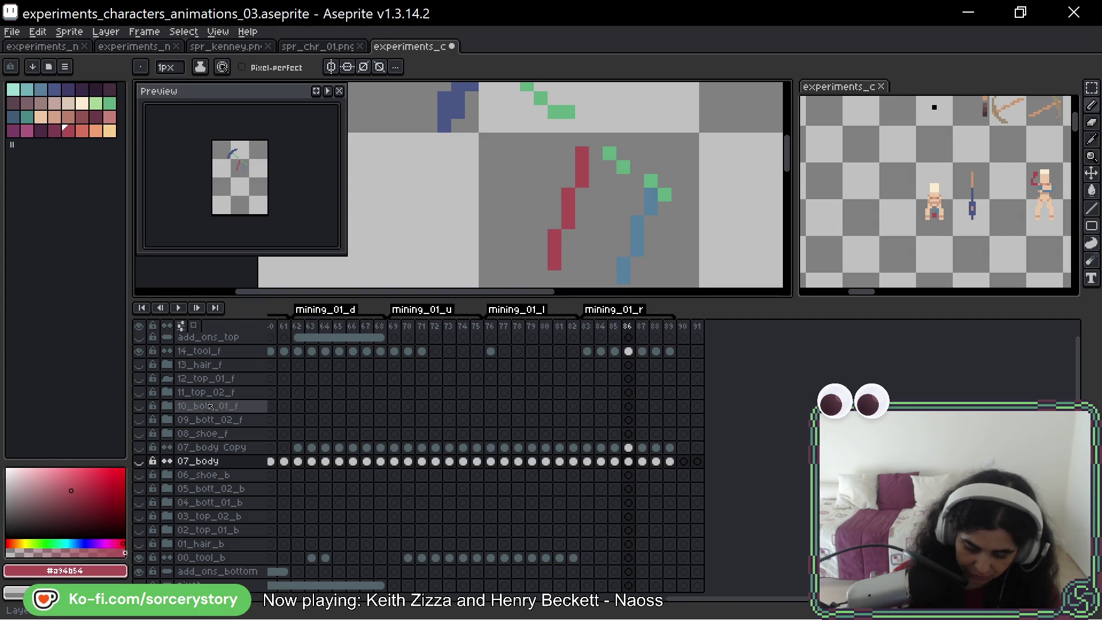
Erase the red pixels from the 14_tool_f cel, then show the body layer again
{"action": "left_click", "coordinate": [627, 350]}
{"action": "mouse_move", "coordinate": [656, 182]}
{"action": "left_mouse_down"}
{"action": "mouse_move", "coordinate": [670, 131]}
{"action": "mouse_move", "coordinate": [637, 223]}
{"action": "left_mouse_up"}
{"action": "left_click_drag", "start_coordinate": [600, 106], "coordinate": [569, 209]}
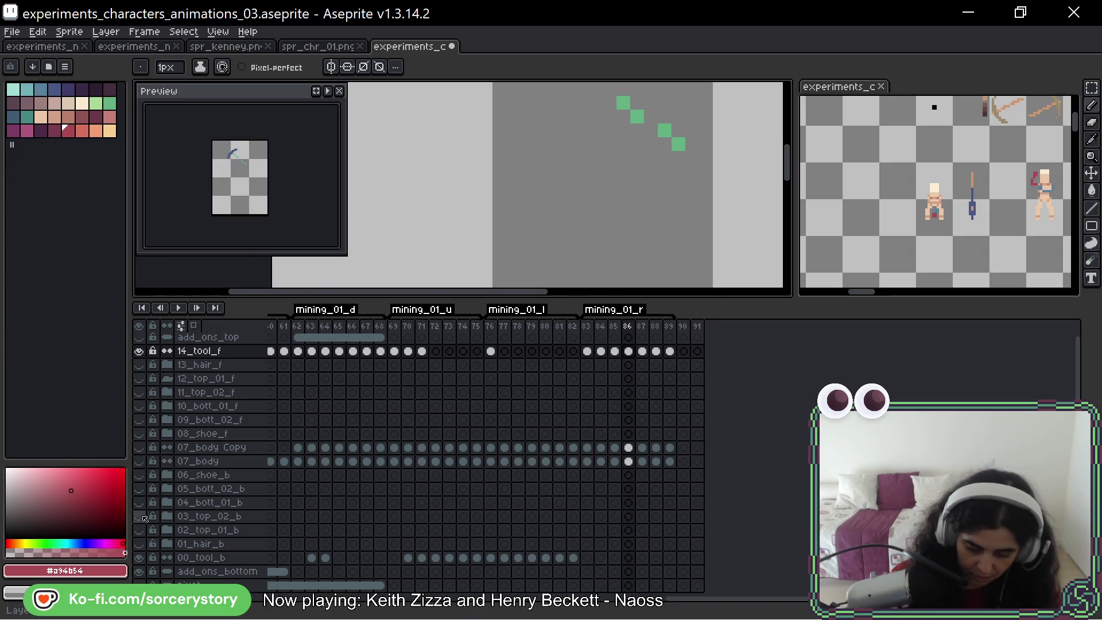
{"action": "left_click", "coordinate": [139, 461]}
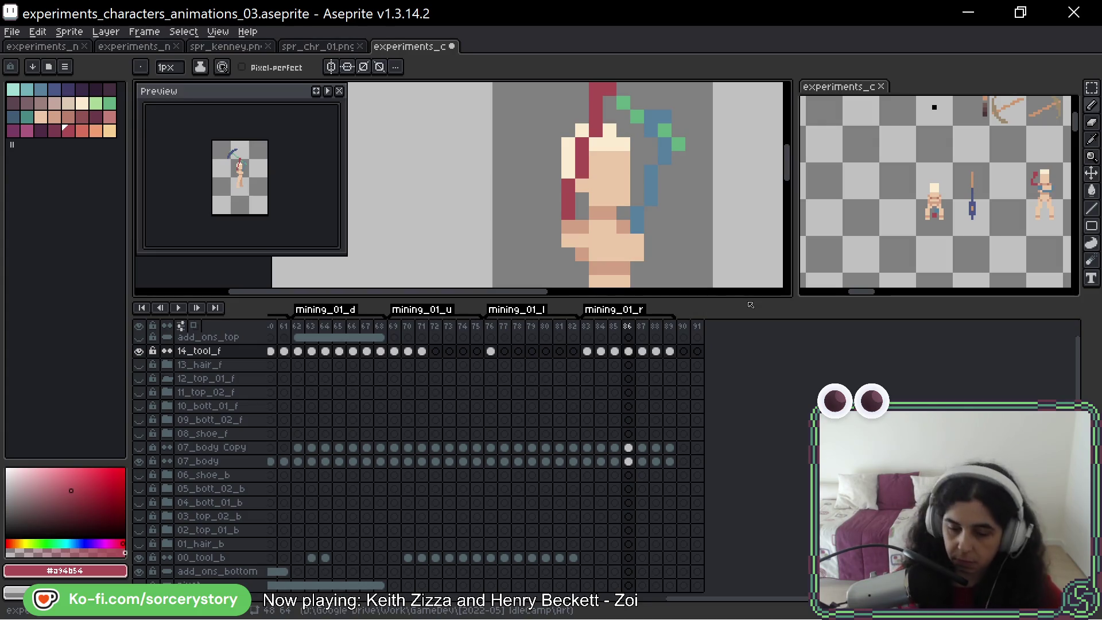
Check the tool pixels by toggling 07_body, then make 07_body the active layer at frame 86
{"action": "left_click_drag", "start_coordinate": [714, 167], "coordinate": [687, 210]}
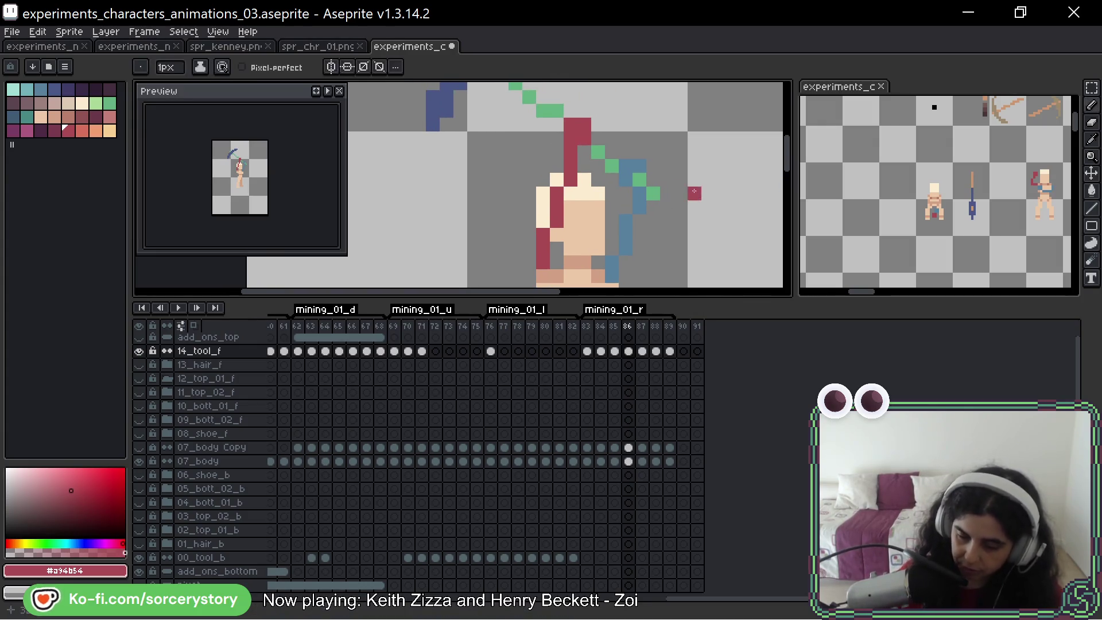
{"action": "scroll", "coordinate": [686, 197], "scroll_direction": "down", "scroll_amount": 1}
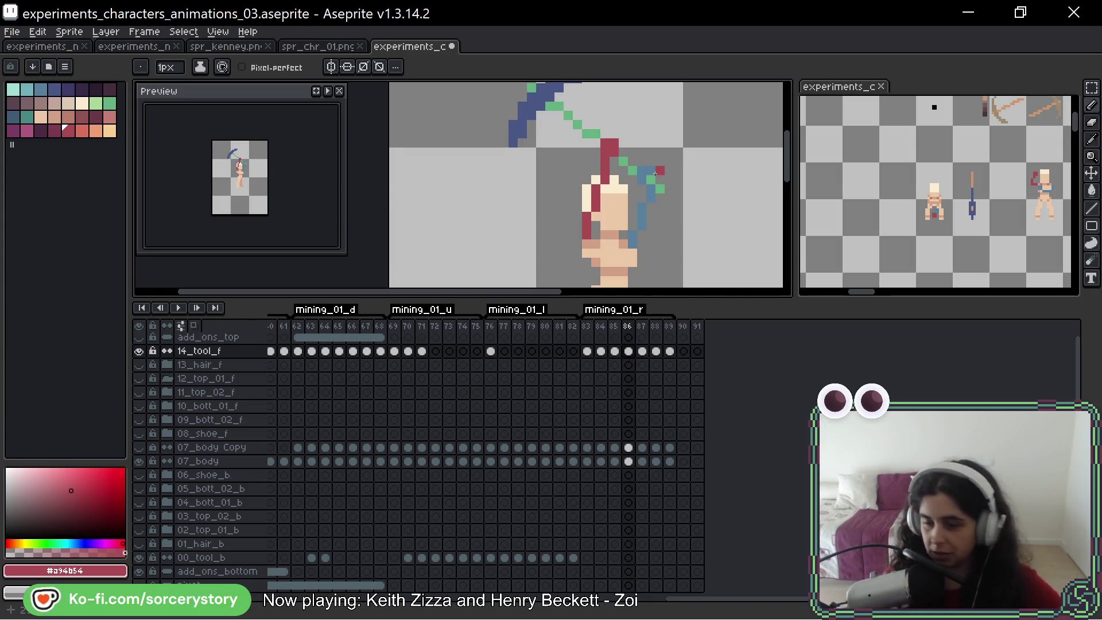
{"action": "left_click_drag", "start_coordinate": [697, 186], "coordinate": [709, 192]}
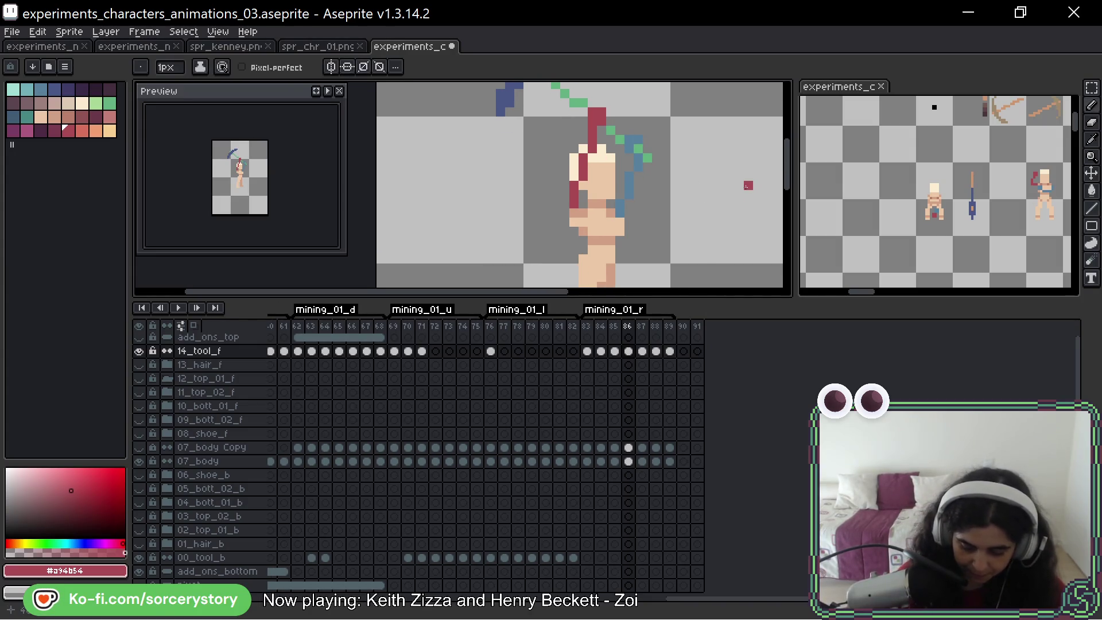
{"action": "left_click", "coordinate": [139, 461]}
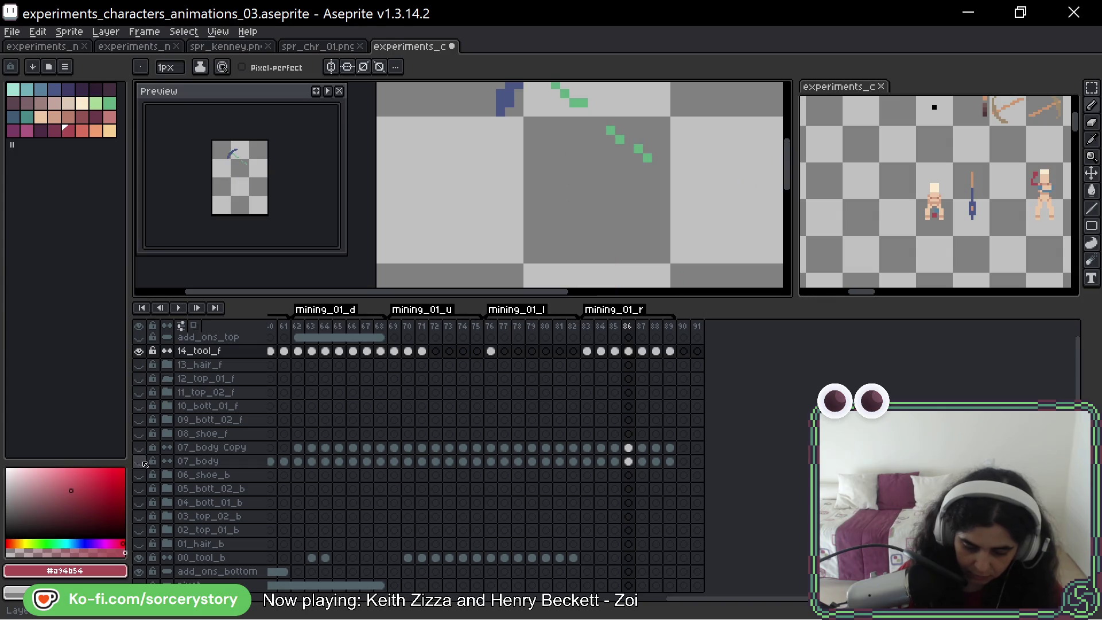
{"action": "left_click", "coordinate": [139, 460]}
{"action": "left_click", "coordinate": [140, 461]}
{"action": "left_click", "coordinate": [139, 461]}
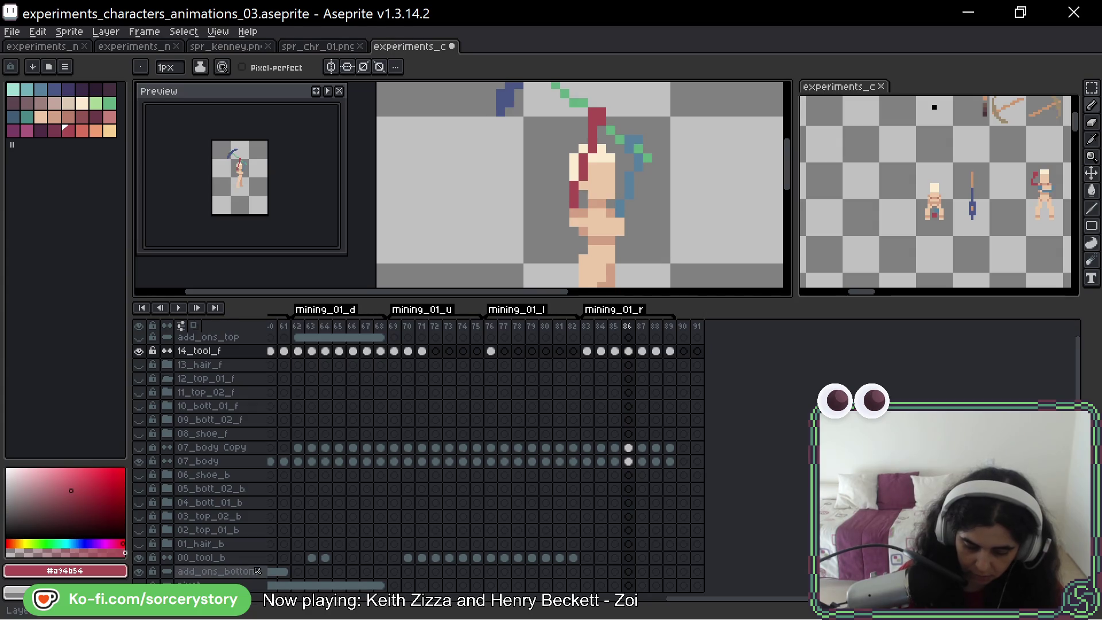
{"action": "left_click", "coordinate": [629, 460]}
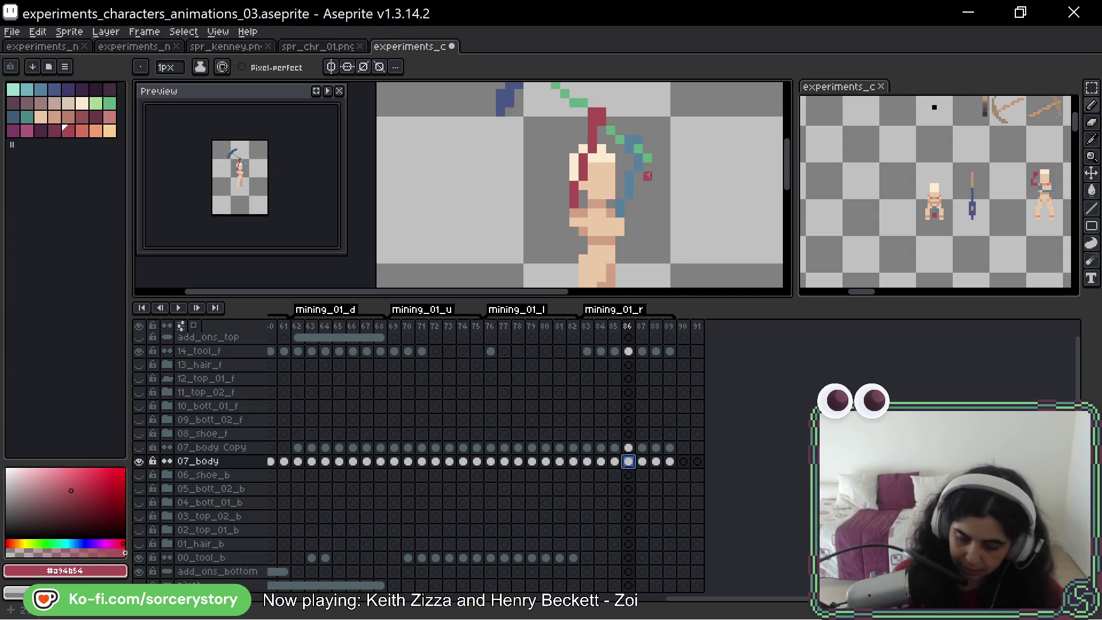
{"action": "scroll", "coordinate": [648, 185], "scroll_direction": "up", "scroll_amount": 1}
Paint sampled skin tones over the red hair pixels on frame 86's head, then go to frame 87
{"action": "key", "text": "alt"}
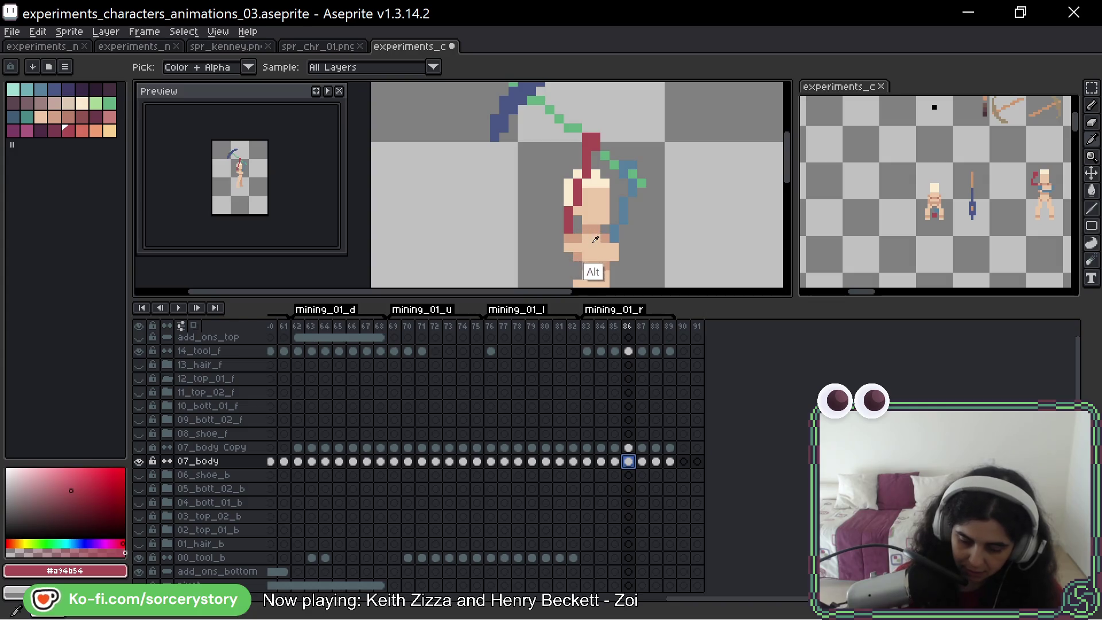
{"action": "left_click", "coordinate": [594, 239], "text": "alt"}
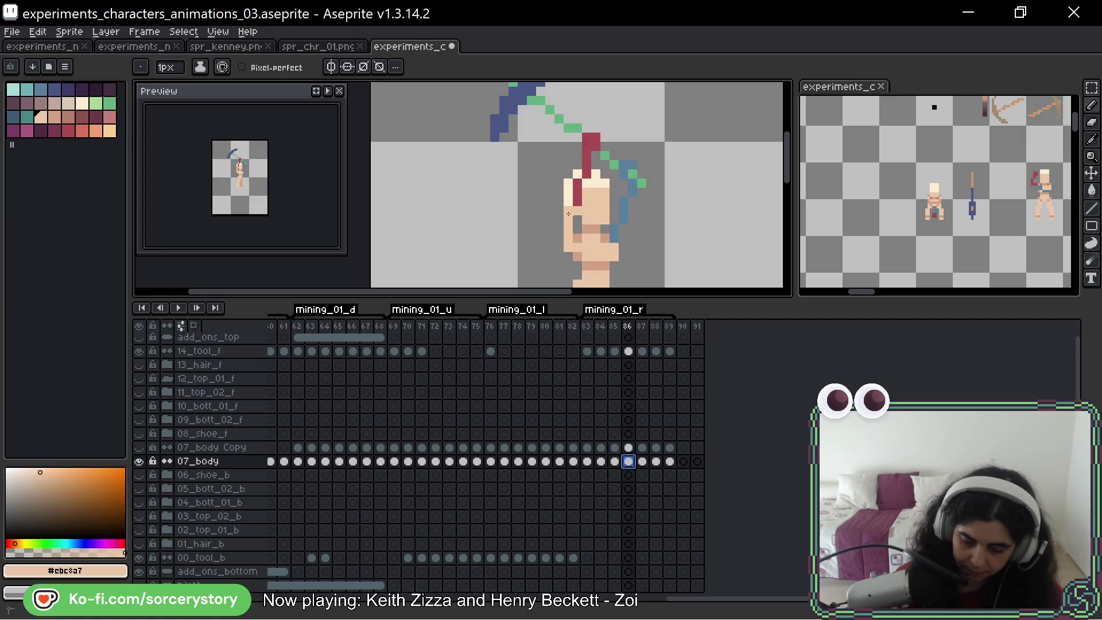
{"action": "left_click", "coordinate": [575, 210], "text": "alt"}
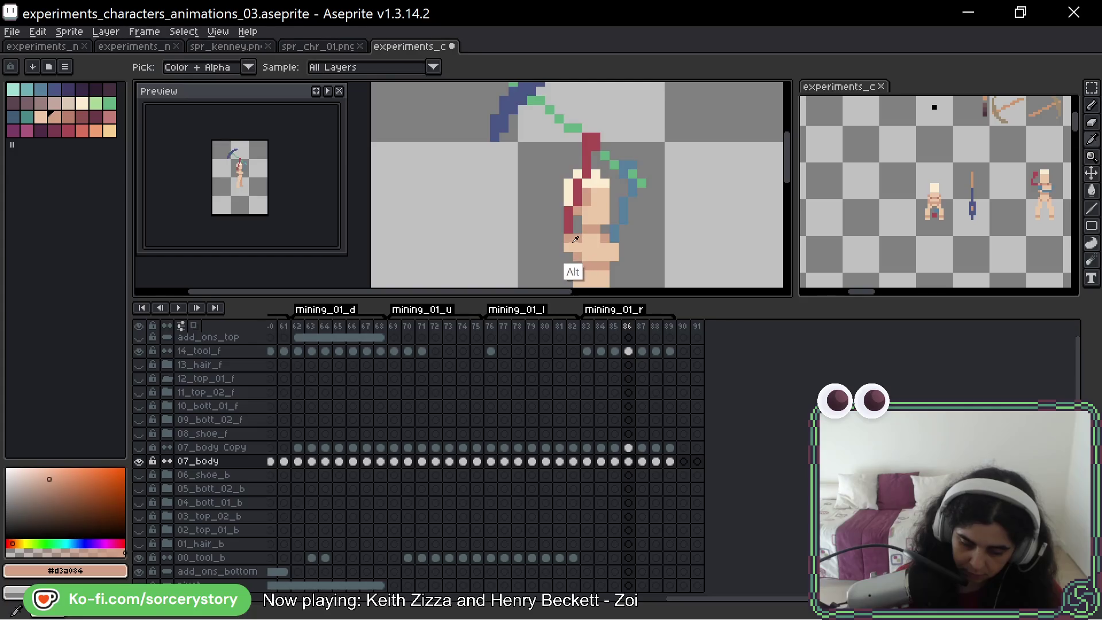
{"action": "left_click", "coordinate": [567, 219], "text": "alt"}
{"action": "mouse_move", "coordinate": [577, 199]}
{"action": "left_mouse_down"}
{"action": "mouse_move", "coordinate": [596, 164]}
{"action": "mouse_move", "coordinate": [586, 173]}
{"action": "mouse_move", "coordinate": [591, 138]}
{"action": "left_mouse_up"}
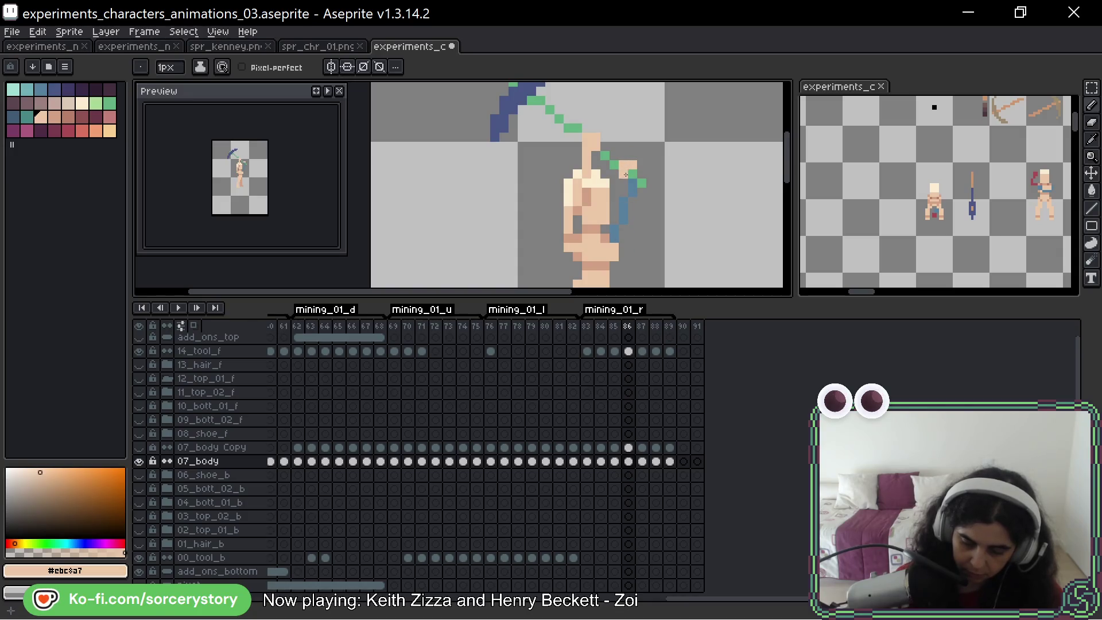
{"action": "left_click", "coordinate": [591, 229], "text": "alt"}
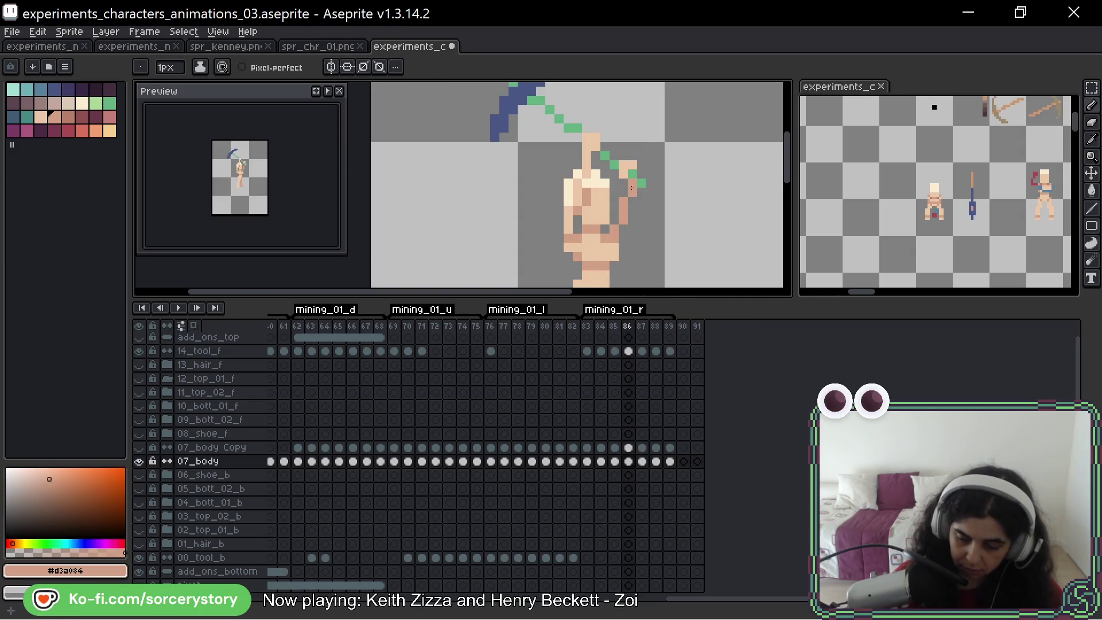
{"action": "key", "text": "space"}
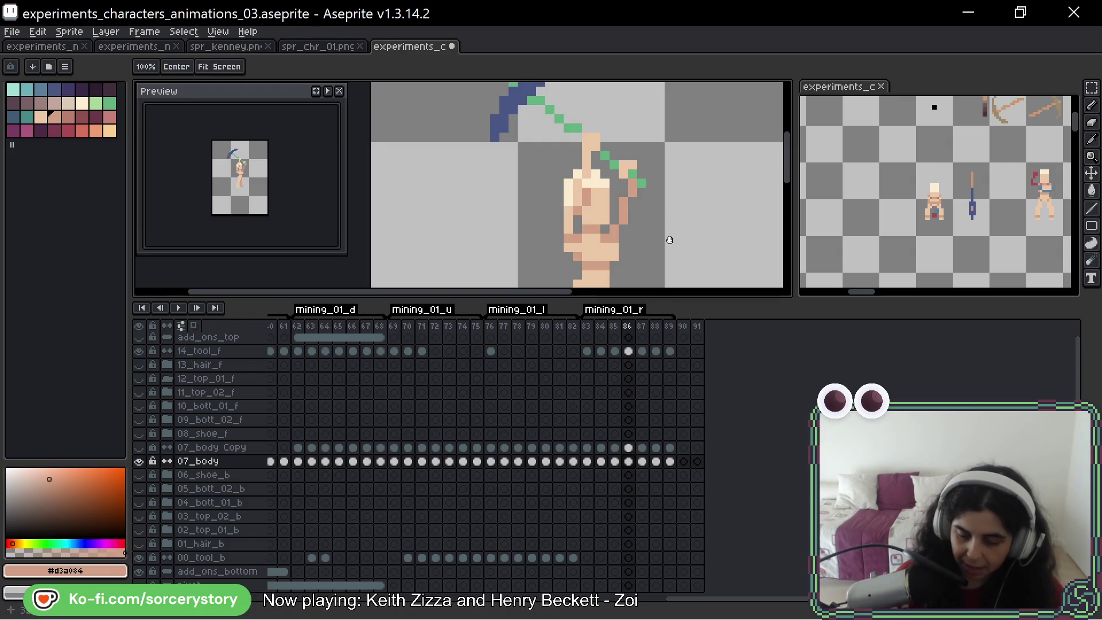
{"action": "left_click_drag", "start_coordinate": [671, 234], "coordinate": [636, 249]}
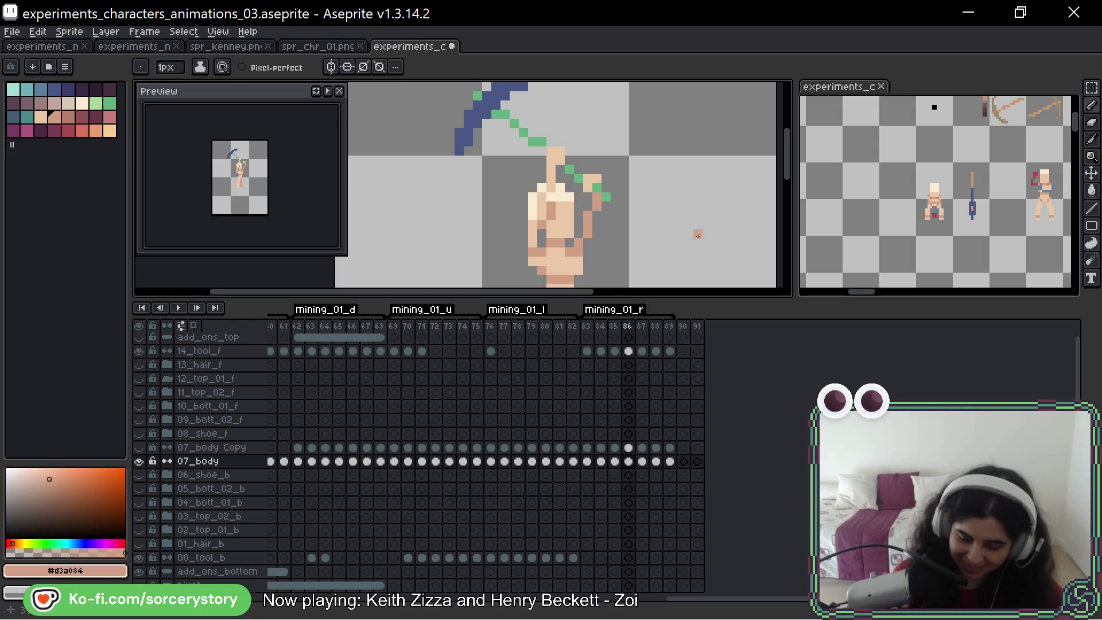
{"action": "scroll", "coordinate": [697, 235], "scroll_direction": "down", "scroll_amount": 1}
{"action": "scroll", "coordinate": [730, 172], "scroll_direction": "down", "scroll_amount": 1}
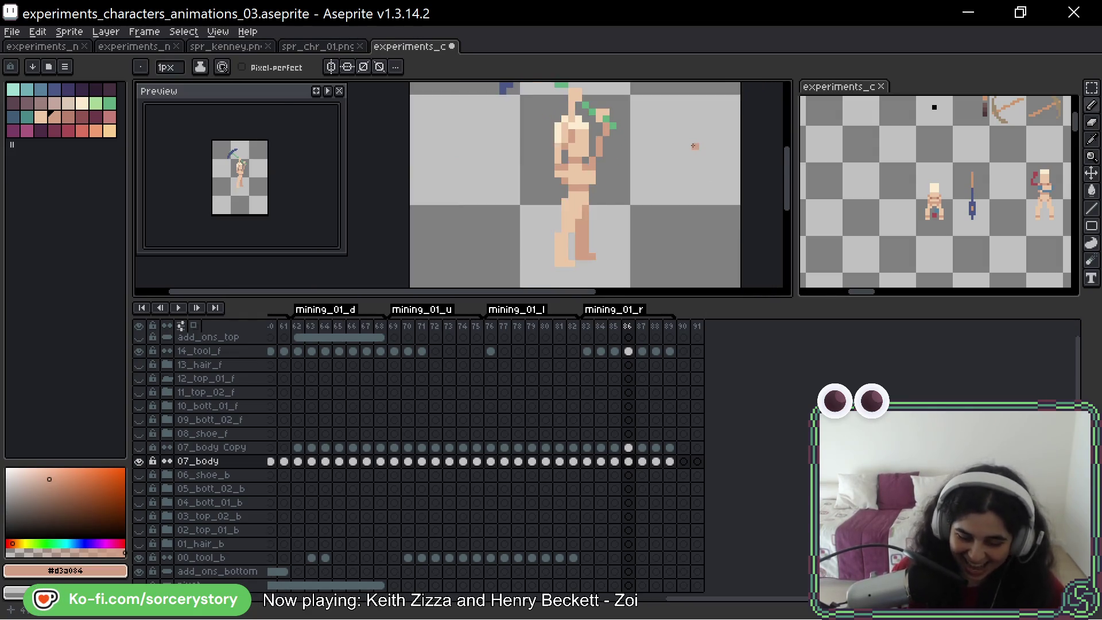
{"action": "scroll", "coordinate": [695, 146], "scroll_direction": "down", "scroll_amount": 1}
{"action": "key", "text": "period"}
{"action": "scroll", "coordinate": [634, 215], "scroll_direction": "up", "scroll_amount": 2}
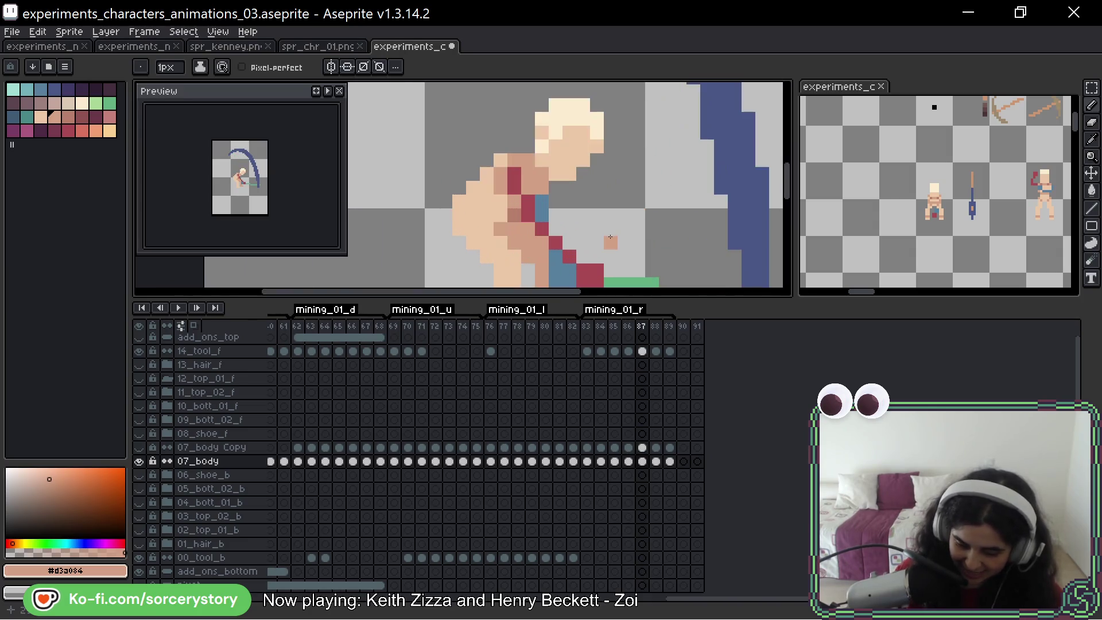
On frame 87, cover the blue hand pixels with medium skin, undoing and redoing the strokes
{"action": "left_click", "coordinate": [541, 205], "text": "alt"}
{"action": "left_click", "coordinate": [538, 188], "text": "alt"}
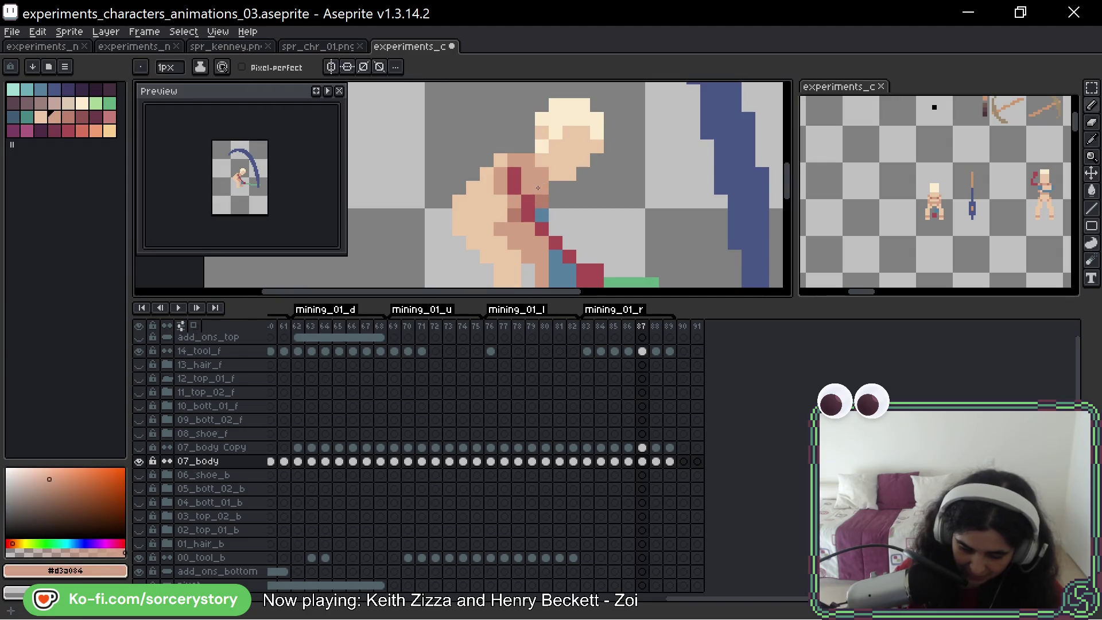
{"action": "scroll", "coordinate": [550, 200], "scroll_direction": "down", "scroll_amount": 3}
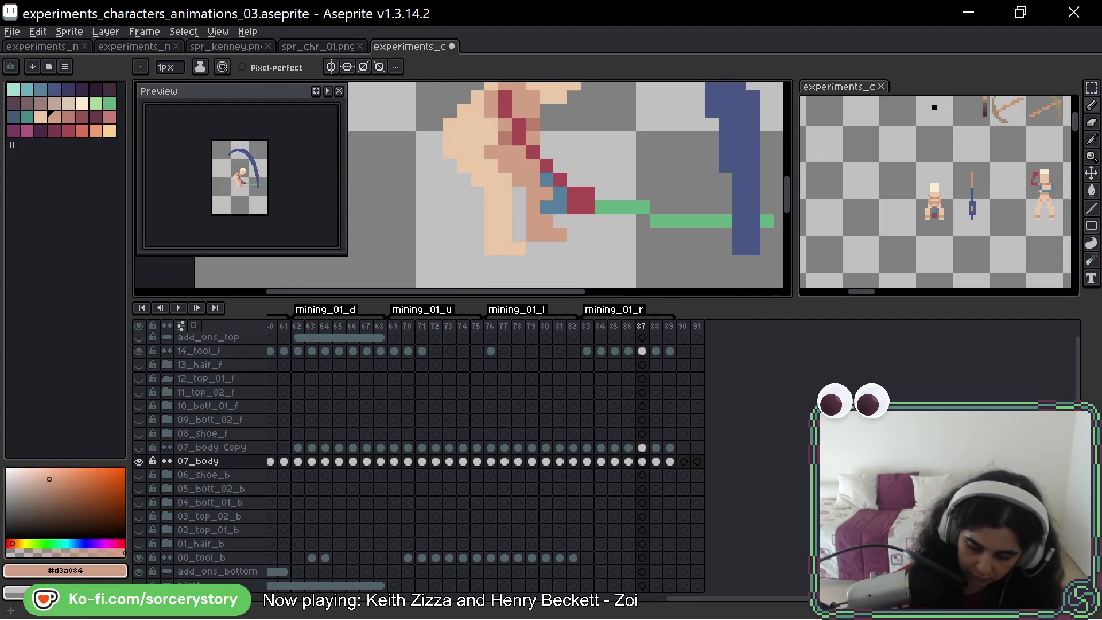
{"action": "key", "text": "alt"}
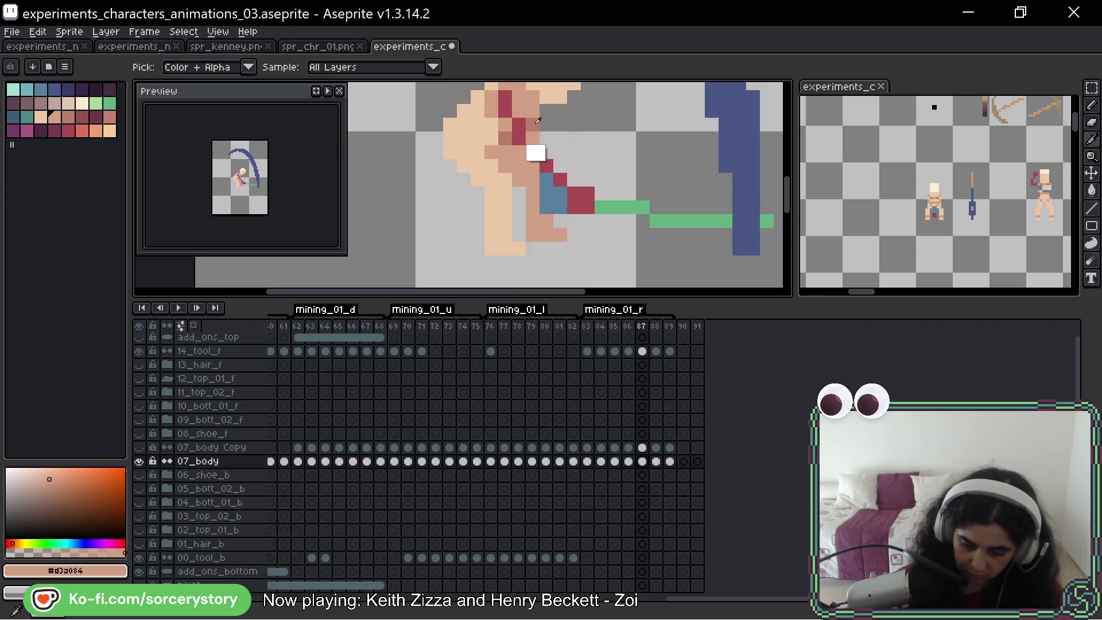
{"action": "left_click", "coordinate": [538, 119], "text": "alt"}
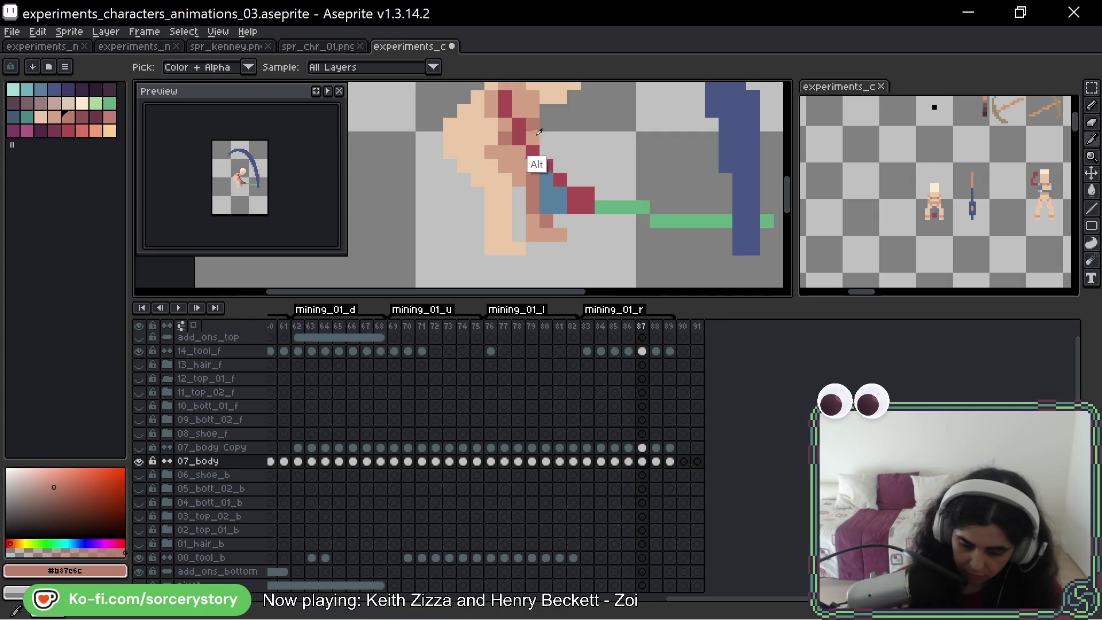
{"action": "left_click", "coordinate": [537, 165], "text": "alt"}
{"action": "left_click_drag", "start_coordinate": [547, 194], "coordinate": [560, 207]}
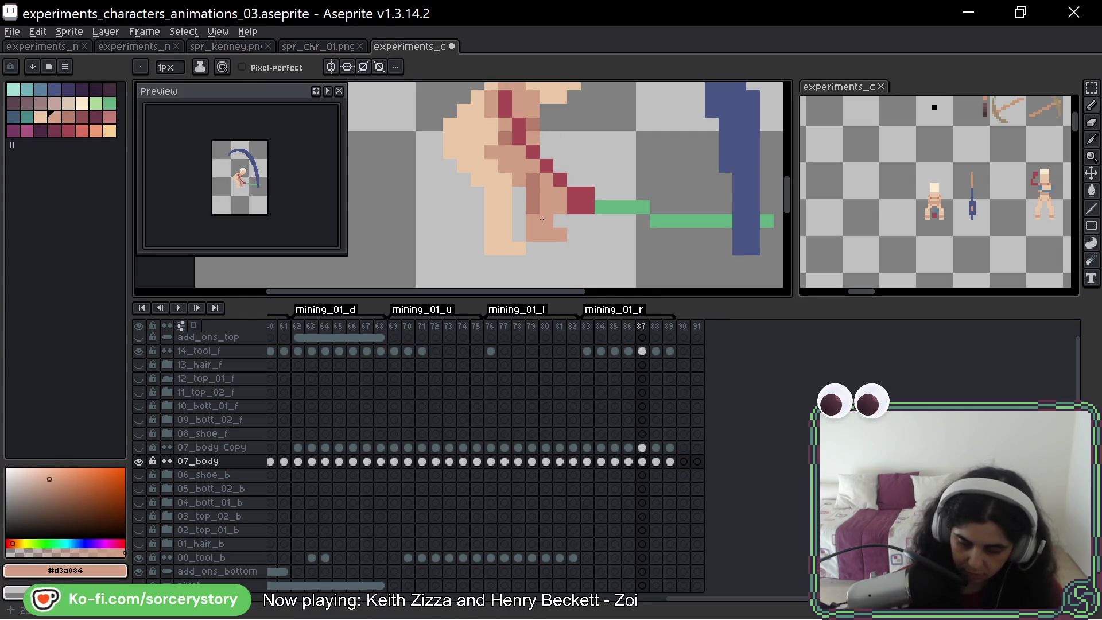
{"action": "key", "text": "ctrl+z"}
{"action": "key", "text": "ctrl+z"}
{"action": "key", "text": "ctrl+z"}
{"action": "key", "text": "ctrl+z"}
{"action": "key", "text": "ctrl+shift+z"}
{"action": "key", "text": "ctrl+shift+z"}
{"action": "key", "text": "ctrl+shift+z"}
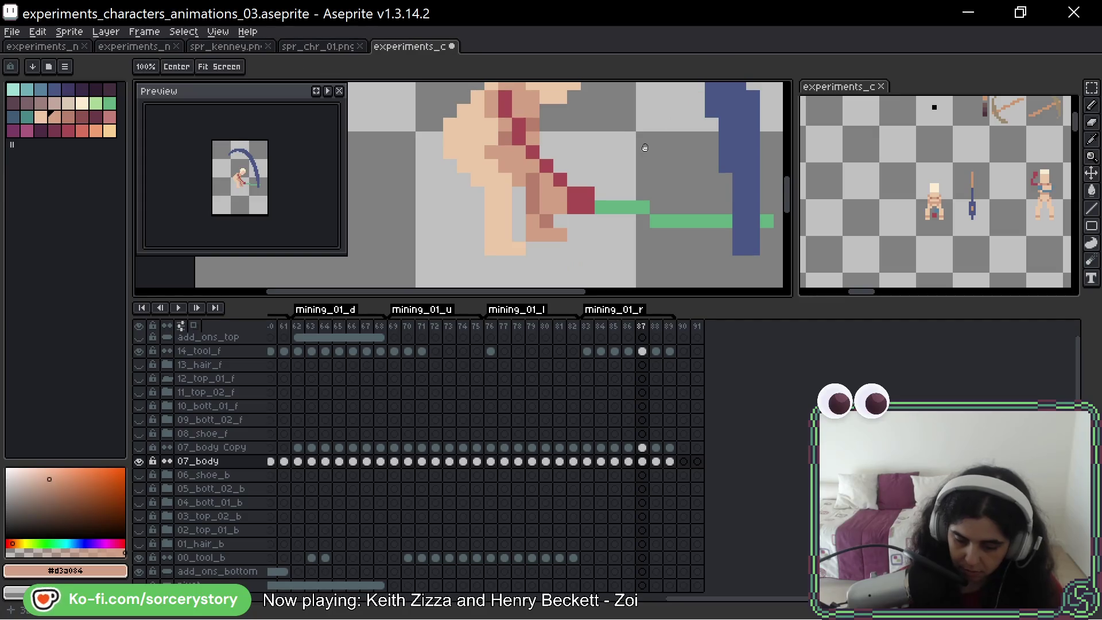
Paint light skin over frame 87's dark red arm pixels, then frame 88's red upper-arm pixels
{"action": "left_click_drag", "start_coordinate": [601, 83], "coordinate": [602, 101]}
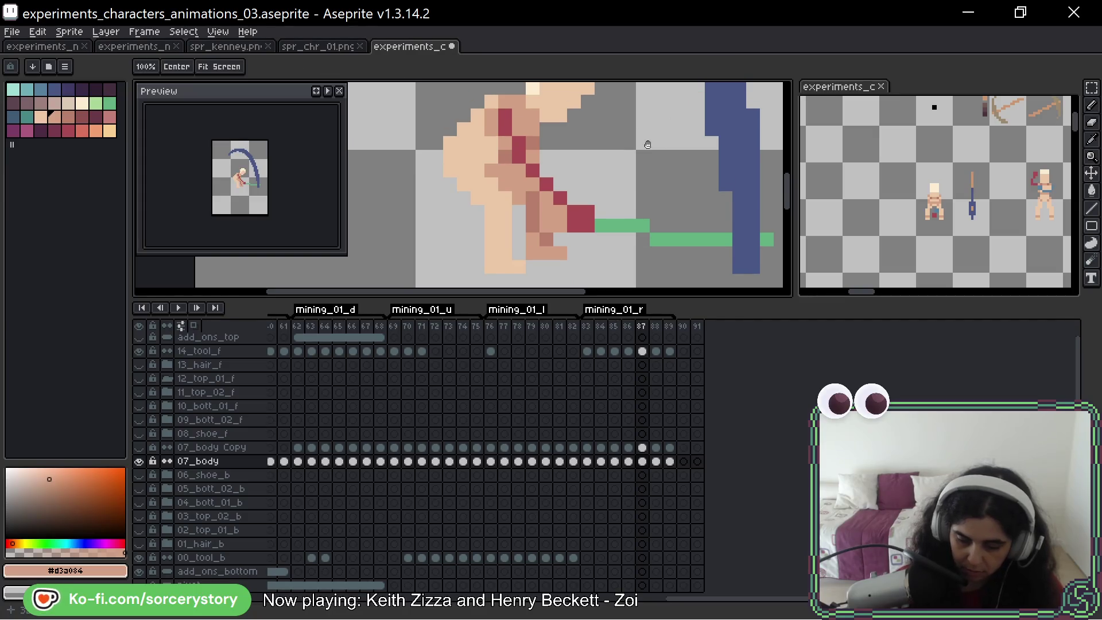
{"action": "left_click", "coordinate": [482, 149], "text": "alt"}
{"action": "left_click_drag", "start_coordinate": [518, 144], "coordinate": [583, 219]}
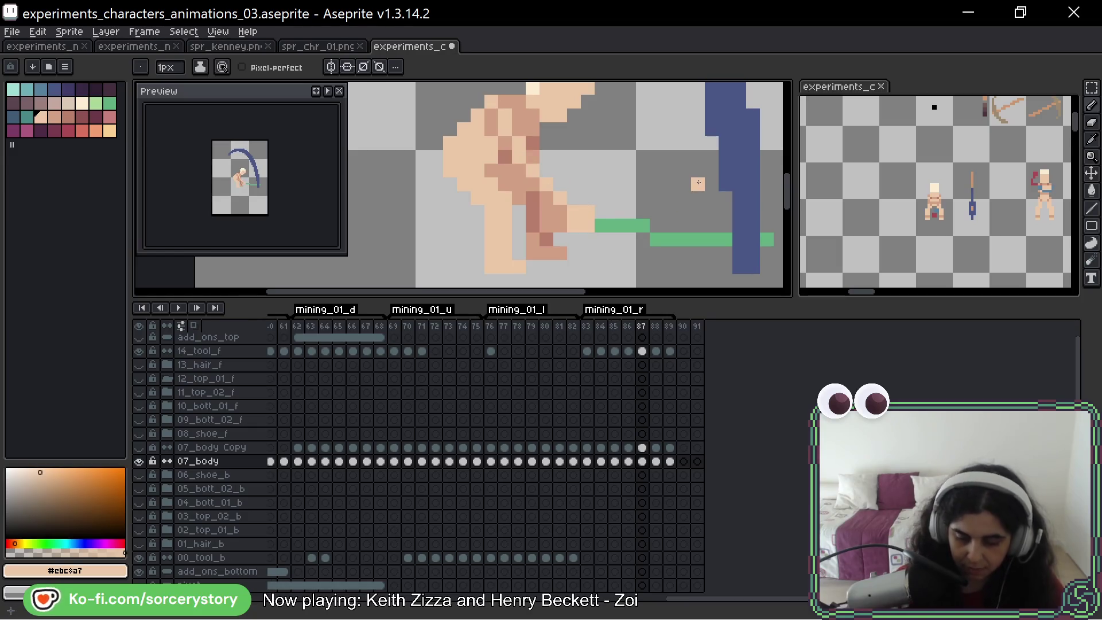
{"action": "key", "text": "Right"}
{"action": "mouse_move", "coordinate": [513, 138]}
{"action": "left_mouse_down"}
{"action": "mouse_move", "coordinate": [506, 130]}
{"action": "mouse_move", "coordinate": [520, 171]}
{"action": "mouse_move", "coordinate": [588, 234]}
{"action": "mouse_move", "coordinate": [571, 216]}
{"action": "left_mouse_up"}
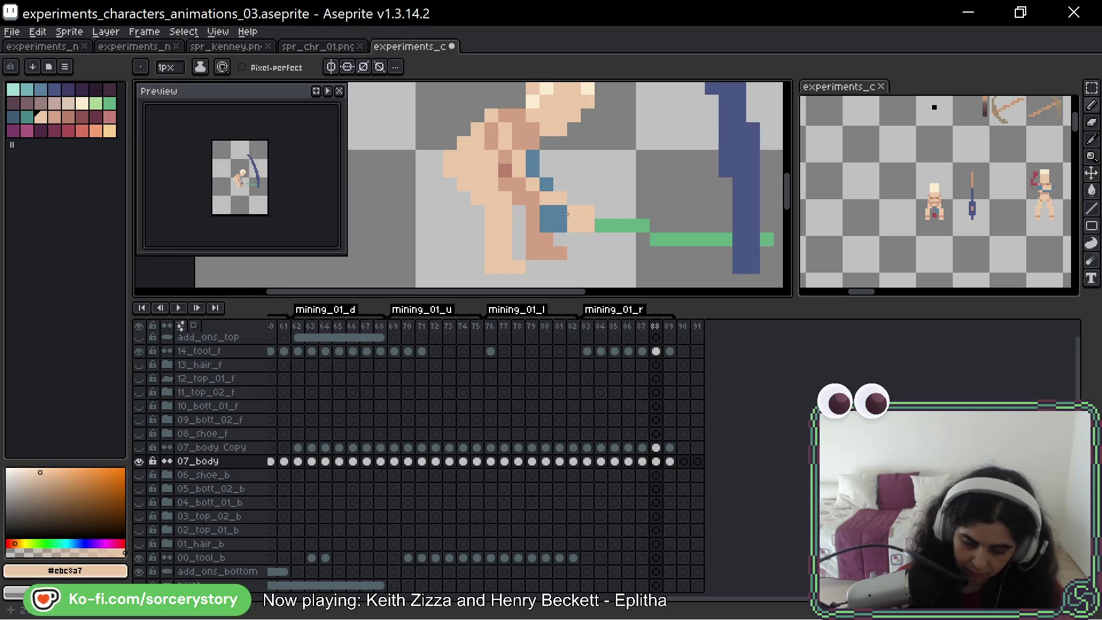
On frame 88, paint medium skin over the blue arm pixels
{"action": "left_click", "coordinate": [506, 170], "text": "alt"}
{"action": "left_click", "coordinate": [532, 157]}
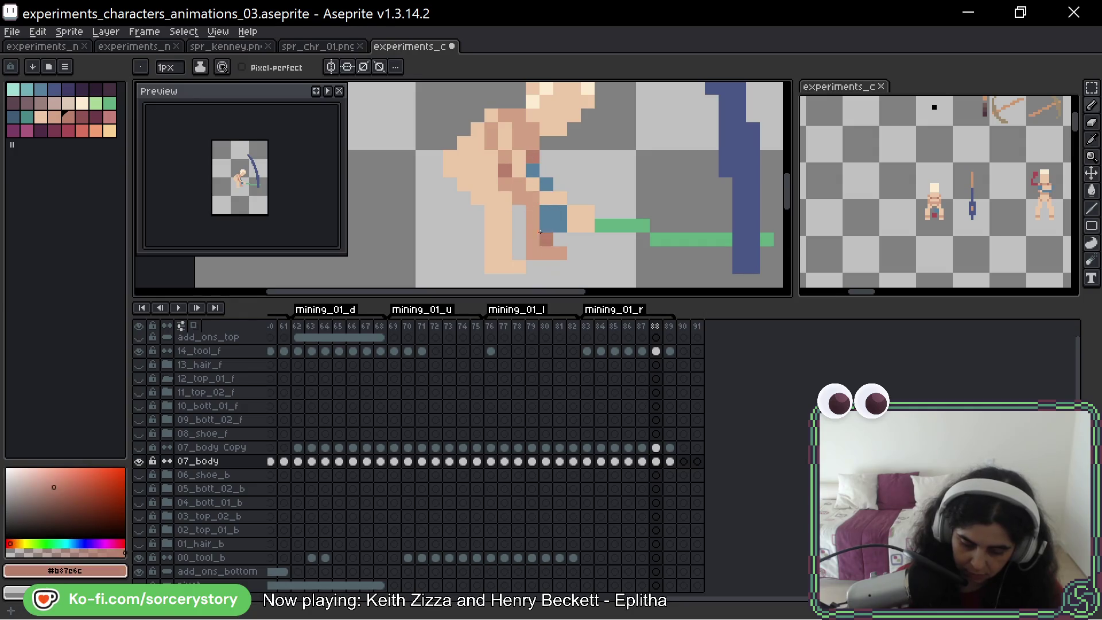
{"action": "left_click", "coordinate": [533, 169], "text": "alt"}
{"action": "left_click_drag", "start_coordinate": [547, 184], "coordinate": [556, 226]}
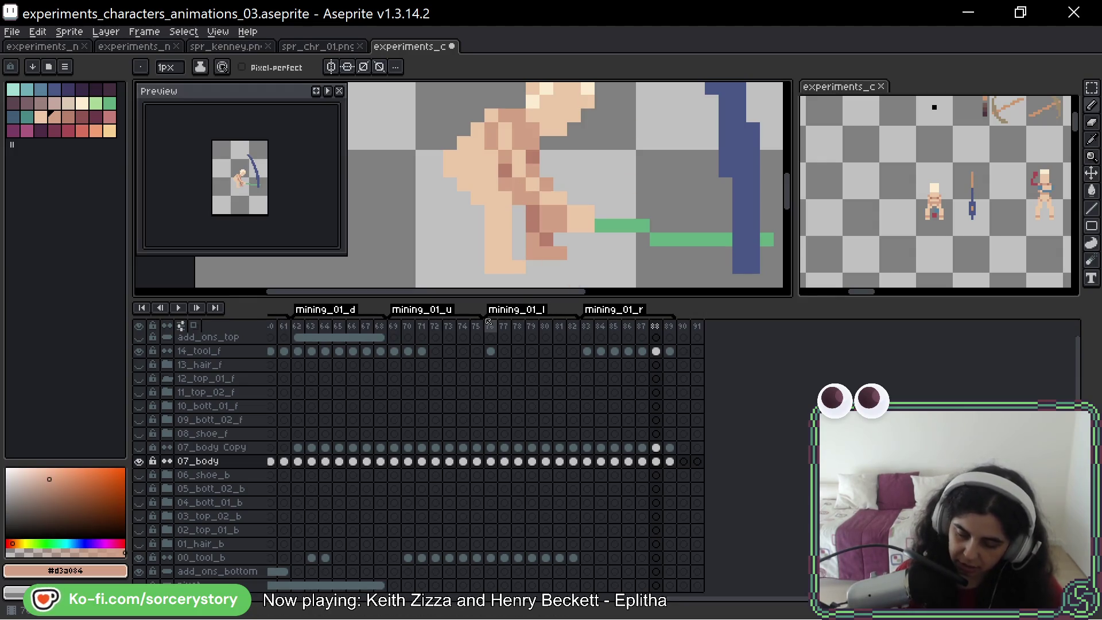
{"action": "key", "text": "h"}
{"action": "left_click_drag", "start_coordinate": [647, 165], "coordinate": [607, 174]}
{"action": "key", "text": "b"}
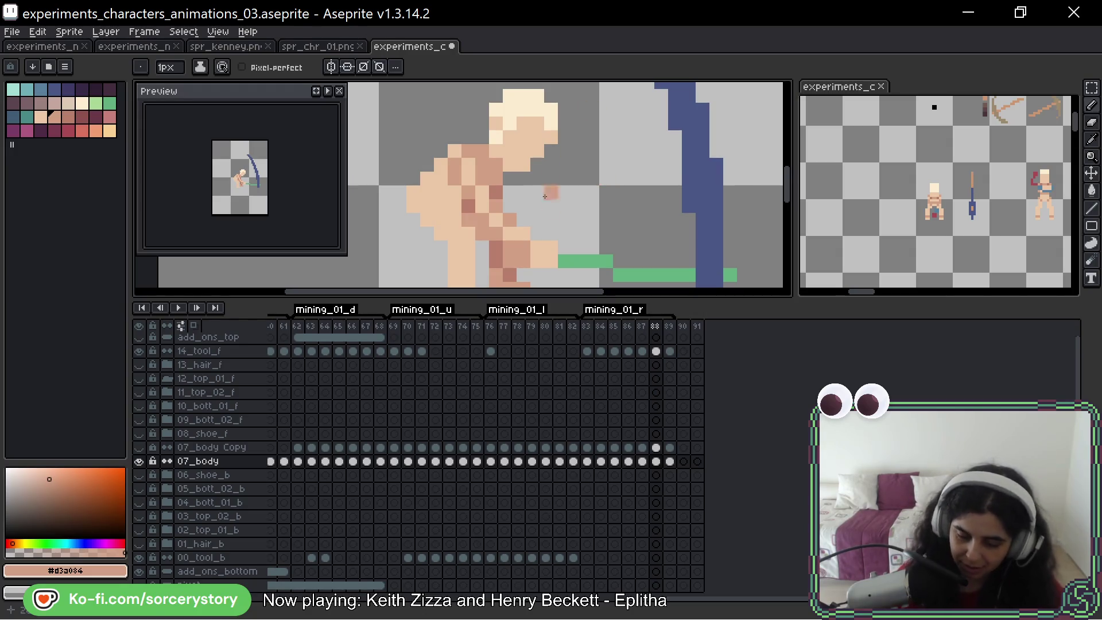
Touch up the remaining body pixels on frame 88 and move on to frame 89
{"action": "key", "text": "h"}
{"action": "left_click_drag", "start_coordinate": [643, 228], "coordinate": [657, 194]}
{"action": "key", "text": "b"}
{"action": "left_click_drag", "start_coordinate": [732, 159], "coordinate": [758, 172]}
{"action": "left_click", "coordinate": [742, 227]}
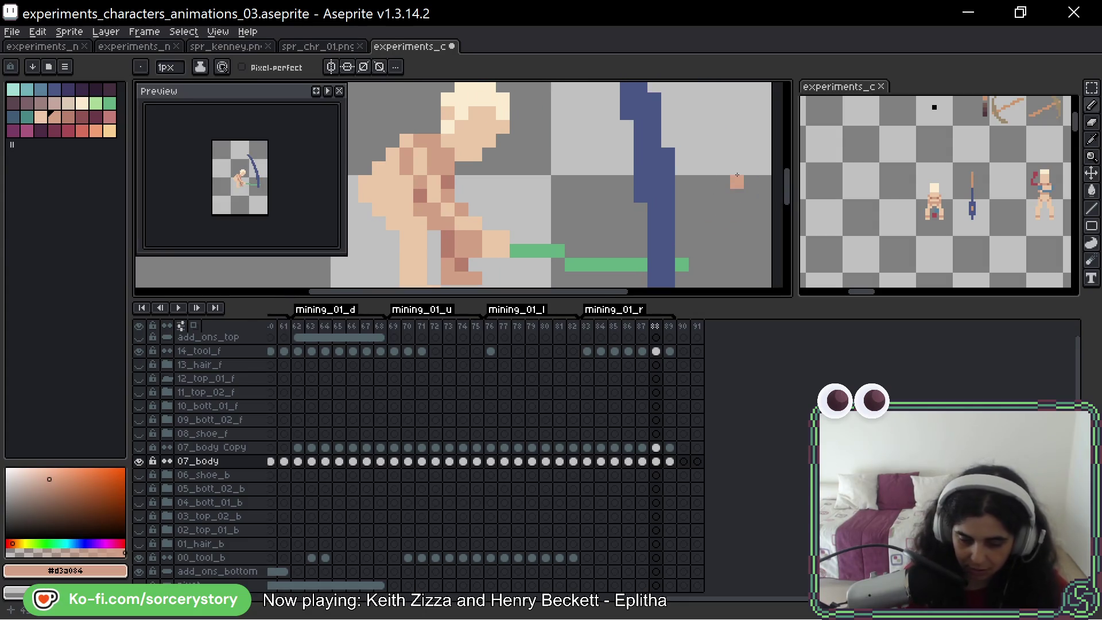
{"action": "key", "text": "Right"}
{"action": "left_click_drag", "start_coordinate": [517, 194], "coordinate": [575, 185]}
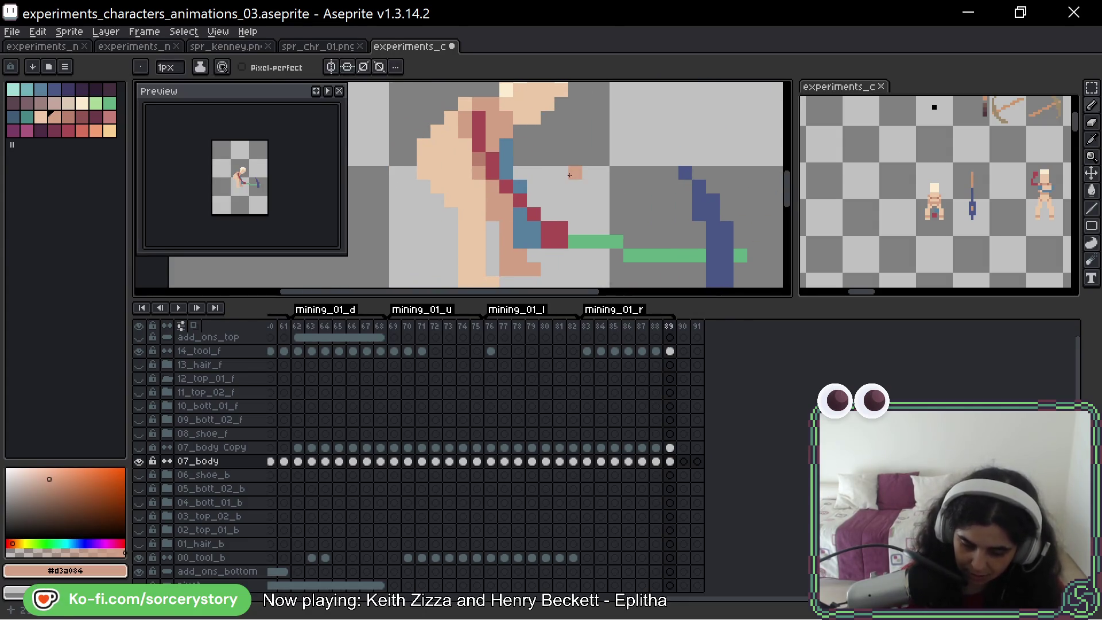
On frame 89, cover the blue and red arm pixels with medium and light skin tones
{"action": "left_click", "coordinate": [481, 158], "text": "alt"}
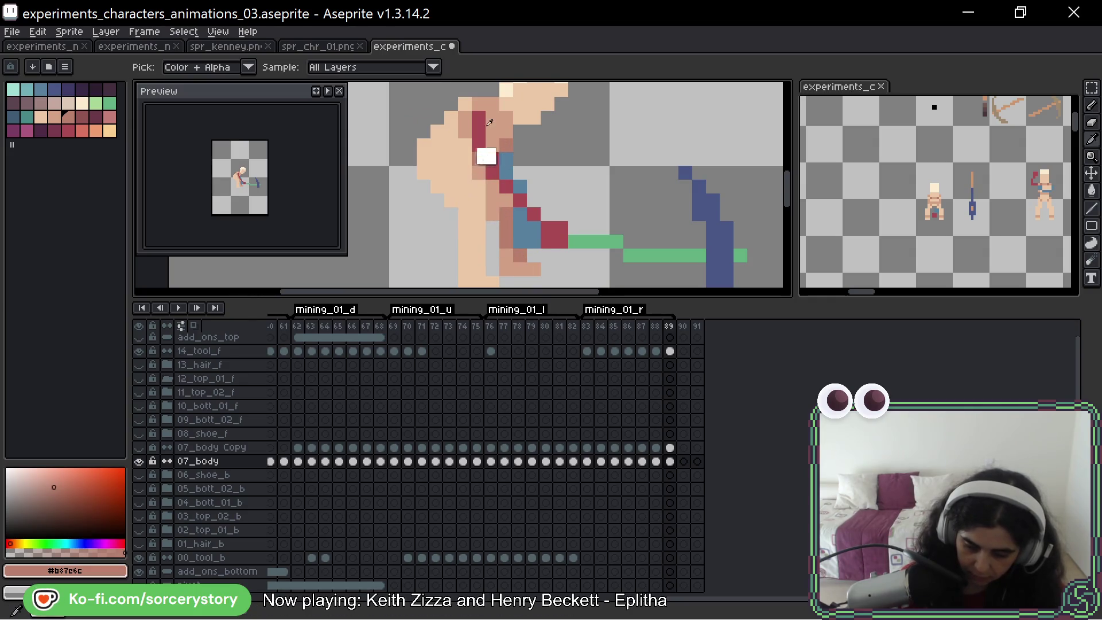
{"action": "left_click", "coordinate": [512, 154], "text": "alt"}
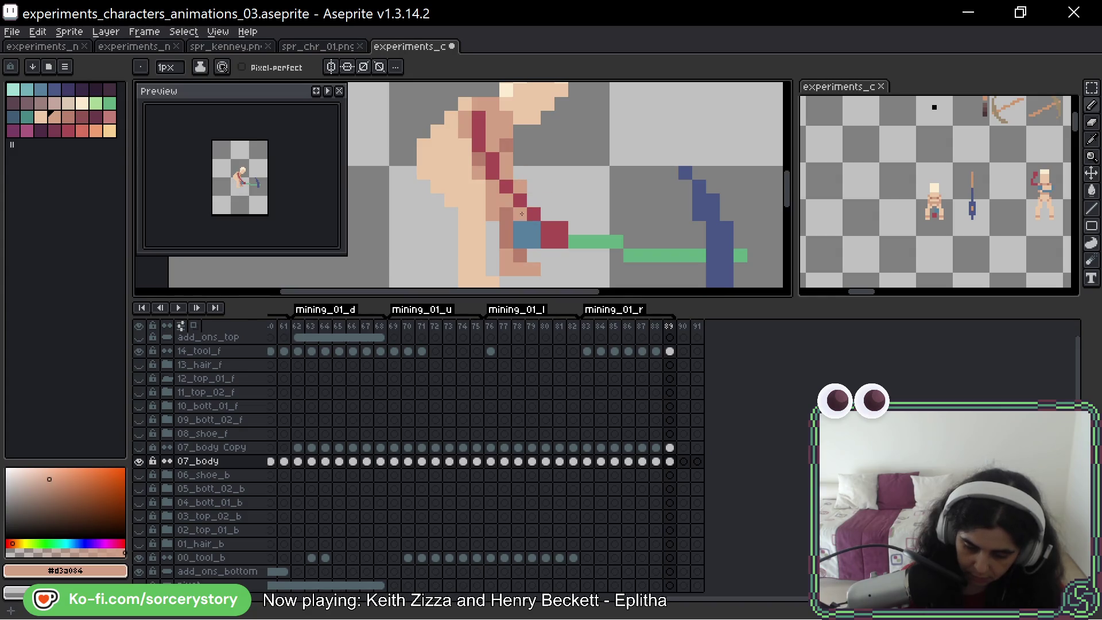
{"action": "left_click_drag", "start_coordinate": [521, 229], "coordinate": [534, 229]}
{"action": "left_click", "coordinate": [480, 123], "text": "alt"}
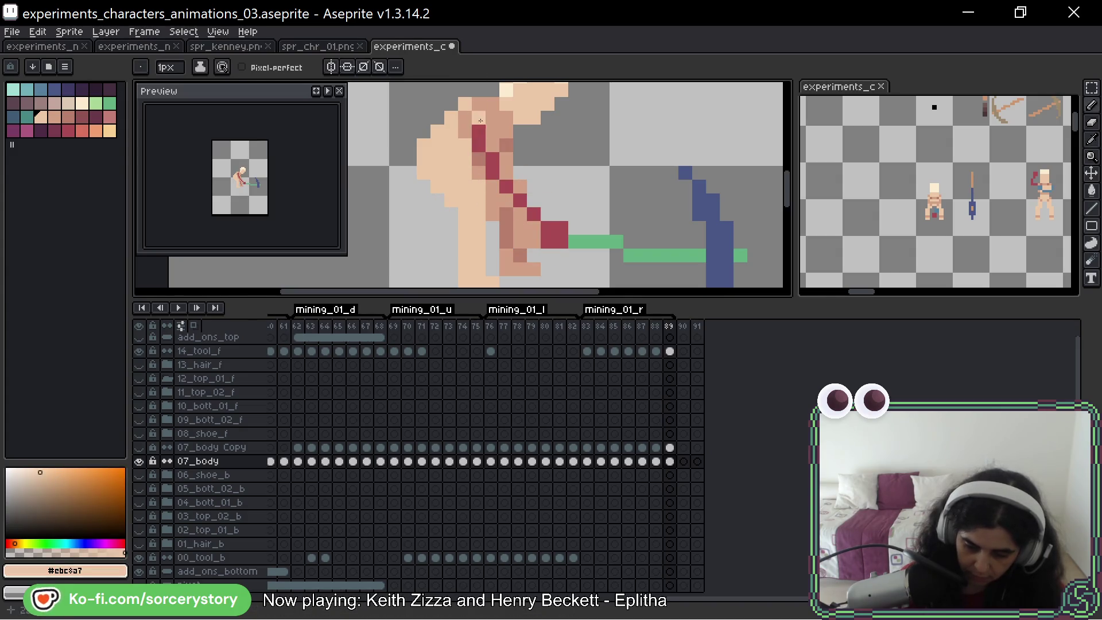
{"action": "key", "text": "ctrl"}
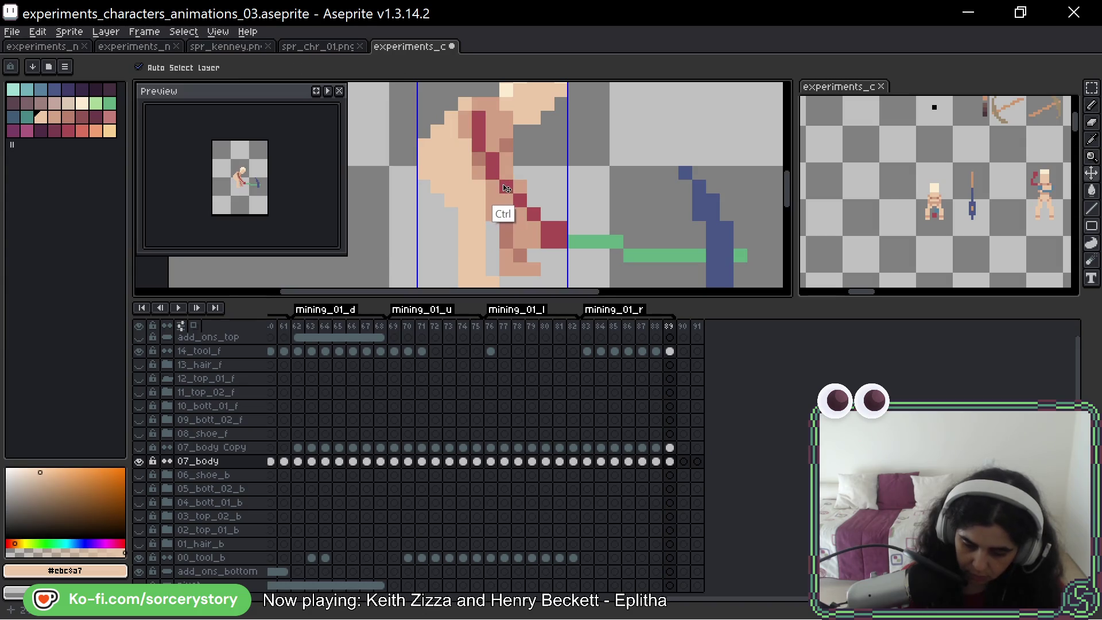
{"action": "mouse_move", "coordinate": [478, 114]}
{"action": "left_mouse_down"}
{"action": "mouse_move", "coordinate": [492, 168]}
{"action": "mouse_move", "coordinate": [547, 245]}
{"action": "mouse_move", "coordinate": [560, 215]}
{"action": "left_mouse_up"}
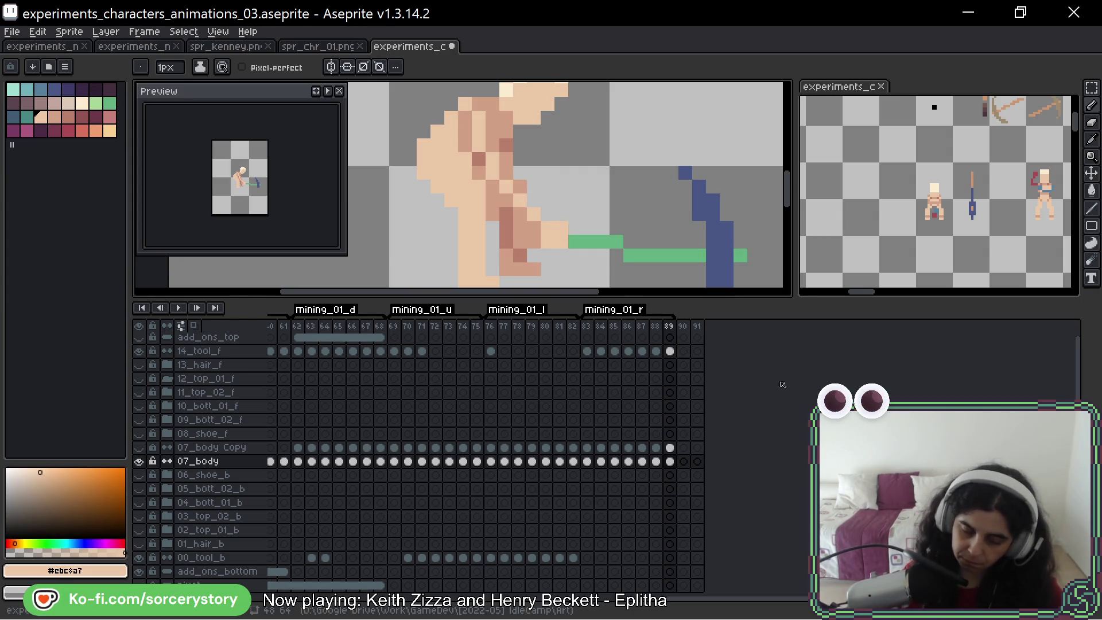
Add #ebc8a7 skin pixels to the body, then step back through frames to 83
{"action": "left_click_drag", "start_coordinate": [614, 153], "coordinate": [611, 129]}
{"action": "left_click", "coordinate": [610, 129]}
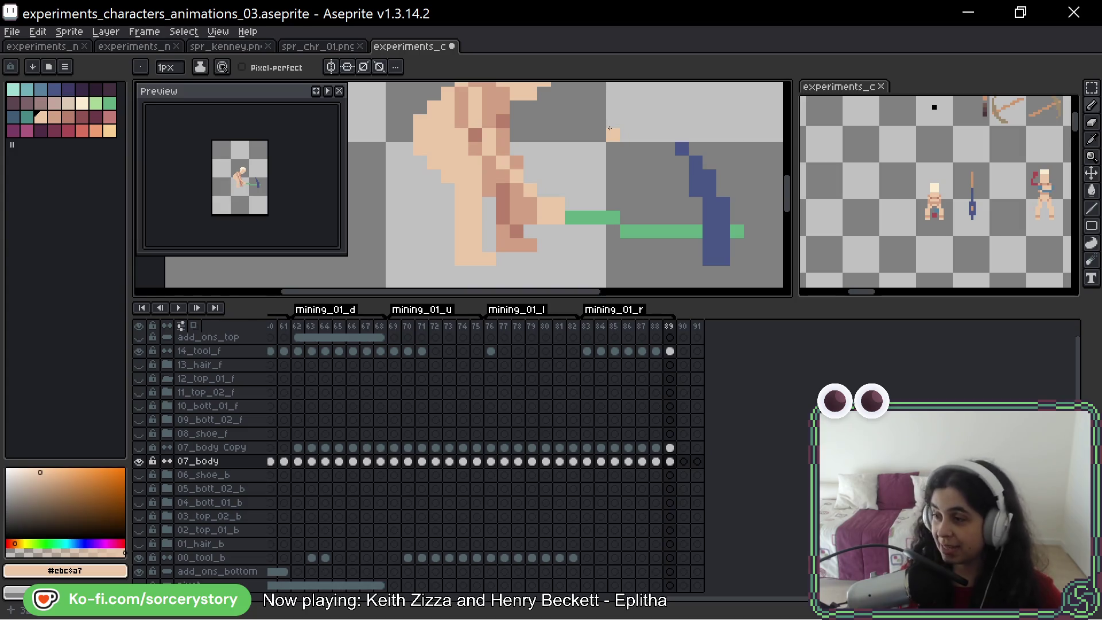
{"action": "scroll", "coordinate": [613, 135], "scroll_direction": "down", "scroll_amount": 2}
{"action": "left_click_drag", "start_coordinate": [613, 135], "coordinate": [594, 173]}
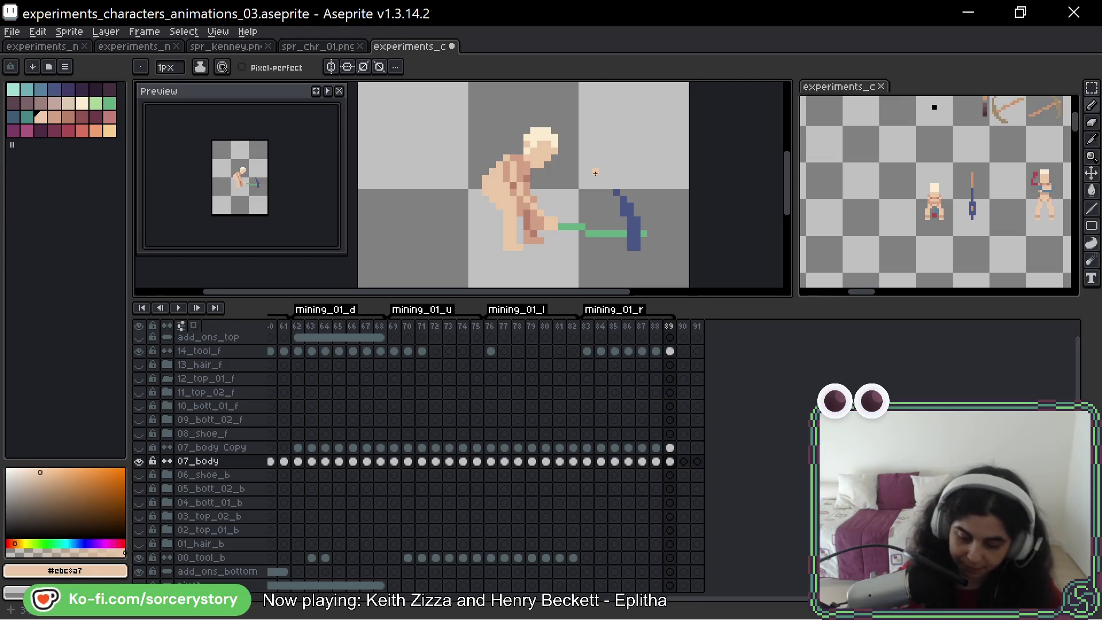
{"action": "key", "text": "Left"}
{"action": "key", "text": "Left"}
{"action": "key", "text": "Left"}
{"action": "key", "text": "Left"}
{"action": "key", "text": "Left"}
{"action": "key", "text": "Left"}
{"action": "key", "text": "Left"}
{"action": "key", "text": "Right"}
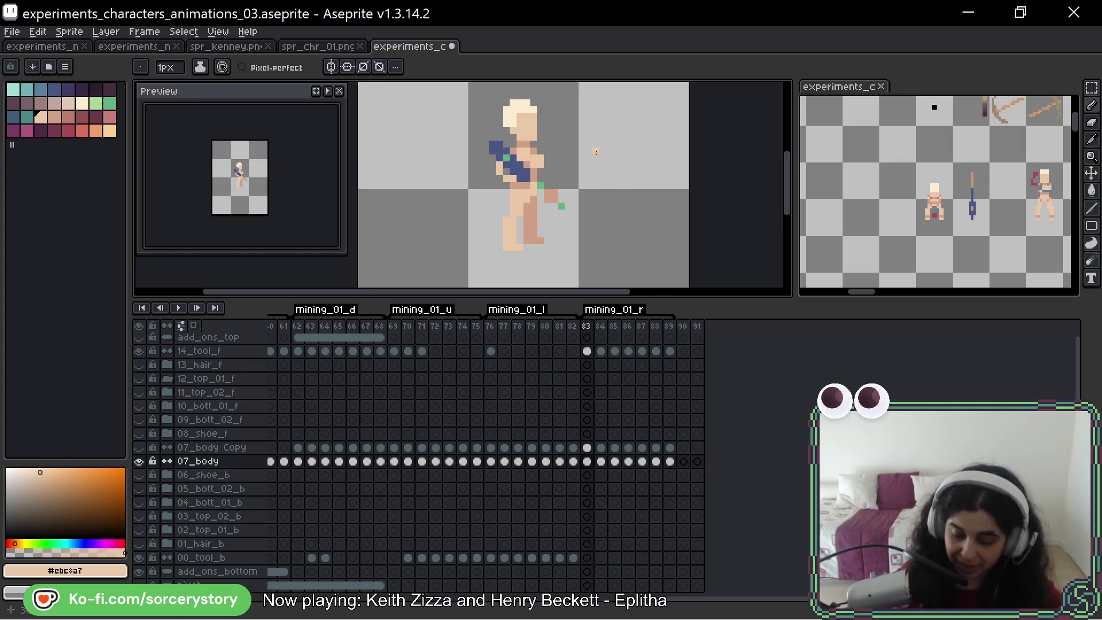
On frame 62, Alt-sample the brown skin shade #b87e6c as the paint colour
{"action": "key", "text": "Left"}
{"action": "key", "text": "Left"}
{"action": "key", "text": "Left"}
{"action": "key", "text": "Left"}
{"action": "key", "text": "Left"}
{"action": "key", "text": "Left"}
{"action": "key", "text": "Left"}
{"action": "key", "text": "Left"}
{"action": "key", "text": "Left"}
{"action": "key", "text": "Left"}
{"action": "key", "text": "Left"}
{"action": "key", "text": "Left"}
{"action": "key", "text": "Left"}
{"action": "key", "text": "Left"}
{"action": "key", "text": "Left"}
{"action": "key", "text": "Left"}
{"action": "key", "text": "Left"}
{"action": "key", "text": "Left"}
{"action": "key", "text": "Left"}
{"action": "key", "text": "Left"}
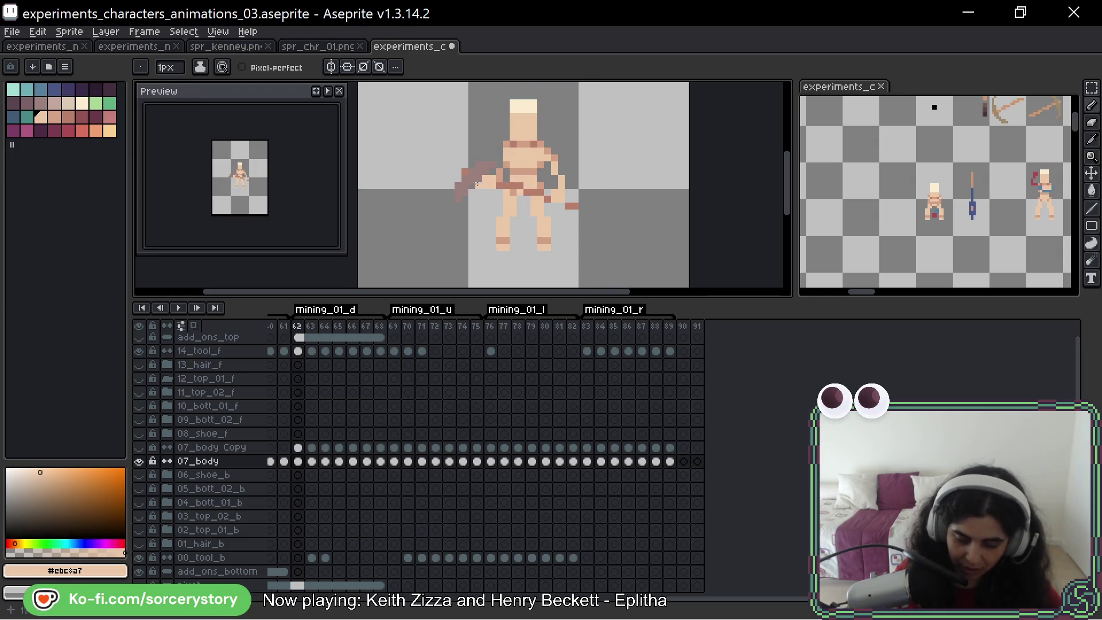
{"action": "left_click_drag", "start_coordinate": [558, 155], "coordinate": [624, 182]}
{"action": "scroll", "coordinate": [558, 230], "scroll_direction": "up", "scroll_amount": 2}
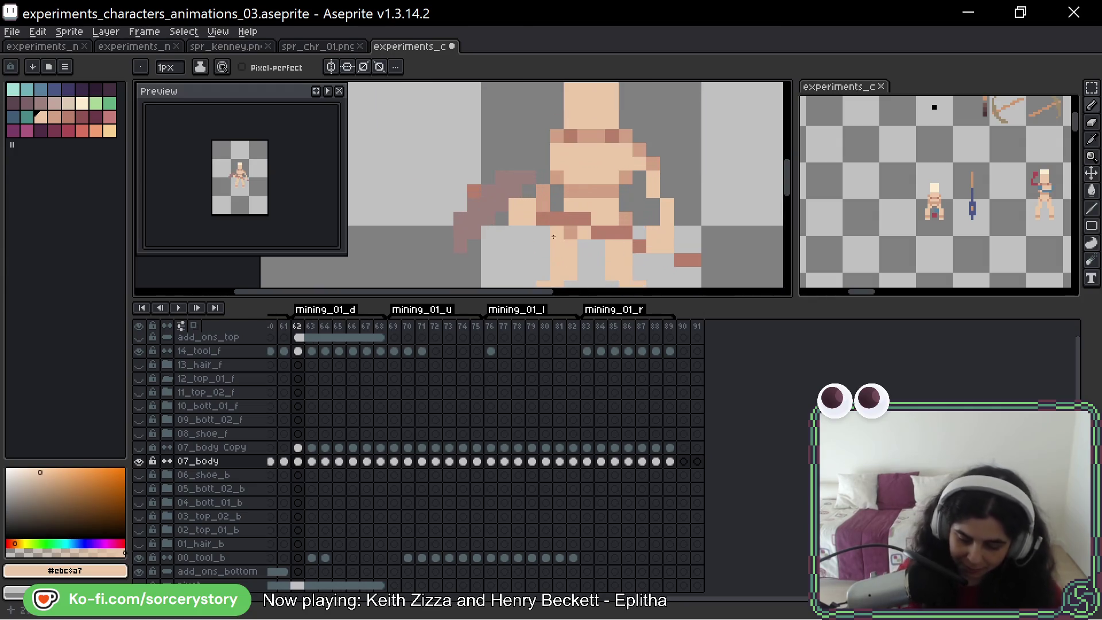
{"action": "left_click", "coordinate": [544, 143], "text": "alt"}
{"action": "scroll", "coordinate": [543, 144], "scroll_direction": "down", "scroll_amount": 1}
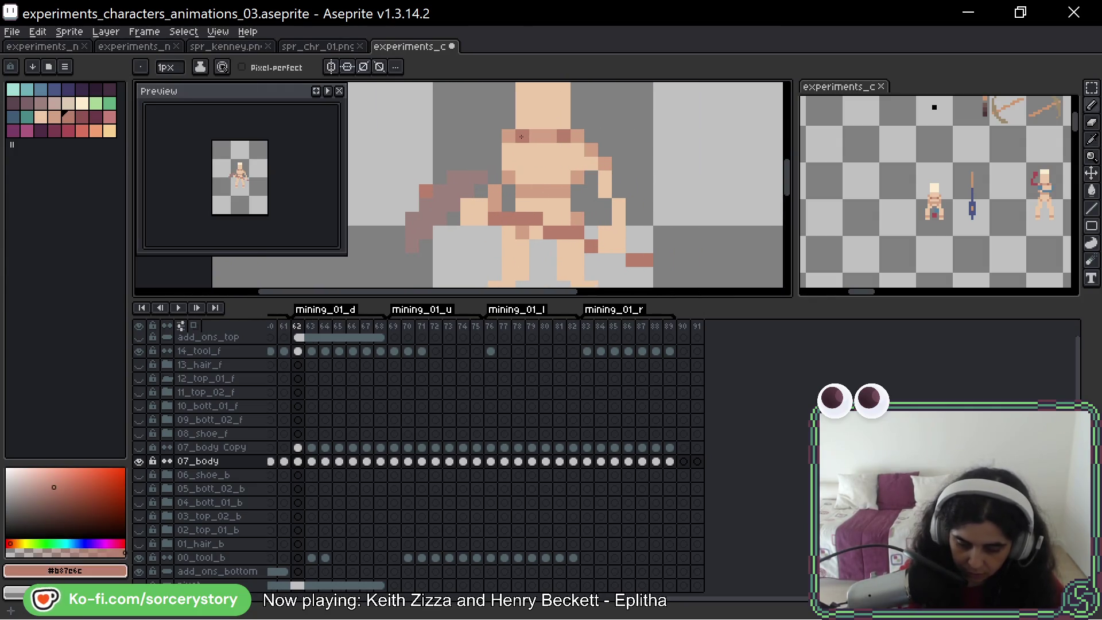
Go to frame 64, activate the 14_tool_f and 00_tool_b cels and ready the Paint Bucket (G)
{"action": "key", "text": "Right"}
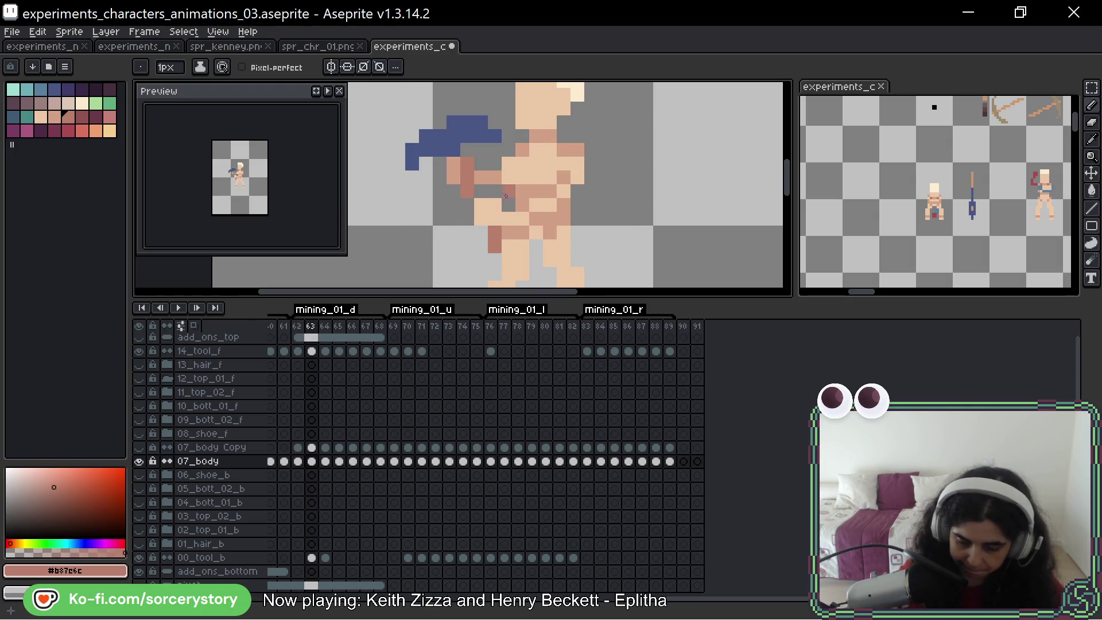
{"action": "key", "text": "Right"}
{"action": "scroll", "coordinate": [513, 93], "scroll_direction": "down", "scroll_amount": 2}
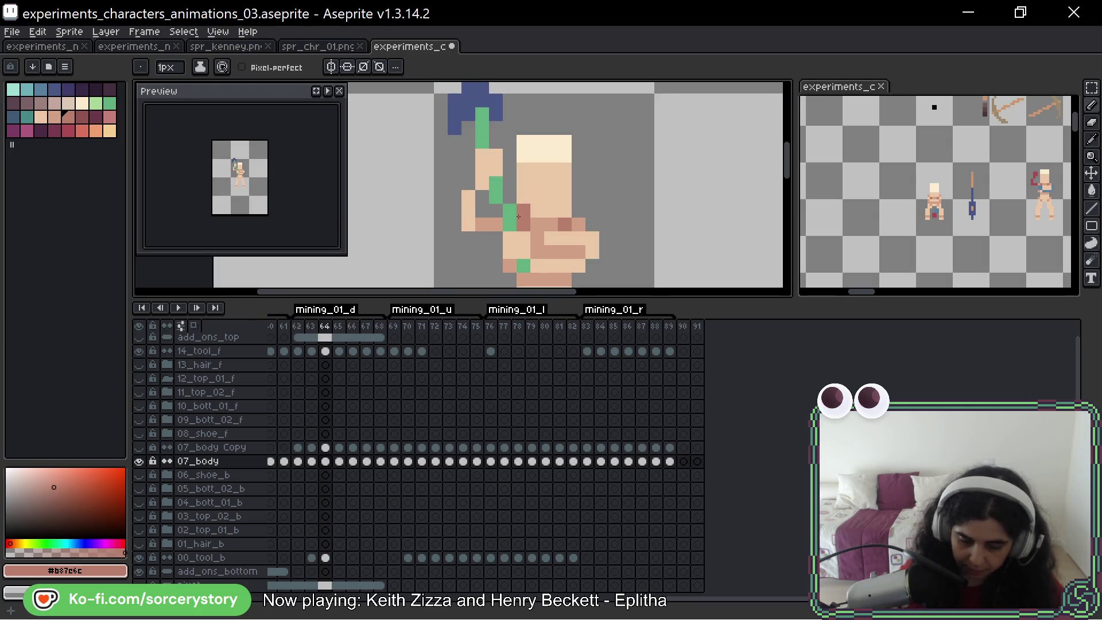
{"action": "left_click", "coordinate": [326, 351]}
{"action": "left_click", "coordinate": [325, 558]}
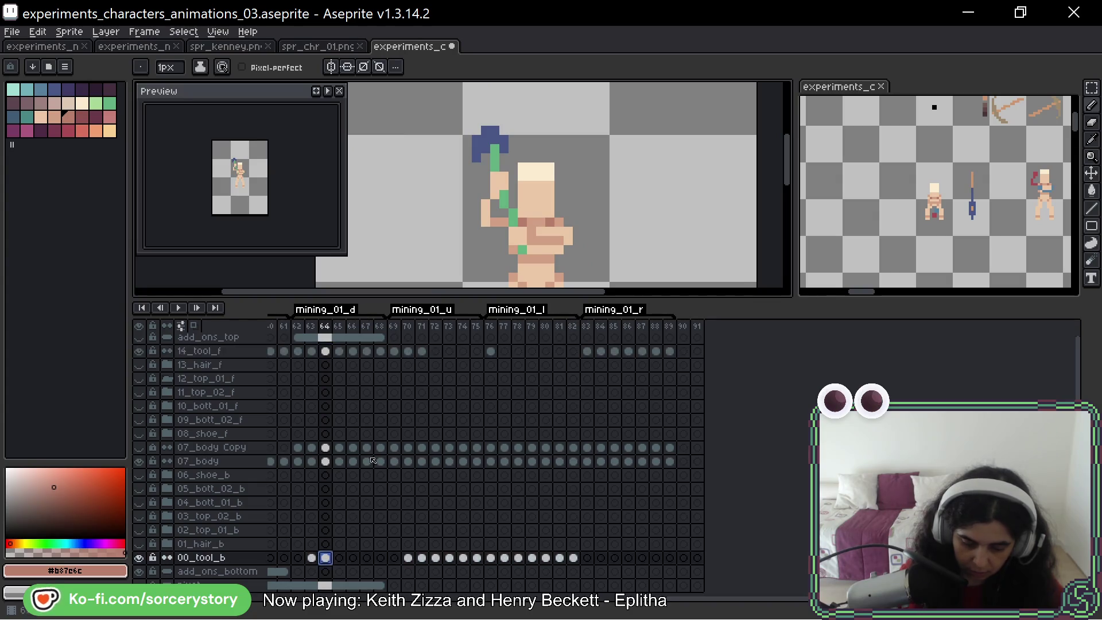
{"action": "key", "text": "g"}
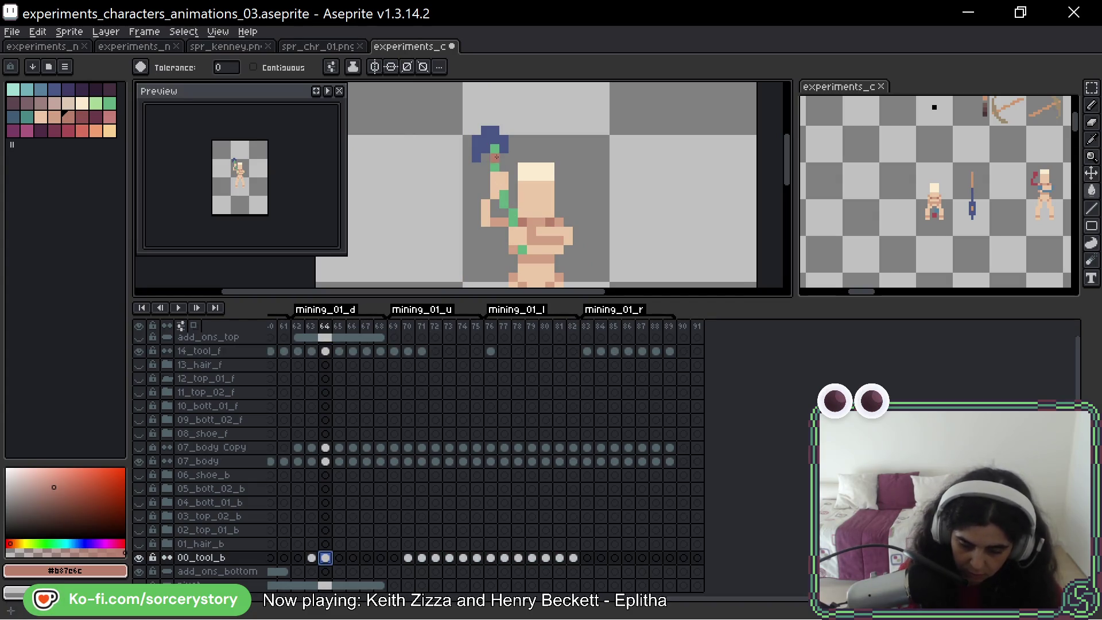
Flood-fill the green tool handle pixels on frame 64 with brown
{"action": "left_click", "coordinate": [330, 350]}
{"action": "left_click", "coordinate": [503, 202]}
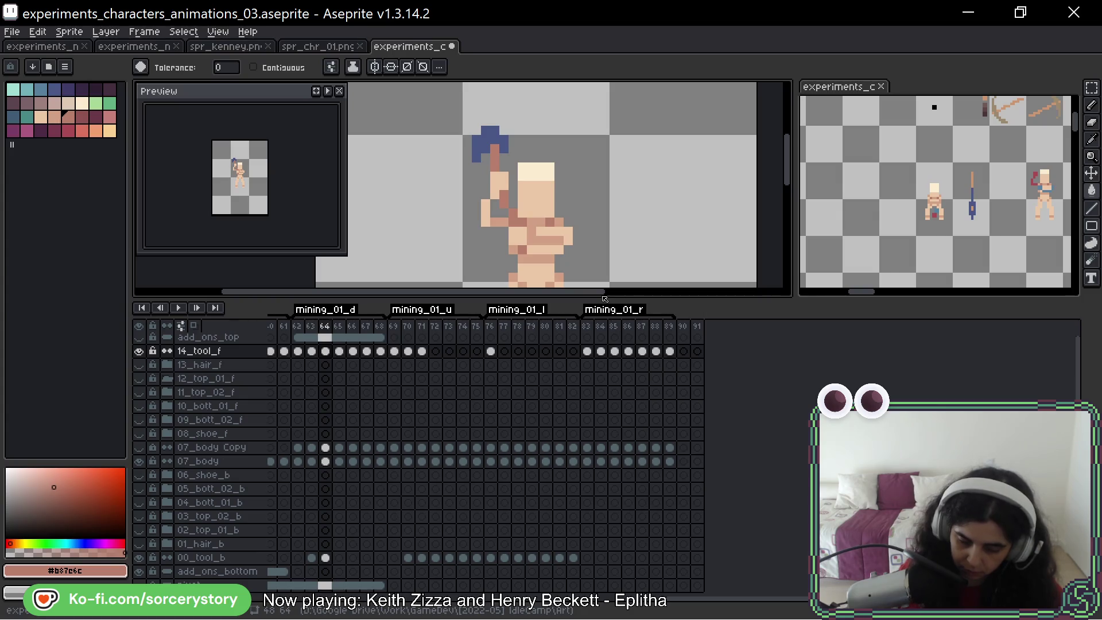
{"action": "left_click", "coordinate": [340, 351]}
Step through down-mining frames 65 to 70, checking the arms and handle in each pose
{"action": "left_click", "coordinate": [541, 129]}
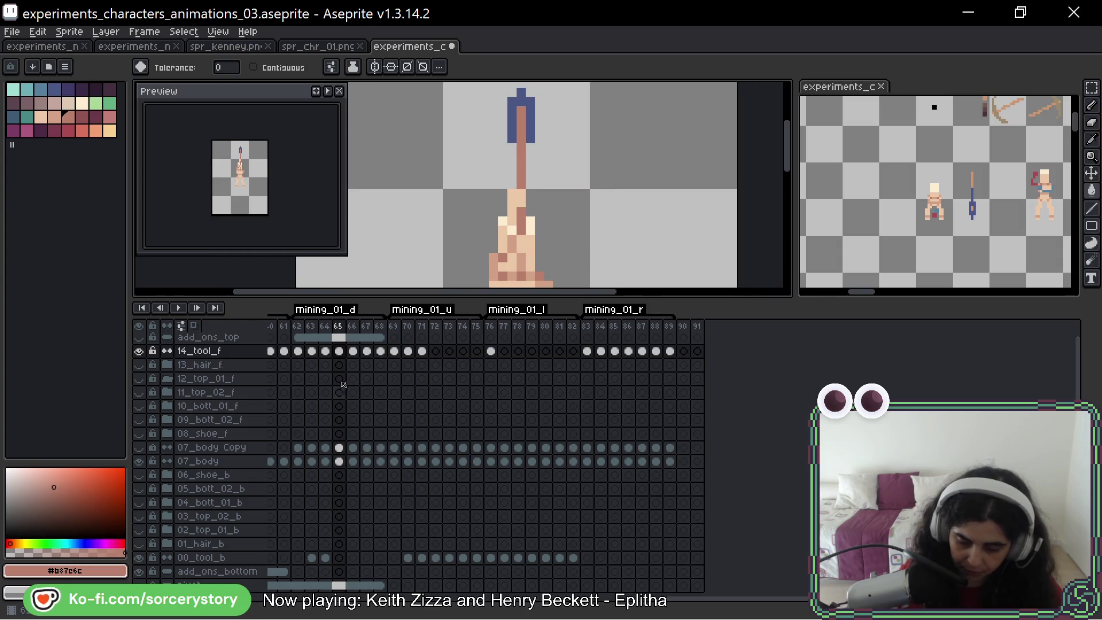
{"action": "left_click", "coordinate": [353, 350]}
{"action": "left_click_drag", "start_coordinate": [549, 239], "coordinate": [517, 153]}
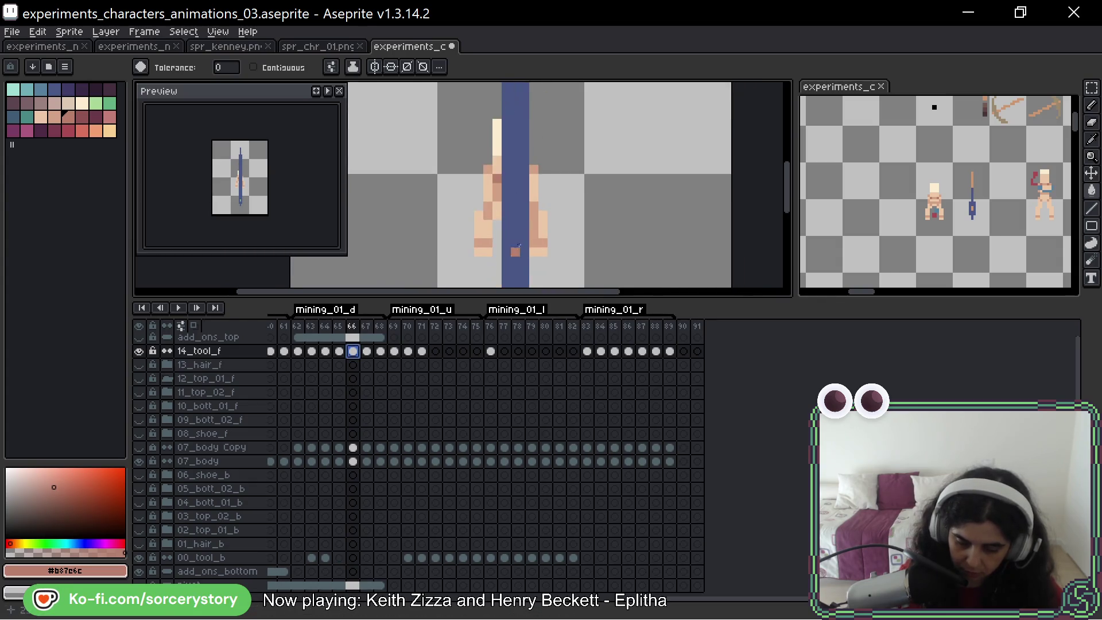
{"action": "left_click", "coordinate": [368, 351]}
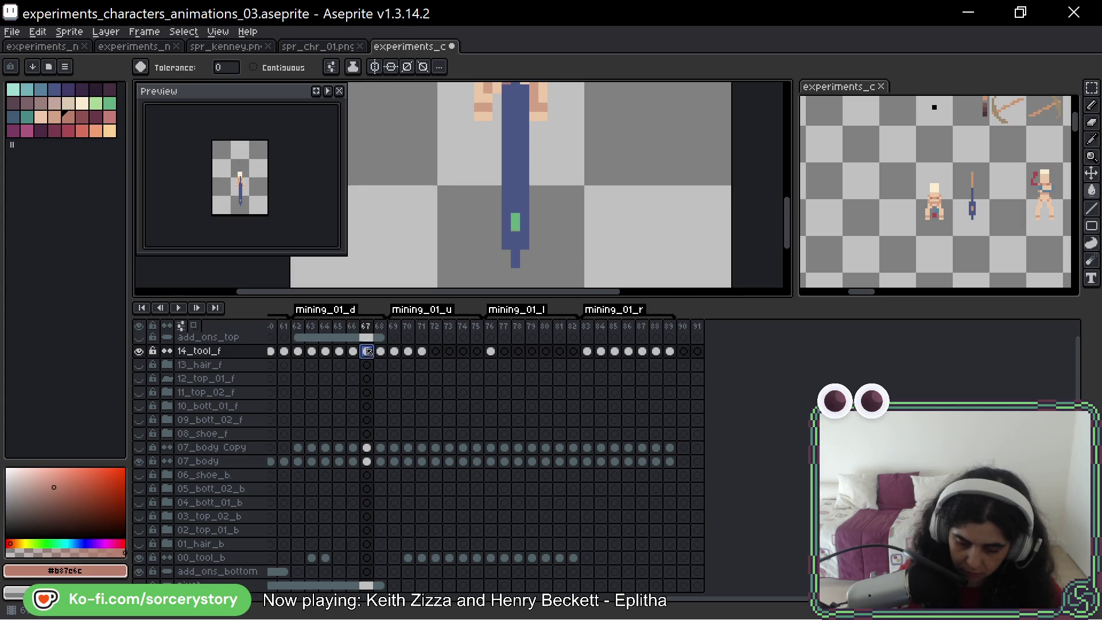
{"action": "left_click", "coordinate": [385, 353]}
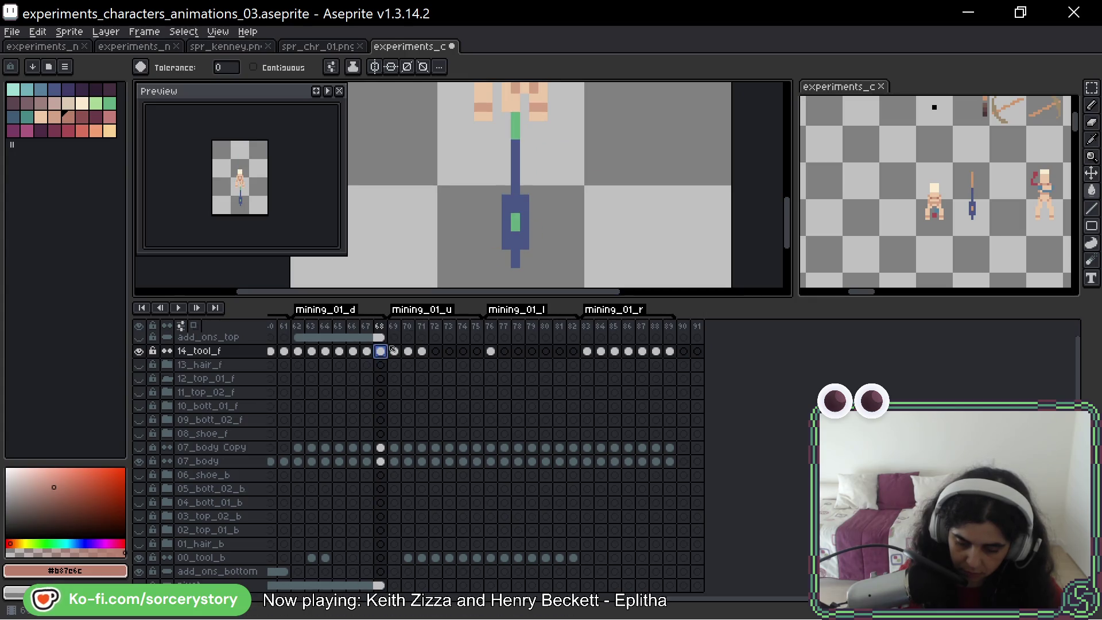
{"action": "left_click_drag", "start_coordinate": [591, 124], "coordinate": [558, 185]}
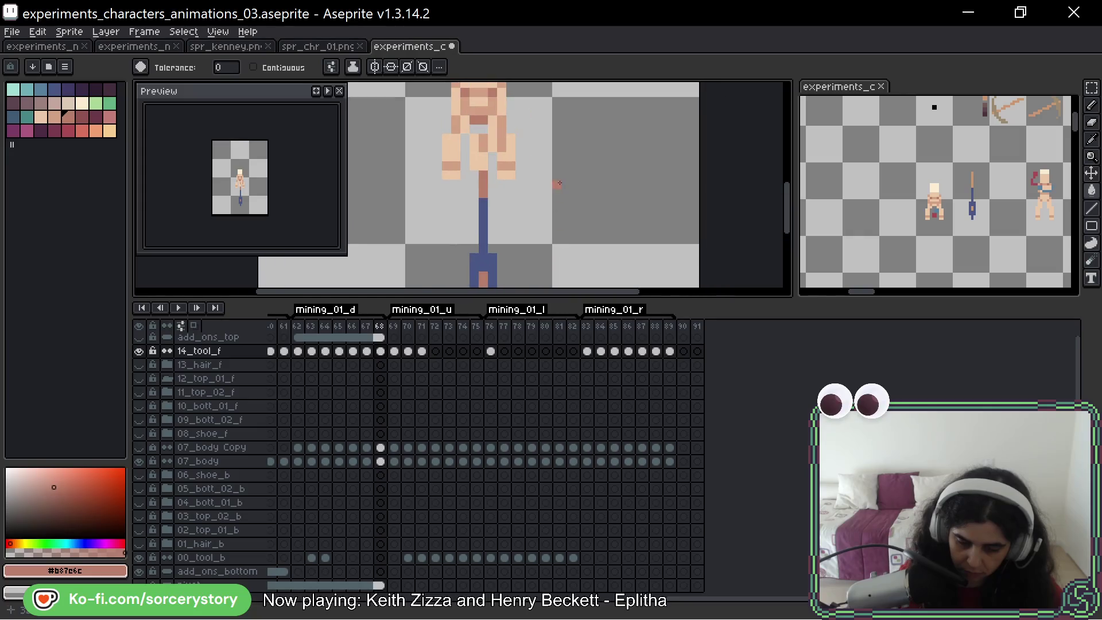
{"action": "left_click", "coordinate": [397, 352]}
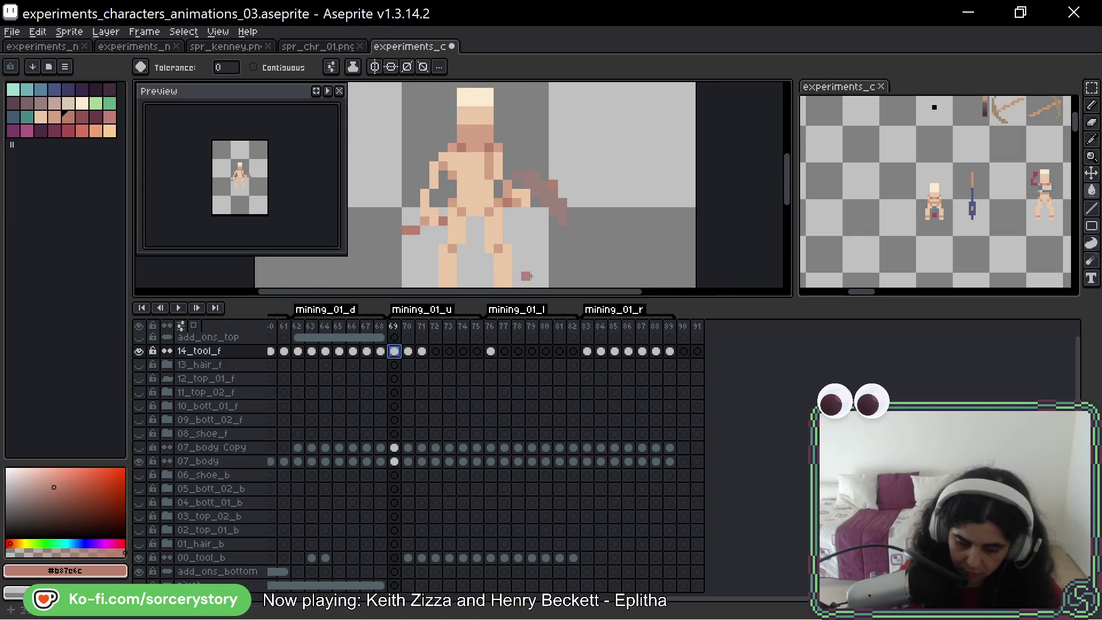
{"action": "key", "text": "Right"}
Undo the accidental background fill on frame 70, reselect 00_tool_b and return to the Paint Bucket
{"action": "left_click", "coordinate": [542, 245]}
{"action": "key", "text": "v"}
{"action": "key", "text": "ctrl+z"}
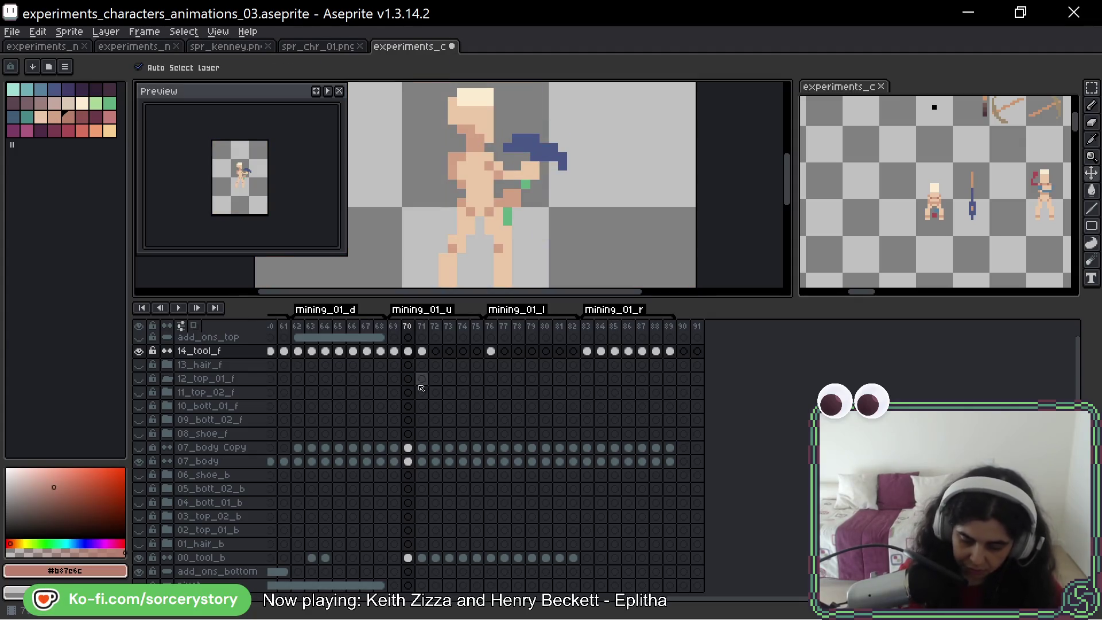
{"action": "left_click", "coordinate": [408, 559]}
{"action": "key", "text": "g"}
On frame 71, recolour the green axe handle brown on 14_tool_f, then reselect 00_tool_b
{"action": "key", "text": "Right"}
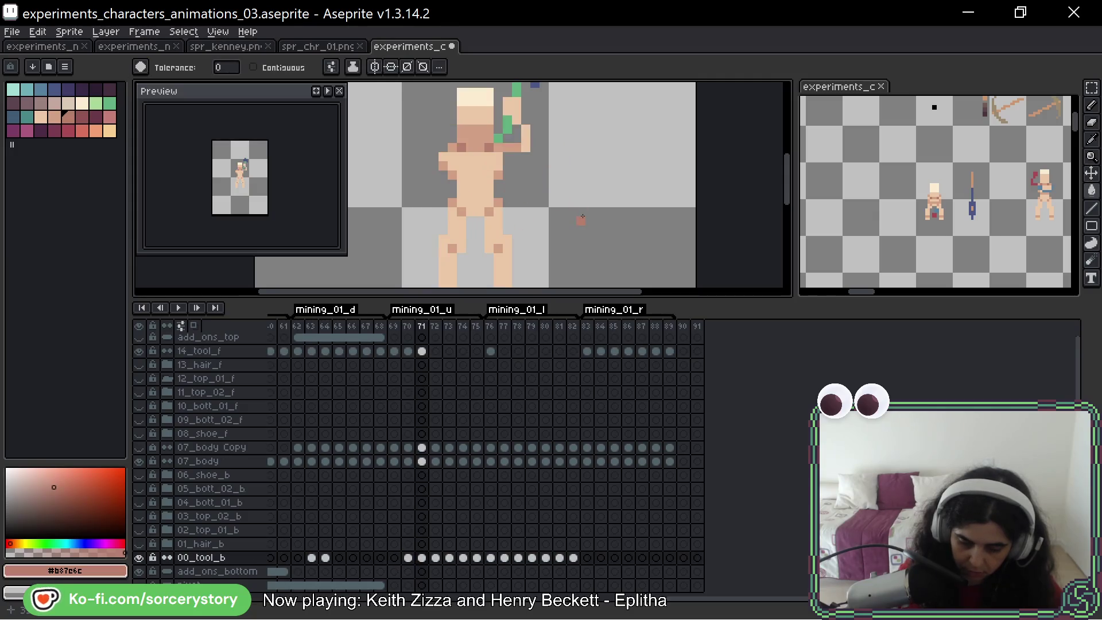
{"action": "scroll", "coordinate": [568, 172], "scroll_direction": "up", "scroll_amount": 2}
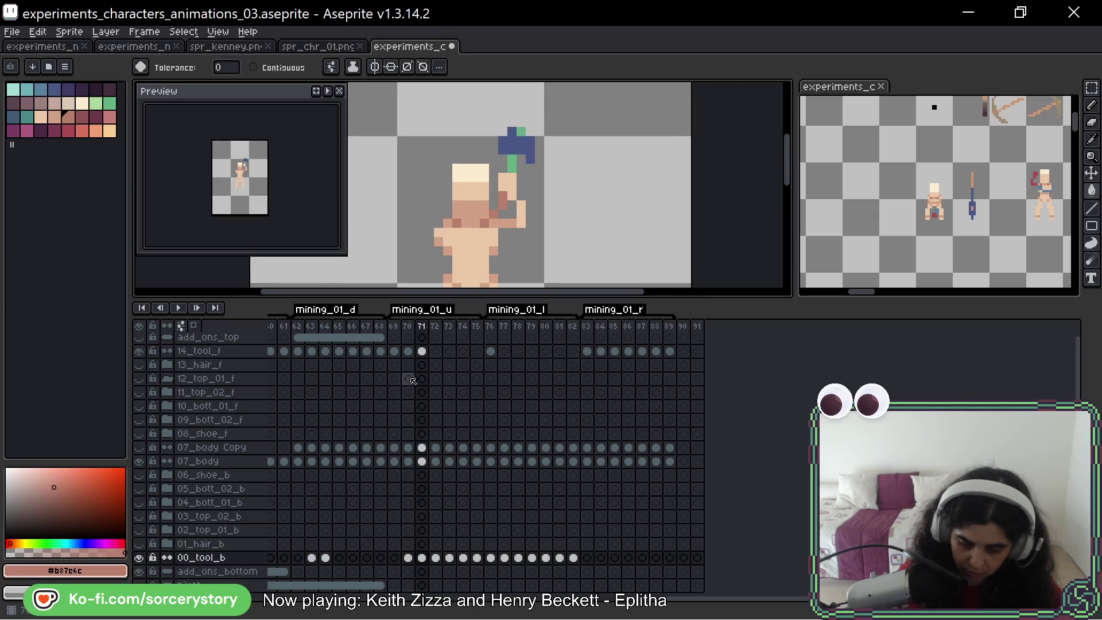
{"action": "left_click", "coordinate": [422, 350]}
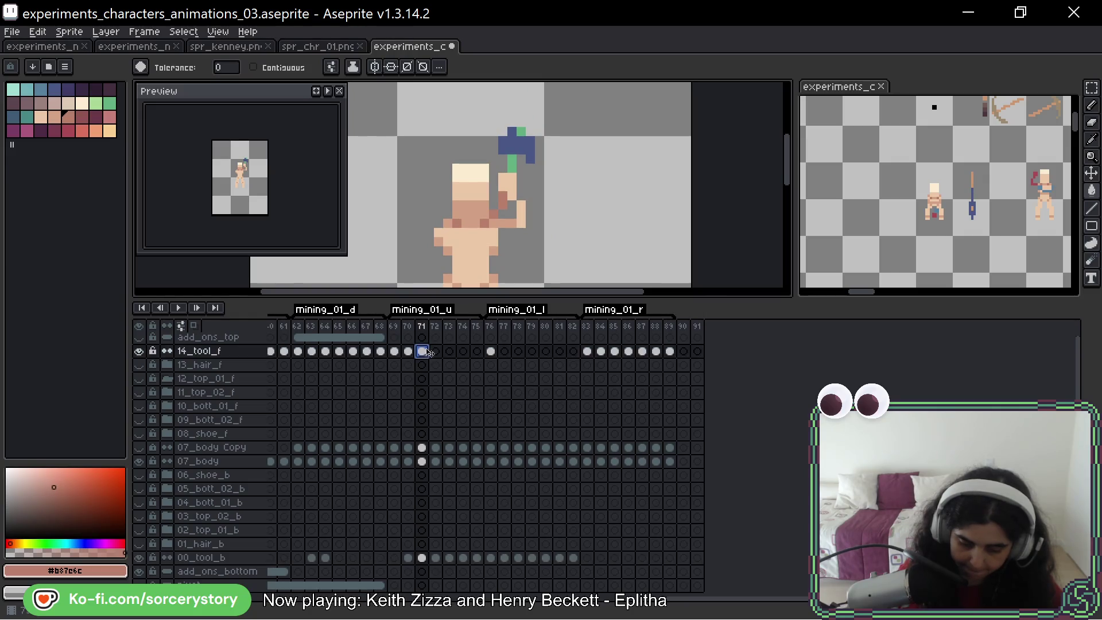
{"action": "left_click", "coordinate": [513, 164]}
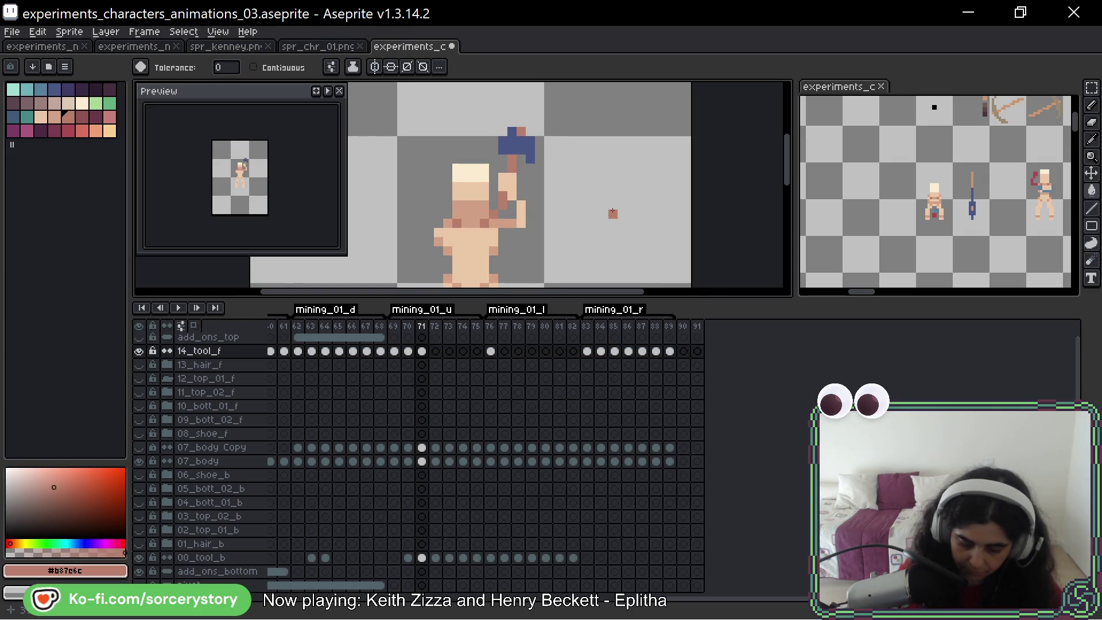
{"action": "left_click", "coordinate": [421, 556]}
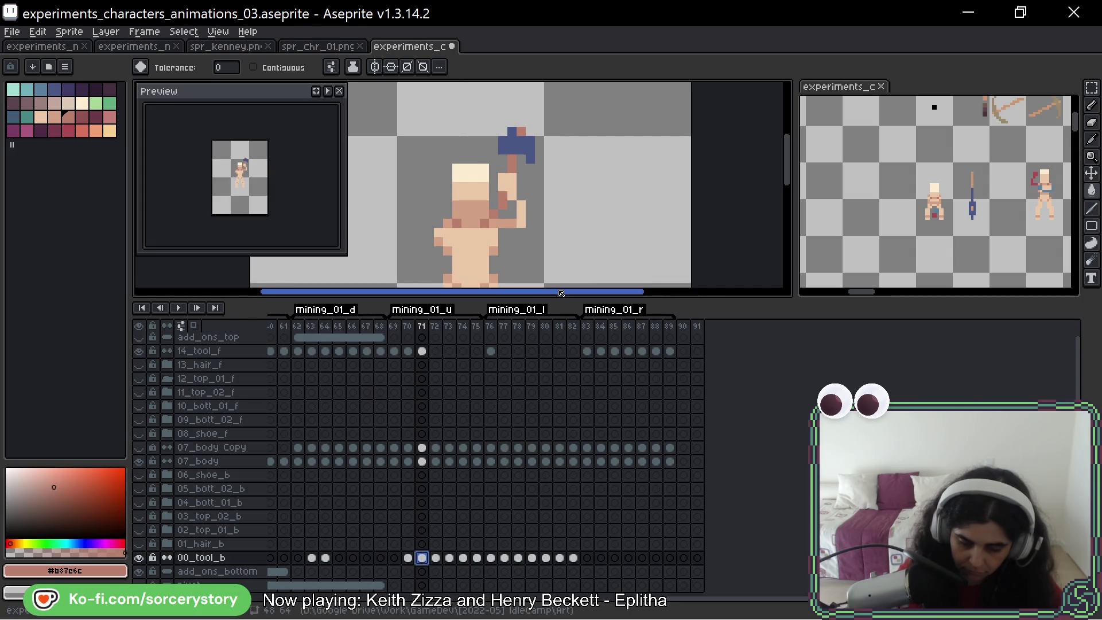
Step through the mining poses from frame 72 up to frame 83, panning to follow the body
{"action": "key", "text": "Right"}
{"action": "key", "text": "Right"}
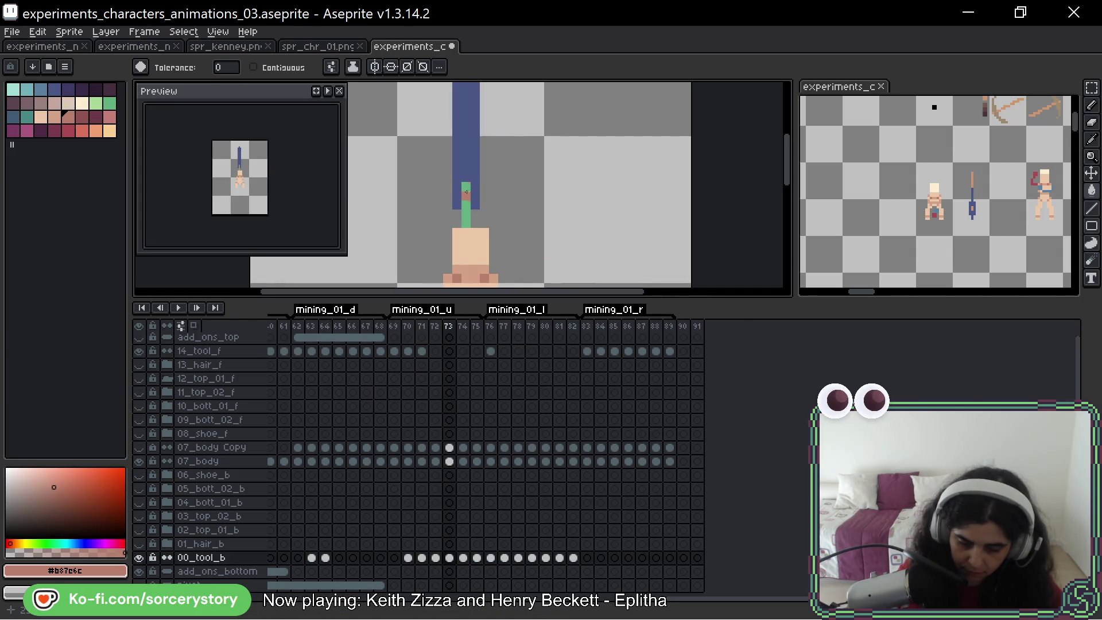
{"action": "key", "text": "Right"}
{"action": "key", "text": "Right"}
{"action": "key", "text": "Right"}
{"action": "key", "text": "Right"}
{"action": "key", "text": "Right"}
{"action": "key", "text": "Right"}
{"action": "key", "text": "Right"}
{"action": "key", "text": "Left"}
{"action": "key", "text": "Left"}
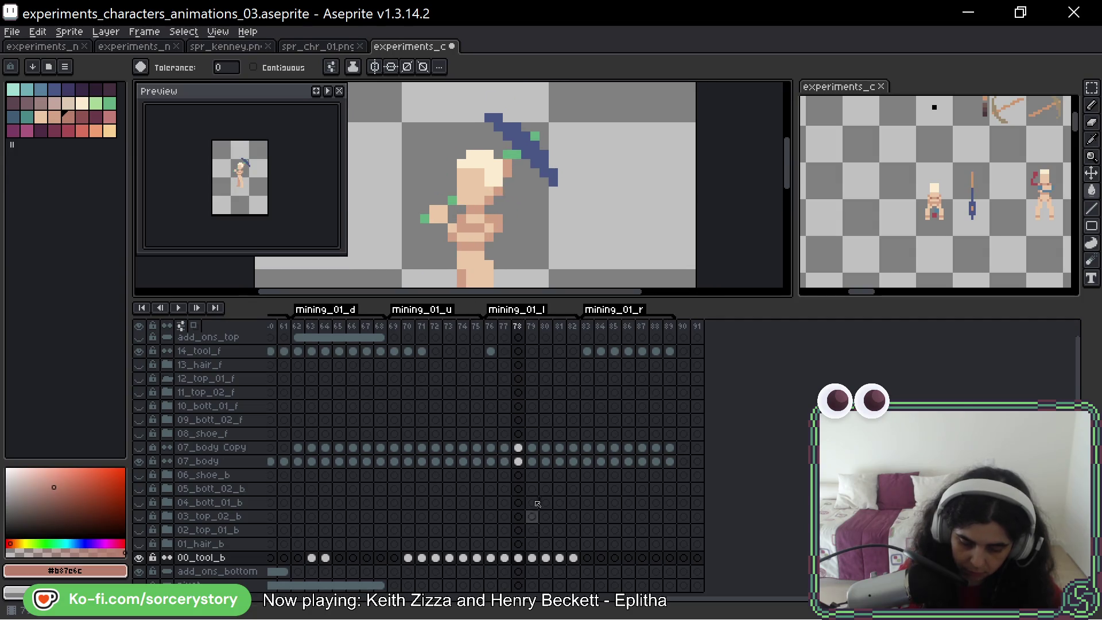
{"action": "key", "text": "Right"}
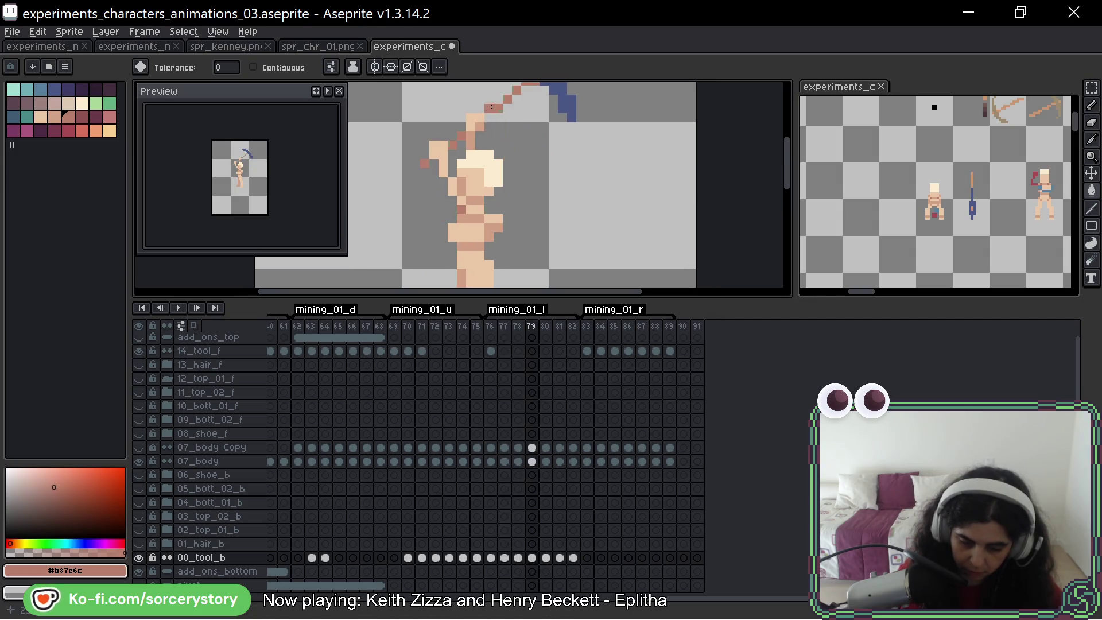
{"action": "scroll", "coordinate": [464, 215], "scroll_direction": "down", "scroll_amount": 1}
{"action": "key", "text": "Right"}
{"action": "left_click_drag", "start_coordinate": [432, 262], "coordinate": [478, 146]}
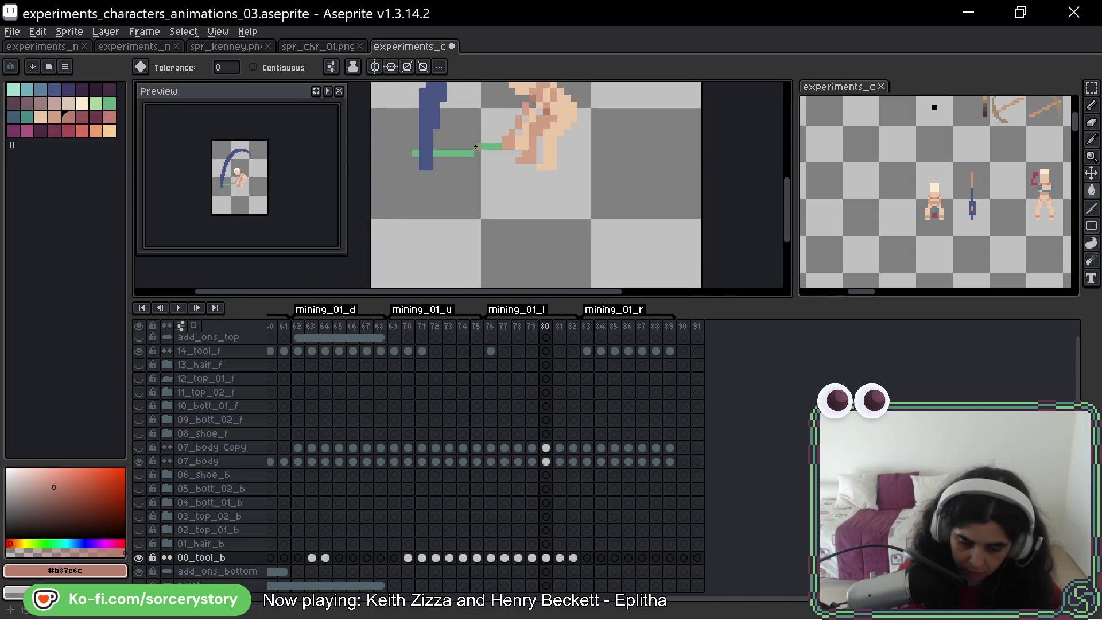
{"action": "key", "text": "Right"}
{"action": "key", "text": "Right"}
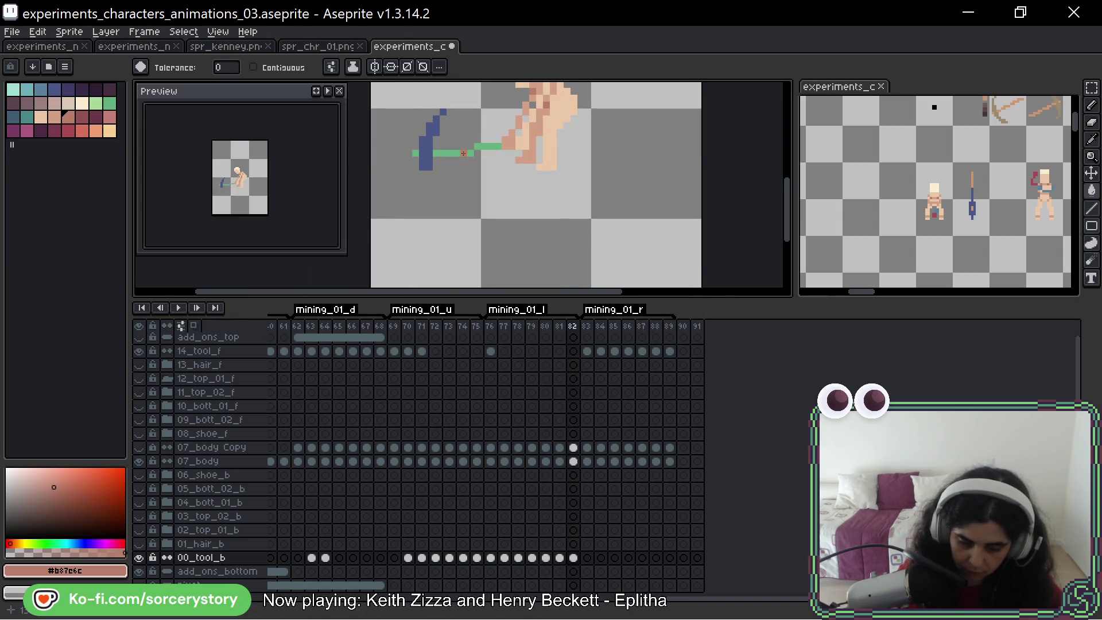
{"action": "key", "text": "Right"}
Activate the 14_tool_f cel at frame 83 and advance to frame 85 of mining_01_r
{"action": "left_click_drag", "start_coordinate": [463, 154], "coordinate": [498, 261]}
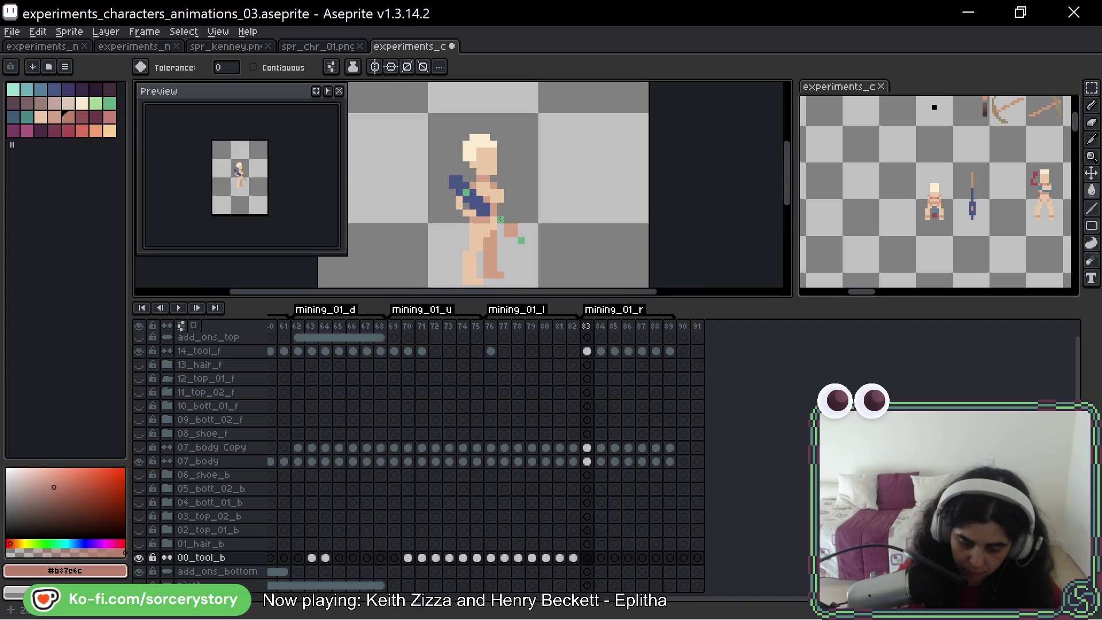
{"action": "left_click", "coordinate": [586, 351]}
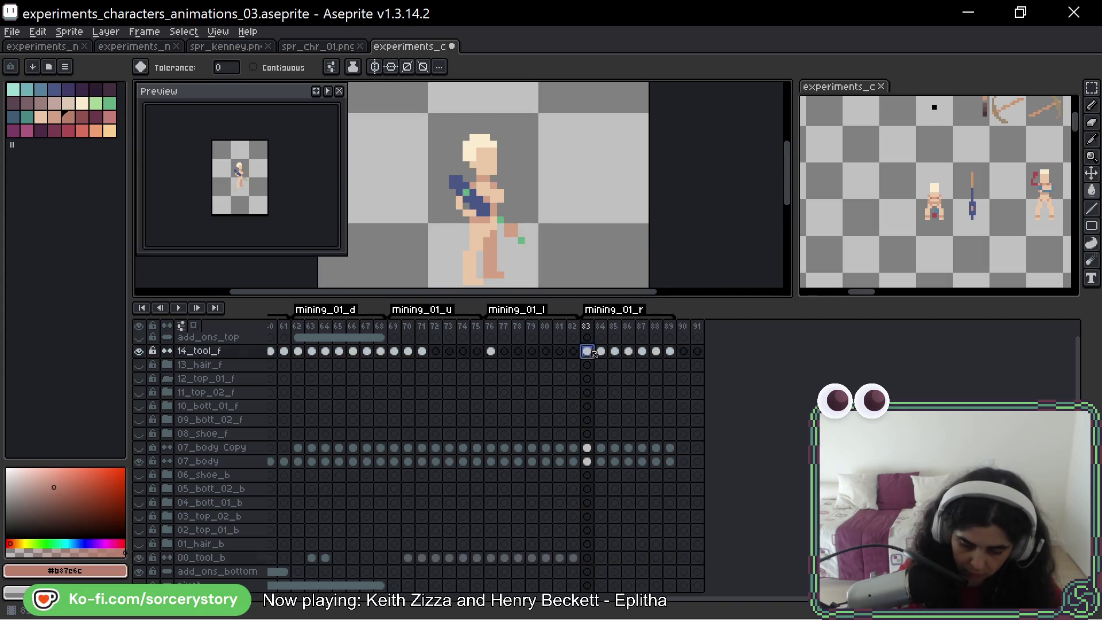
{"action": "key", "text": "Right"}
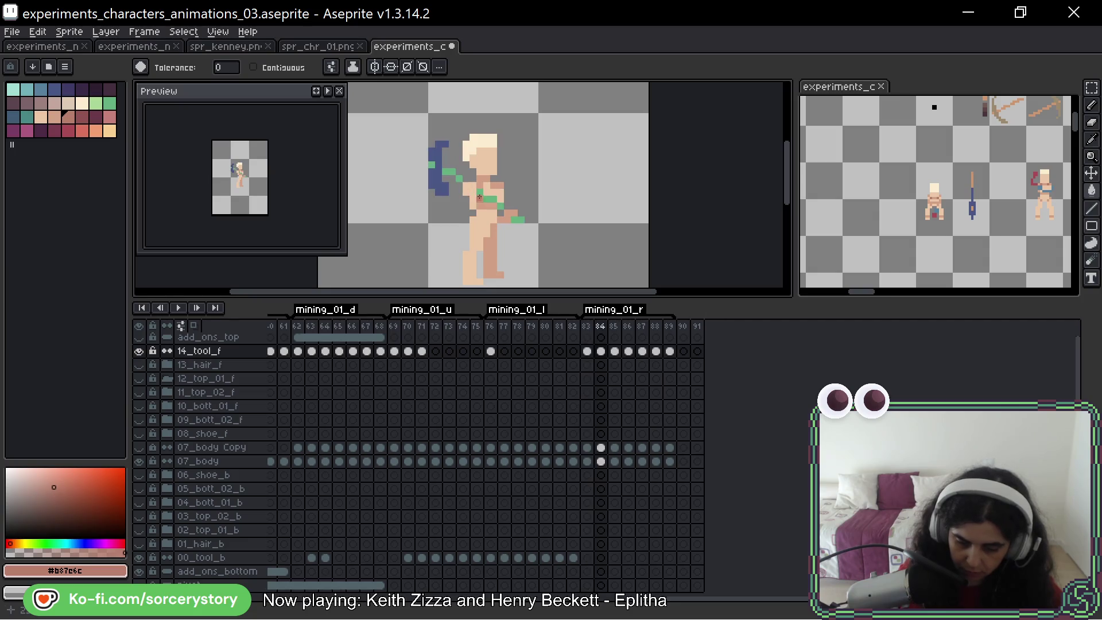
{"action": "key", "text": "Right"}
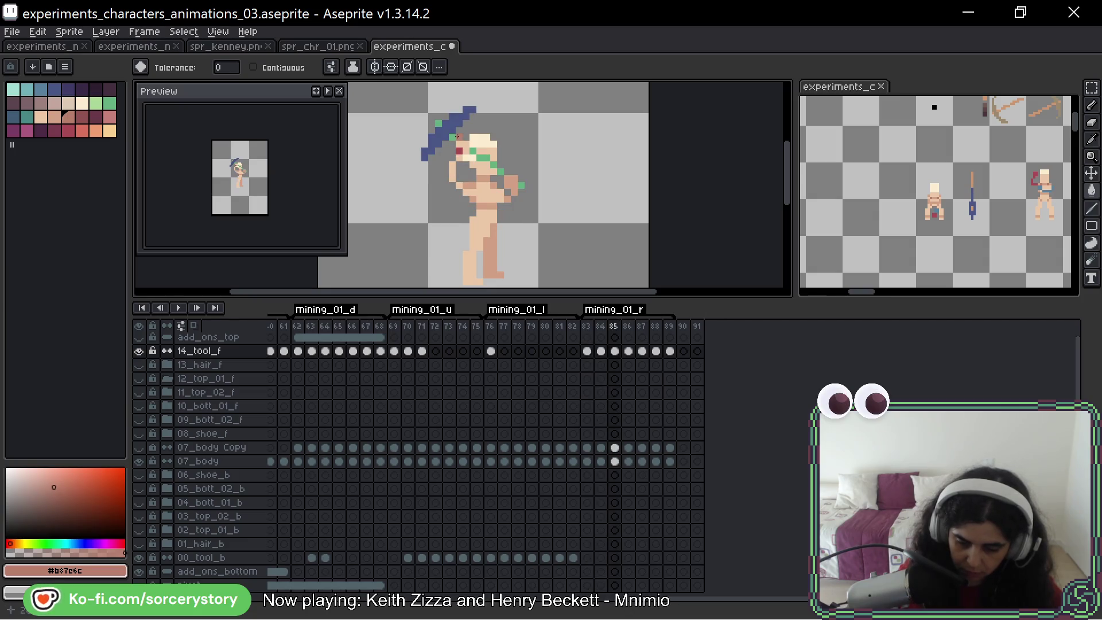
{"action": "scroll", "coordinate": [485, 207], "scroll_direction": "up", "scroll_amount": 2}
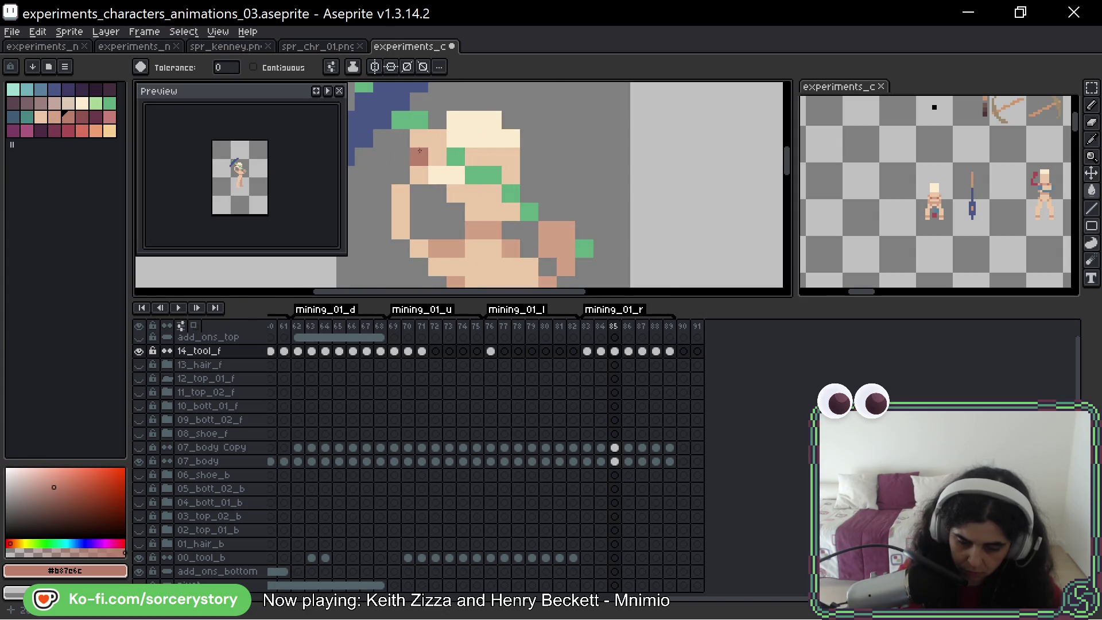
{"action": "scroll", "coordinate": [485, 208], "scroll_direction": "up", "scroll_amount": 1}
Touch up head pixels with the light skin colour on 07_body and 14_tool_f at frame 85
{"action": "left_click", "coordinate": [614, 461]}
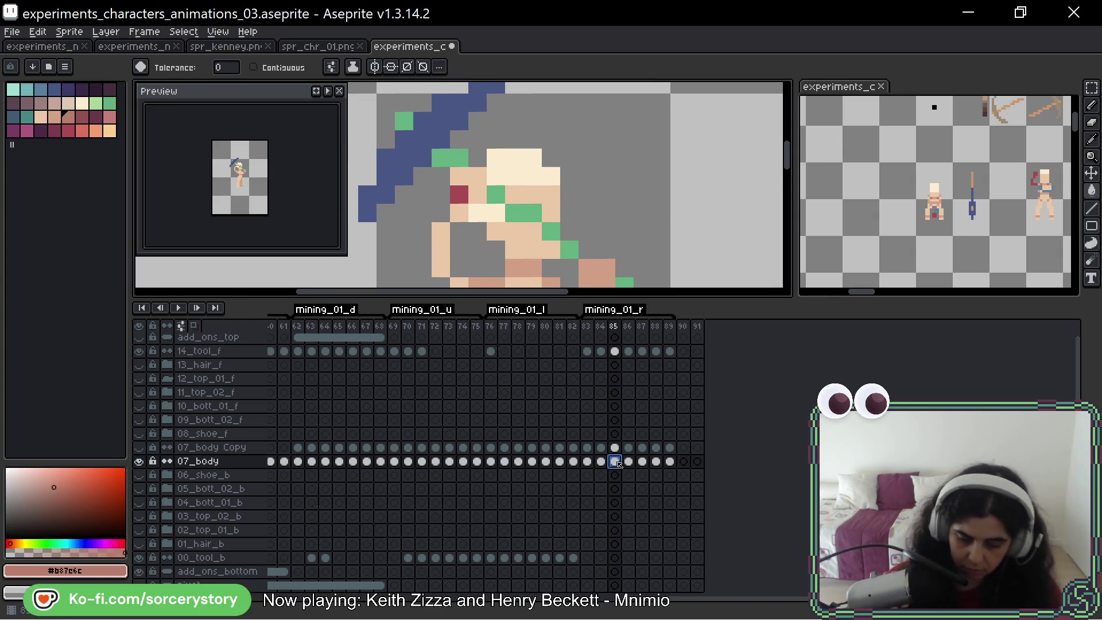
{"action": "left_click", "coordinate": [488, 216], "text": "alt"}
{"action": "left_click", "coordinate": [488, 216]}
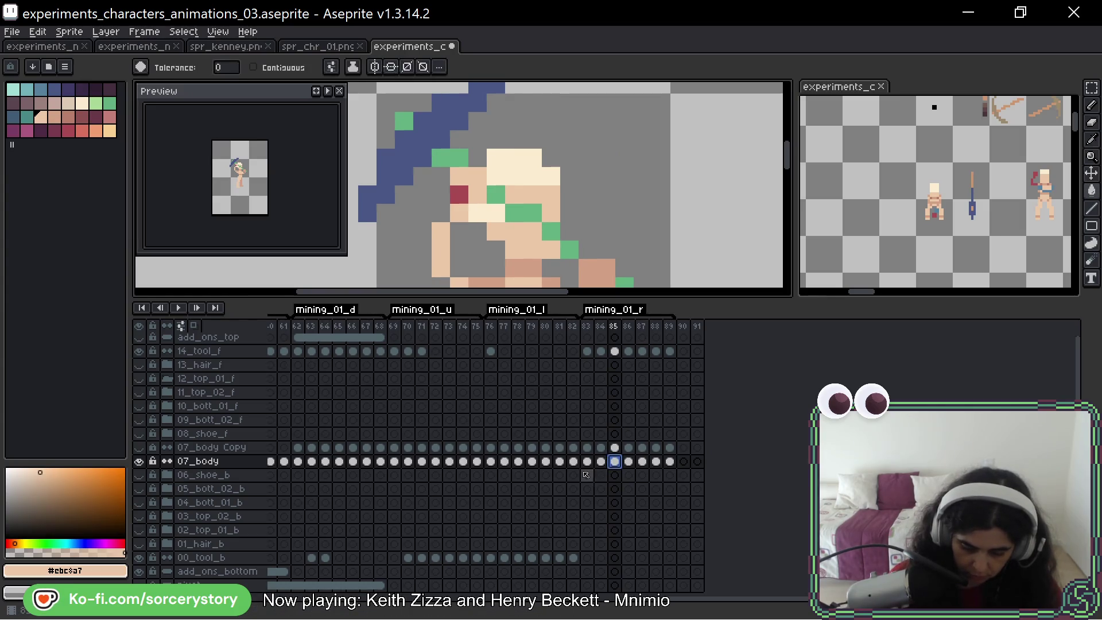
{"action": "left_click", "coordinate": [139, 352]}
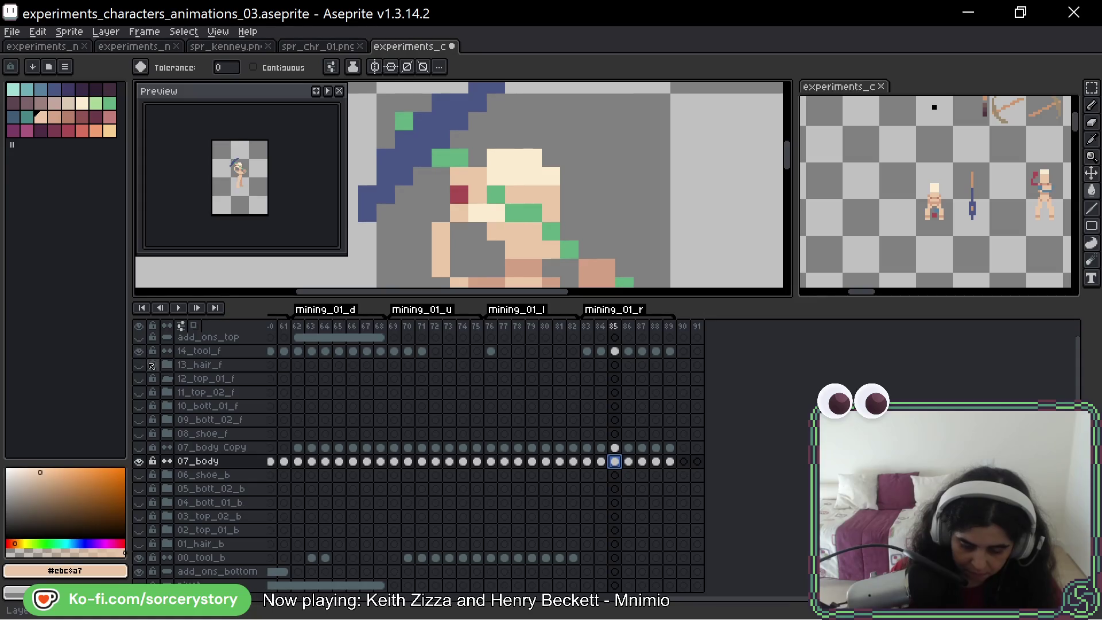
{"action": "left_click", "coordinate": [614, 350]}
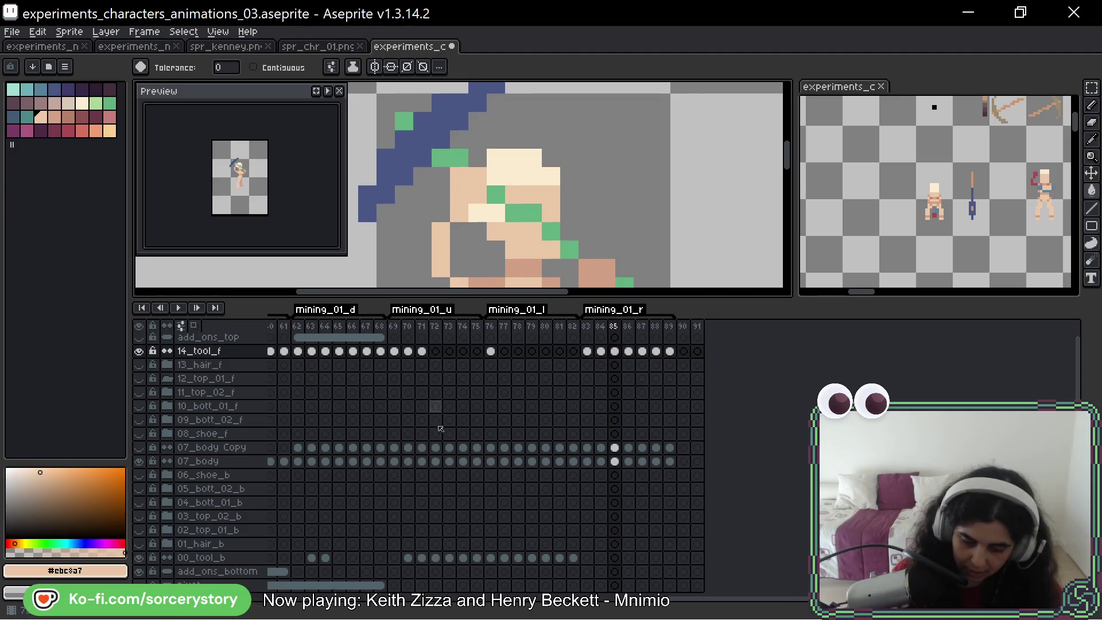
{"action": "left_click", "coordinate": [459, 121]}
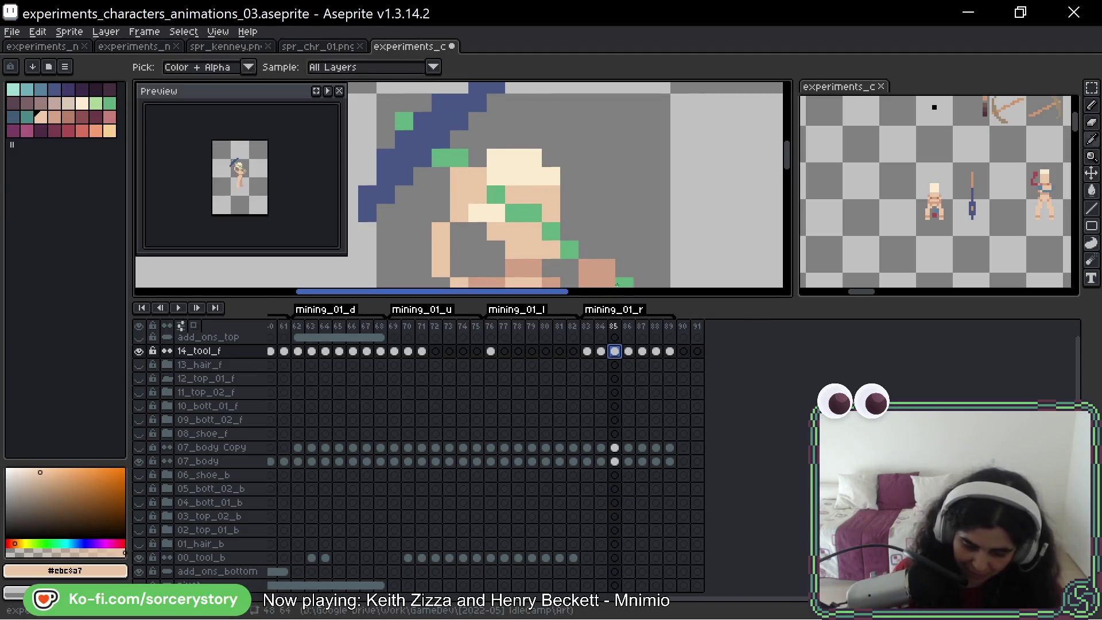
Sample the brown handle colour from frame 84 and paint frame 85's green handle pixels brown
{"action": "key", "text": "comma"}
{"action": "left_click", "coordinate": [444, 239], "text": "alt"}
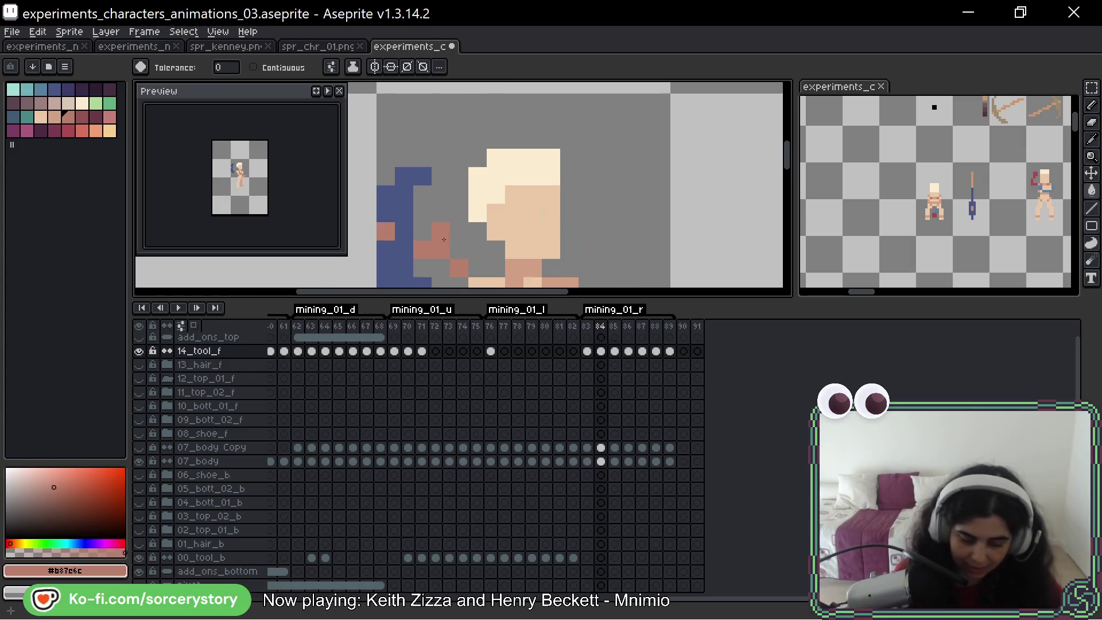
{"action": "key", "text": "period"}
{"action": "left_click", "coordinate": [451, 168]}
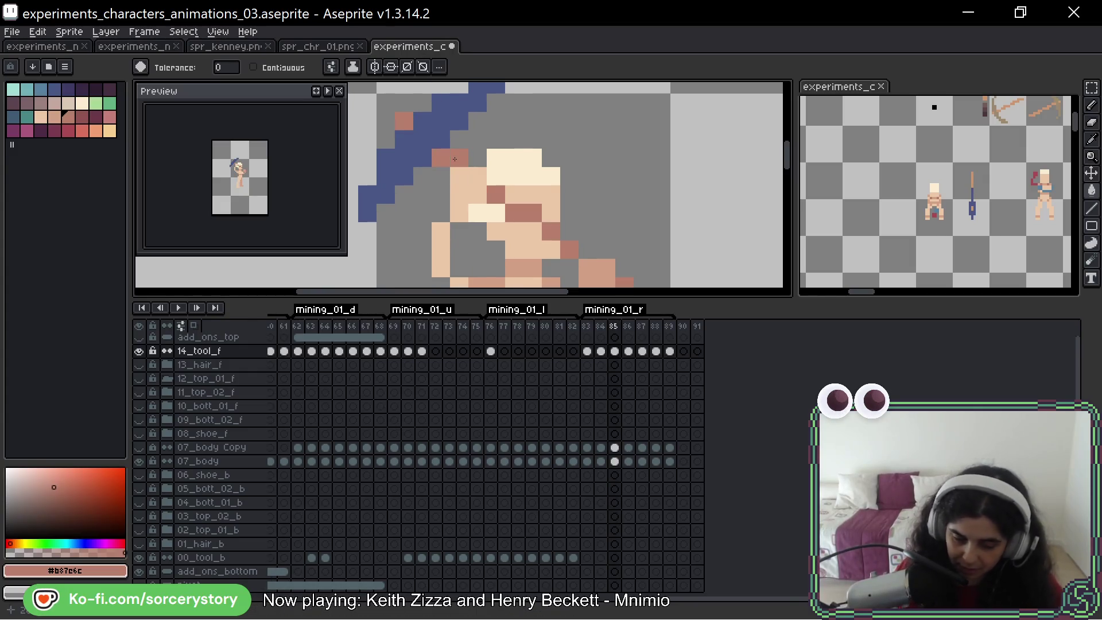
{"action": "scroll", "coordinate": [452, 169], "scroll_direction": "down", "scroll_amount": 3}
Step to frame 89, play the animation to review the handles, then sample the grey-pink colour
{"action": "key", "text": "period"}
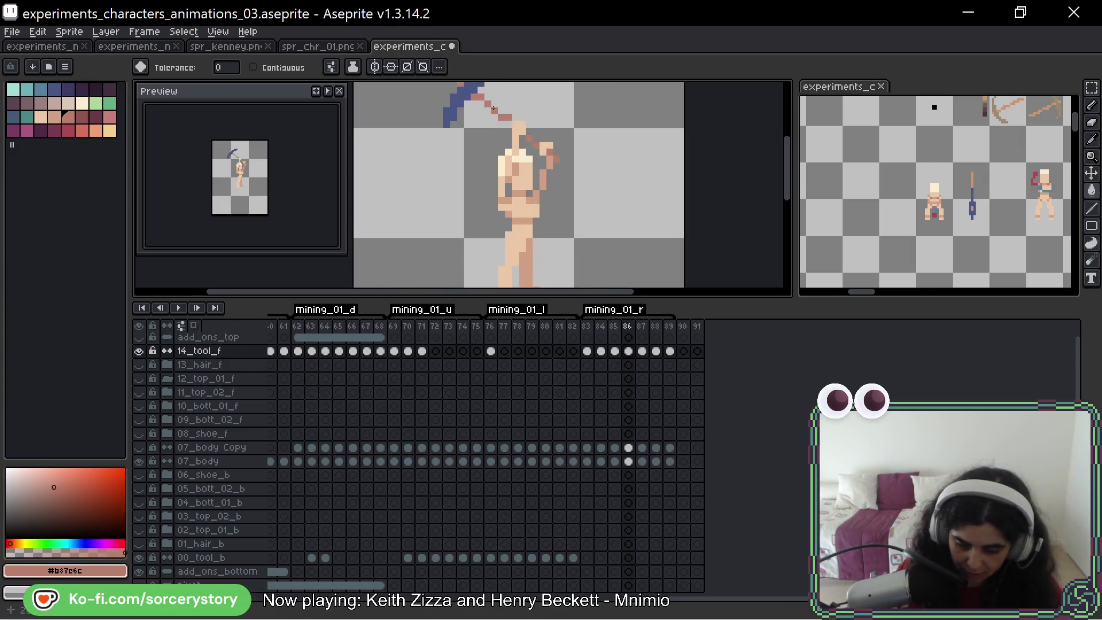
{"action": "key", "text": "period"}
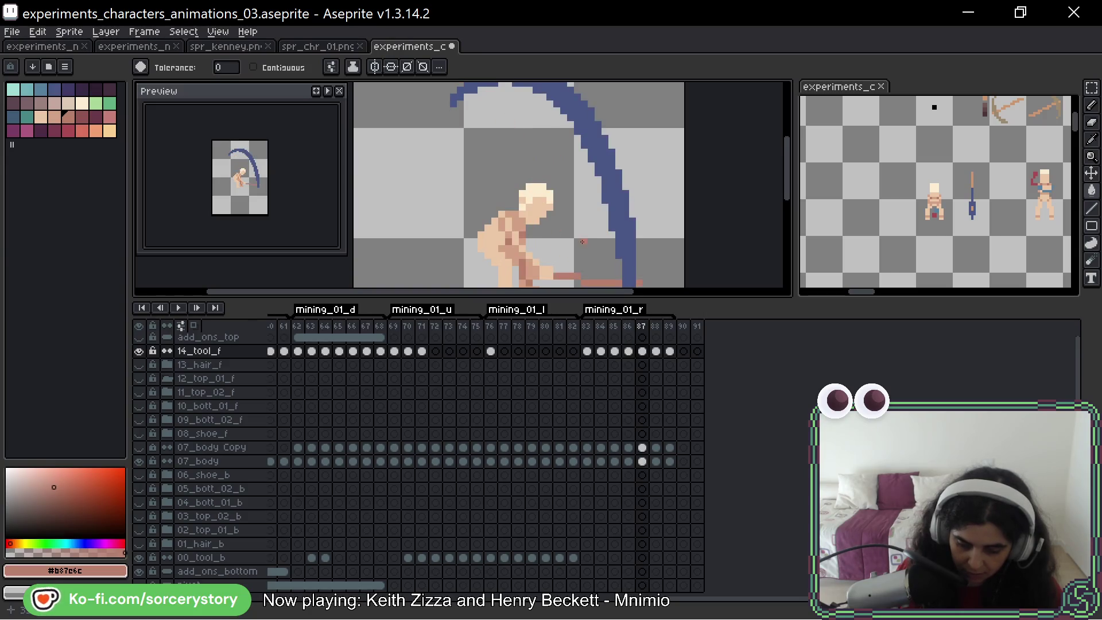
{"action": "key", "text": "period"}
{"action": "key", "text": "period"}
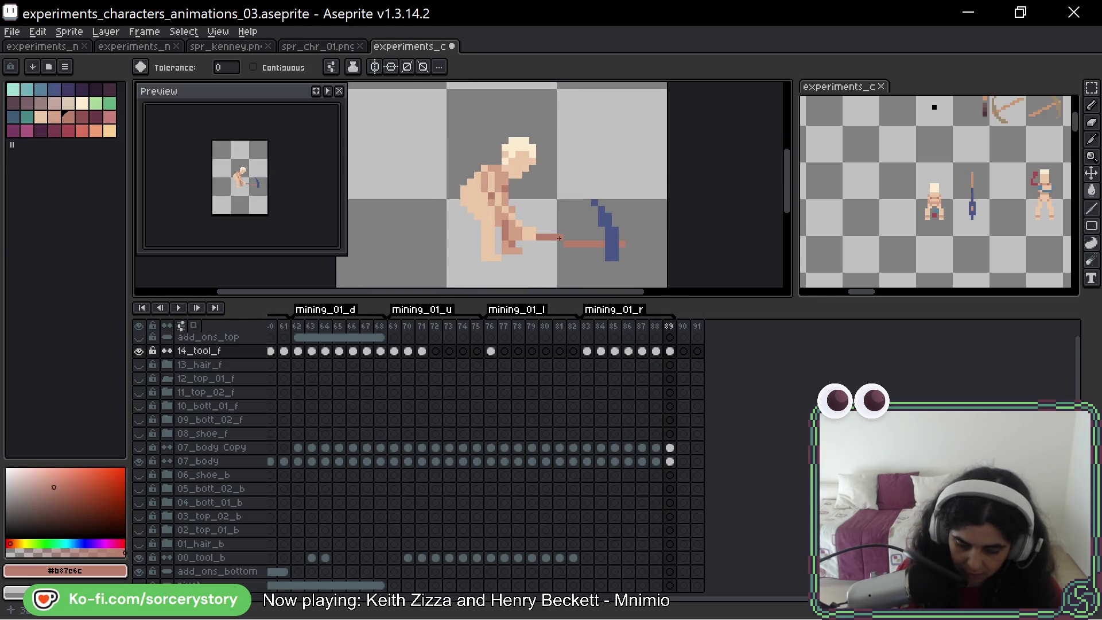
{"action": "key", "text": "Return"}
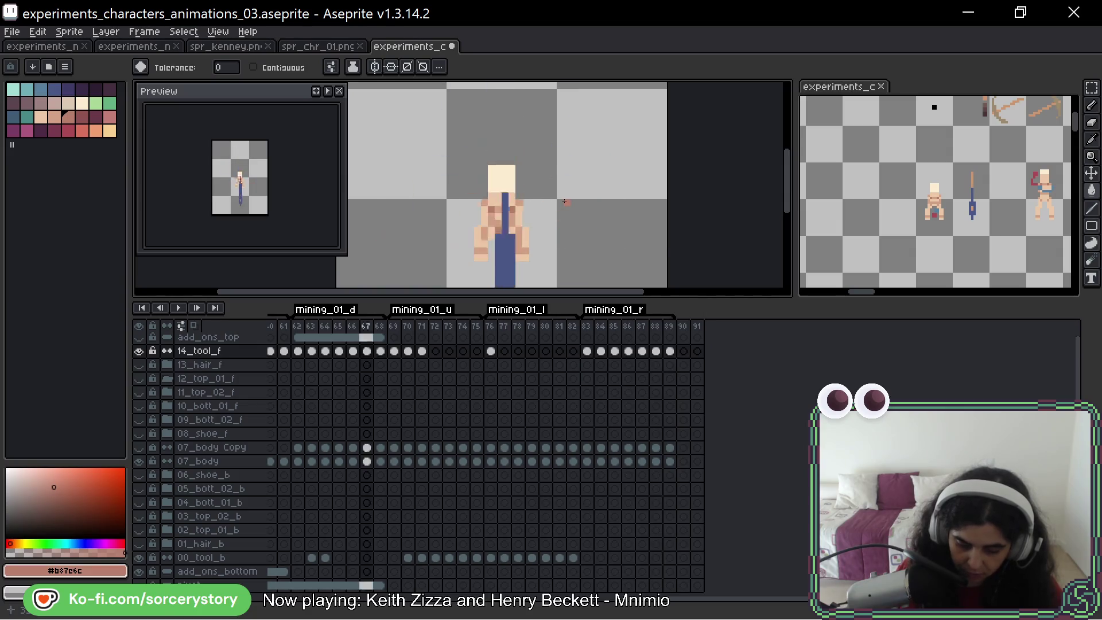
{"action": "key", "text": "Return"}
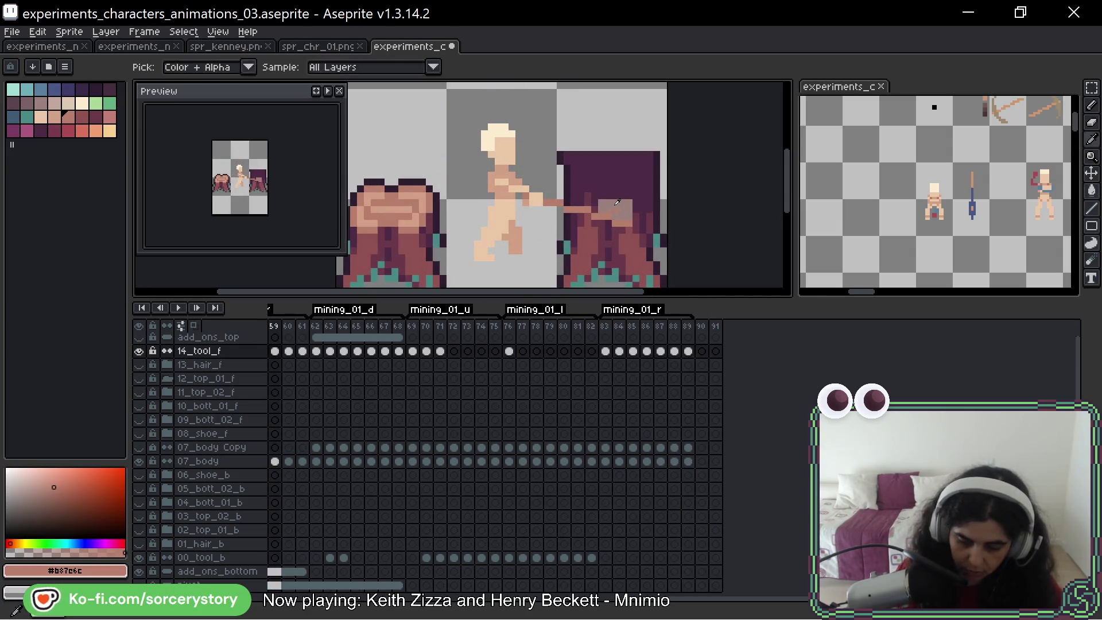
{"action": "left_click", "coordinate": [635, 204], "text": "alt"}
{"action": "key", "text": "Return"}
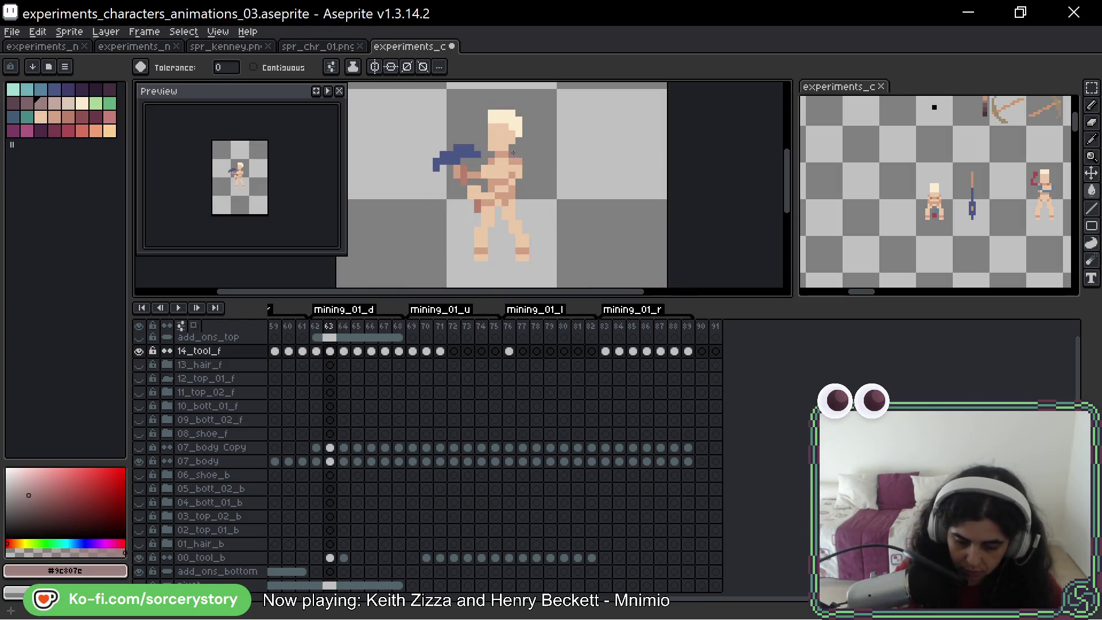
Fill the blue pickaxe brown on 00_tool_b at frames 63 and 64, then move to frame 65
{"action": "left_click", "coordinate": [334, 559]}
{"action": "left_click", "coordinate": [442, 181]}
{"action": "key", "text": "Right"}
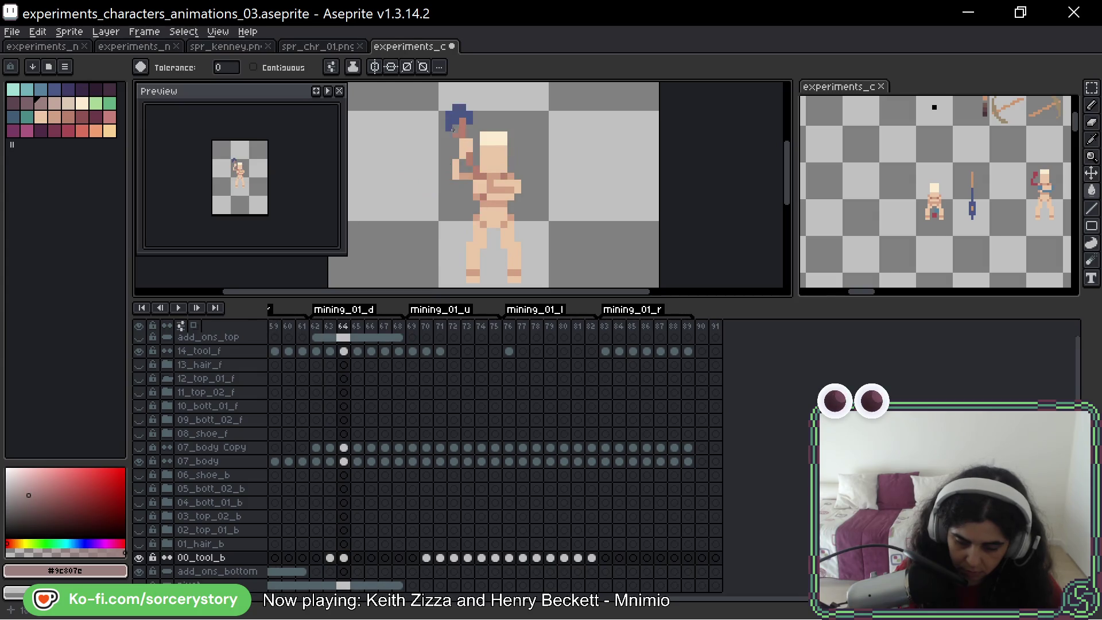
{"action": "left_click", "coordinate": [455, 114]}
{"action": "key", "text": "Right"}
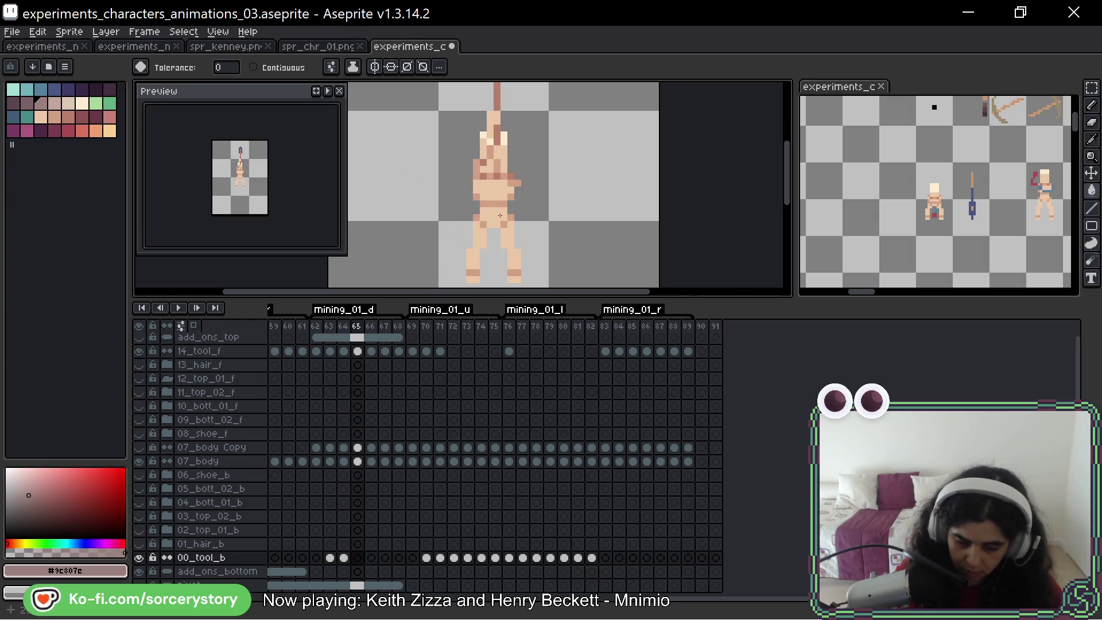
{"action": "scroll", "coordinate": [498, 216], "scroll_direction": "up", "scroll_amount": 2}
Select the 14_tool_f cel at frame 65 and step through the up-mining poses to frame 72
{"action": "left_click", "coordinate": [357, 352]}
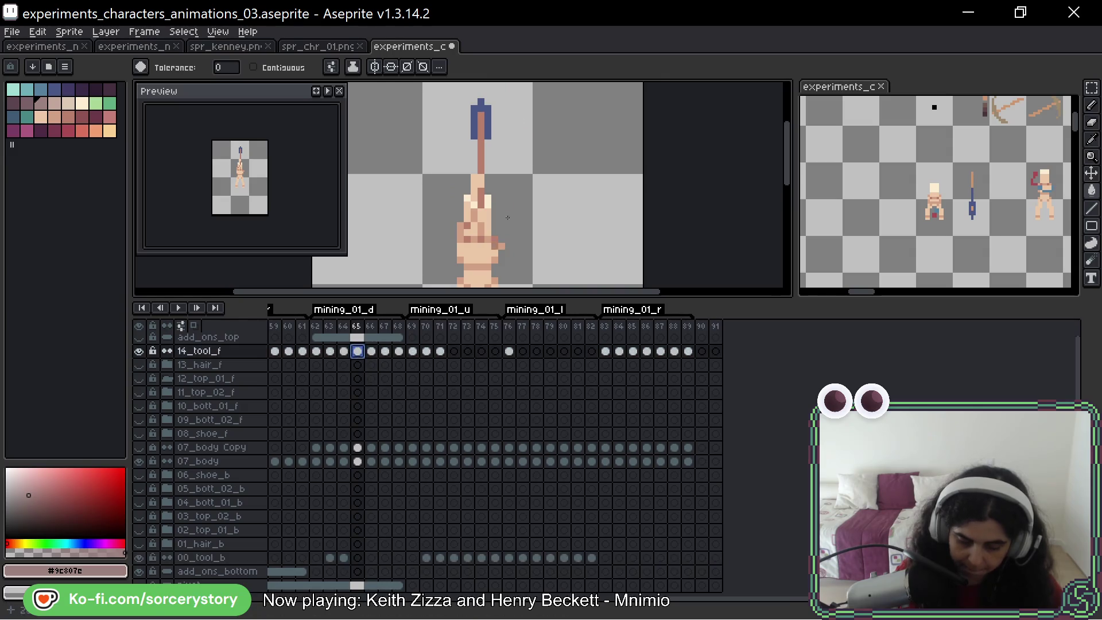
{"action": "key", "text": "Right"}
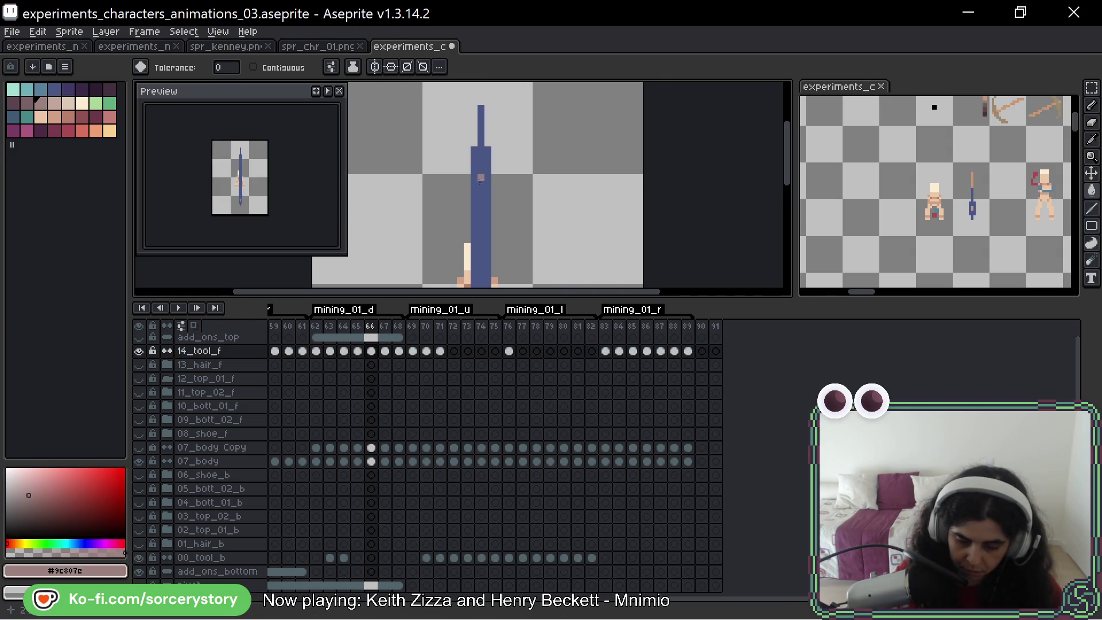
{"action": "key", "text": "Right"}
{"action": "scroll", "coordinate": [478, 189], "scroll_direction": "up", "scroll_amount": 2}
{"action": "key", "text": "Right"}
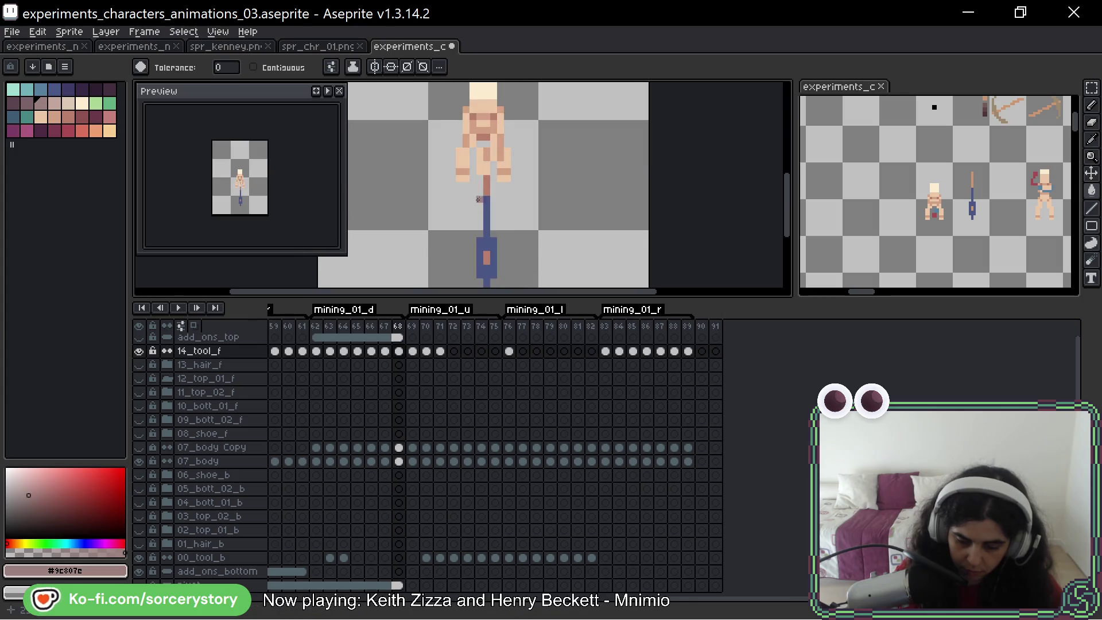
{"action": "key", "text": "Right"}
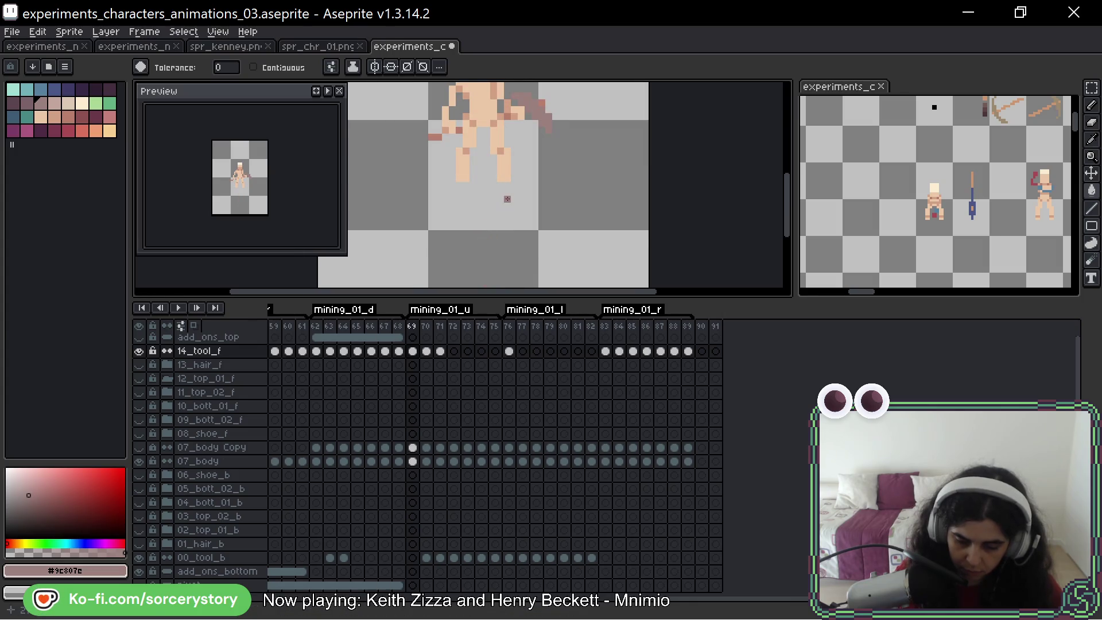
{"action": "scroll", "coordinate": [517, 203], "scroll_direction": "down", "scroll_amount": 1}
{"action": "key", "text": "Right"}
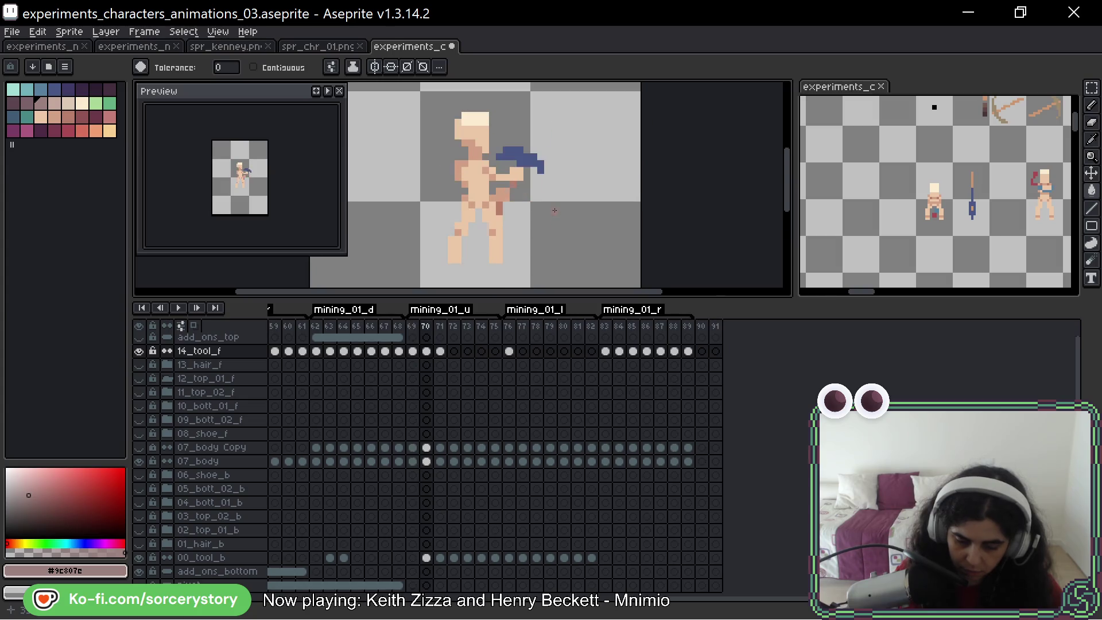
{"action": "scroll", "coordinate": [554, 209], "scroll_direction": "up", "scroll_amount": 1}
{"action": "scroll", "coordinate": [528, 215], "scroll_direction": "up", "scroll_amount": 1}
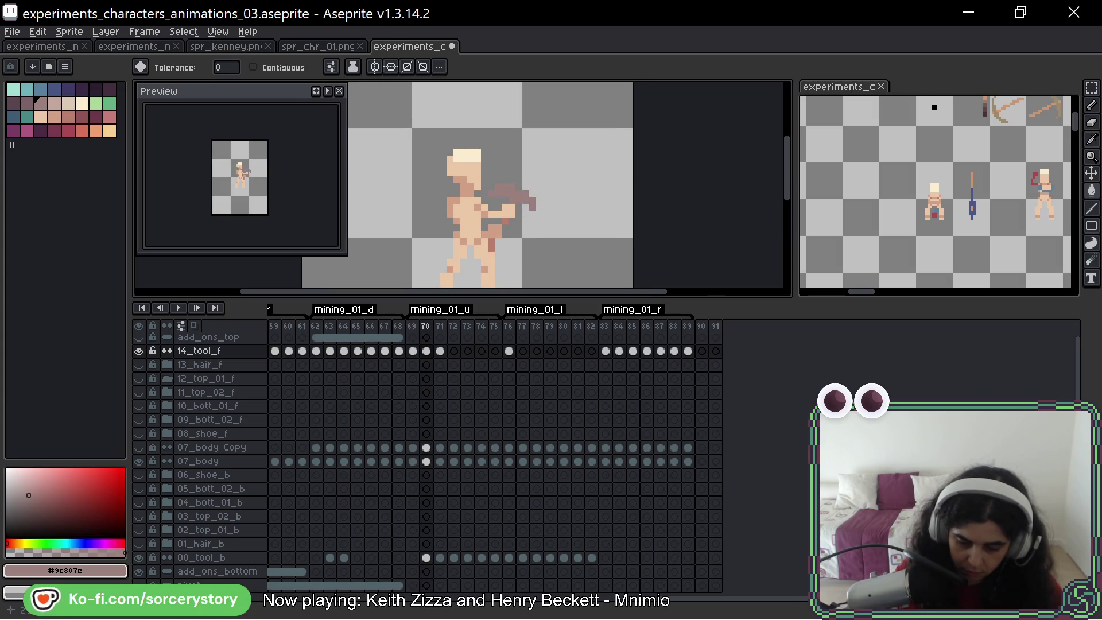
{"action": "key", "text": "Right"}
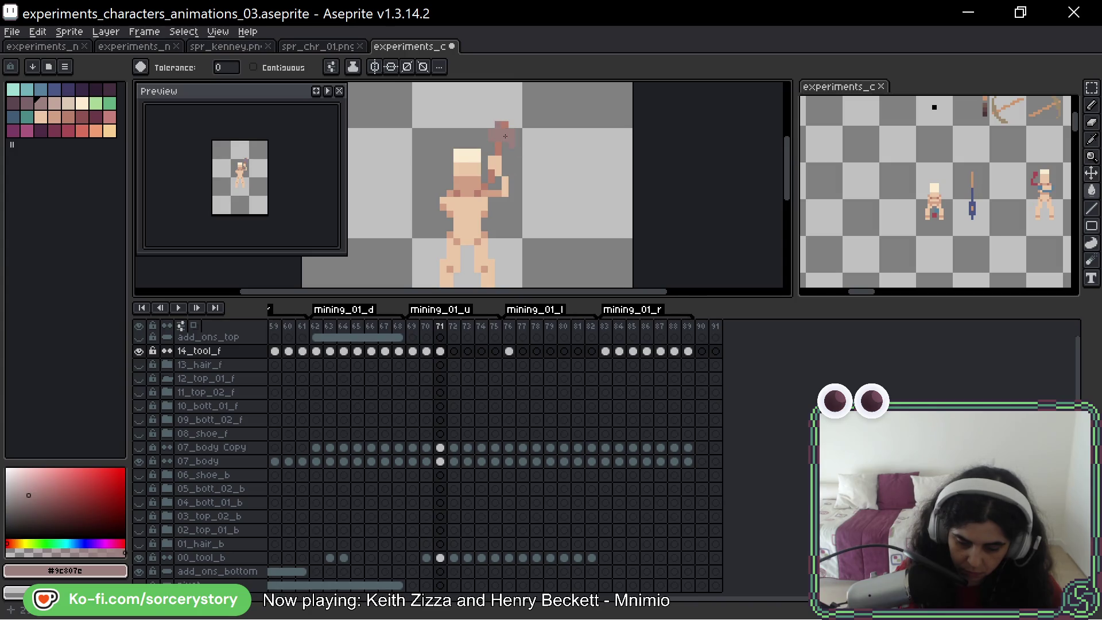
{"action": "key", "text": "Right"}
Undo the accidental whole-canvas fill on frame 72 and reselect the 00_tool_b cel
{"action": "left_click", "coordinate": [463, 90]}
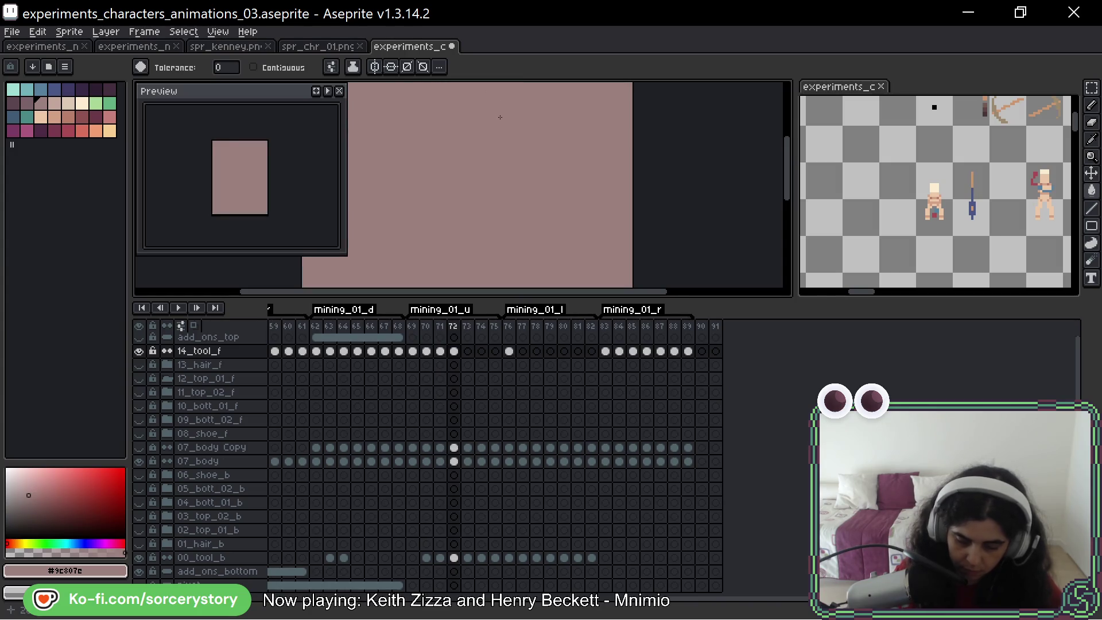
{"action": "key", "text": "v"}
{"action": "key", "text": "ctrl+z"}
{"action": "left_click", "coordinate": [453, 558]}
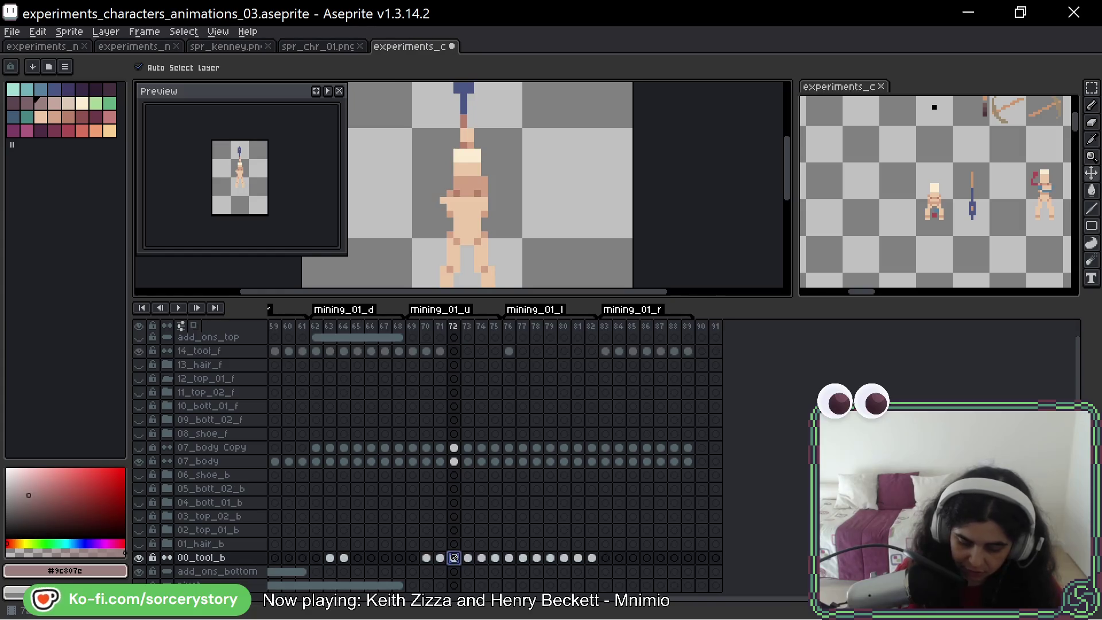
With the Paint Bucket active, step through left-mining frames 73 to 81 pose by pose
{"action": "key", "text": "g"}
{"action": "scroll", "coordinate": [534, 164], "scroll_direction": "up", "scroll_amount": 2}
{"action": "key", "text": "Right"}
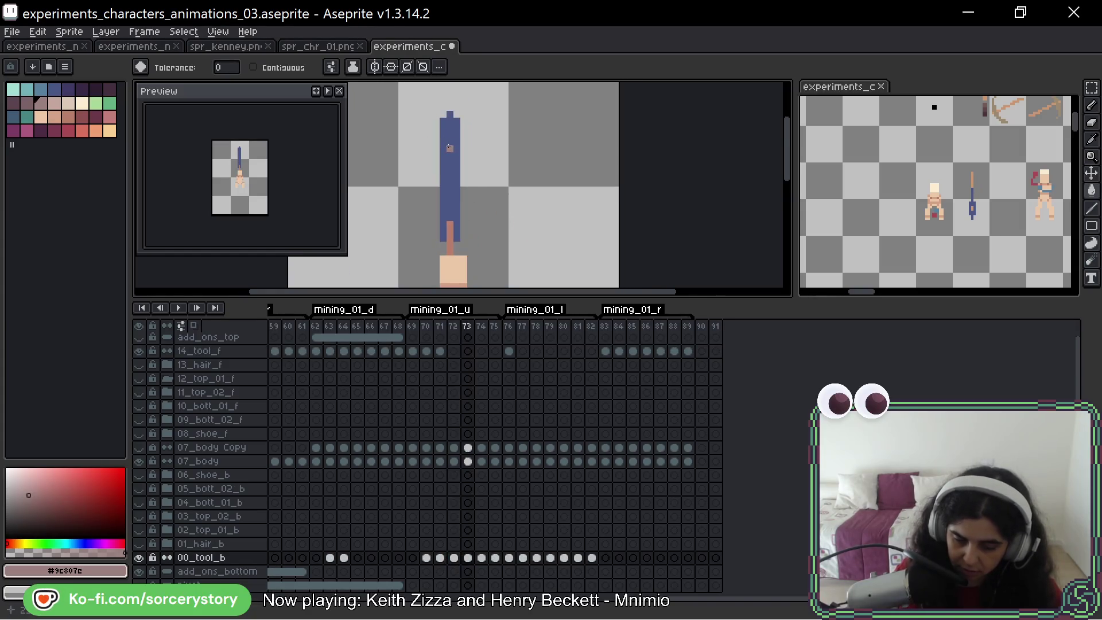
{"action": "key", "text": "Right"}
{"action": "key", "text": "Right"}
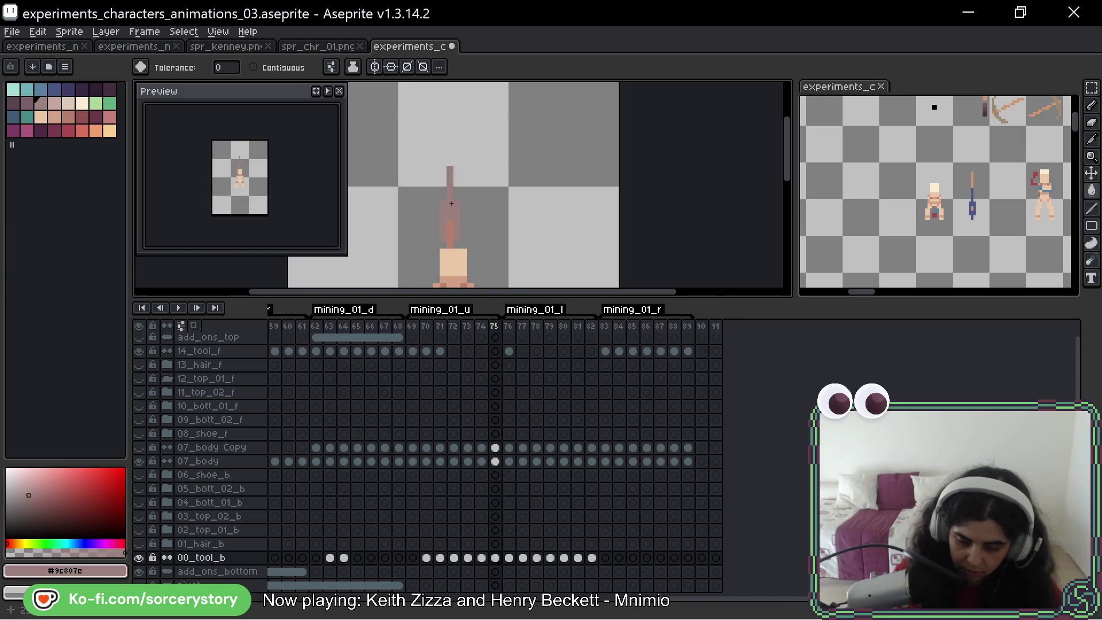
{"action": "key", "text": "Right"}
{"action": "left_click_drag", "start_coordinate": [503, 125], "coordinate": [513, 134]}
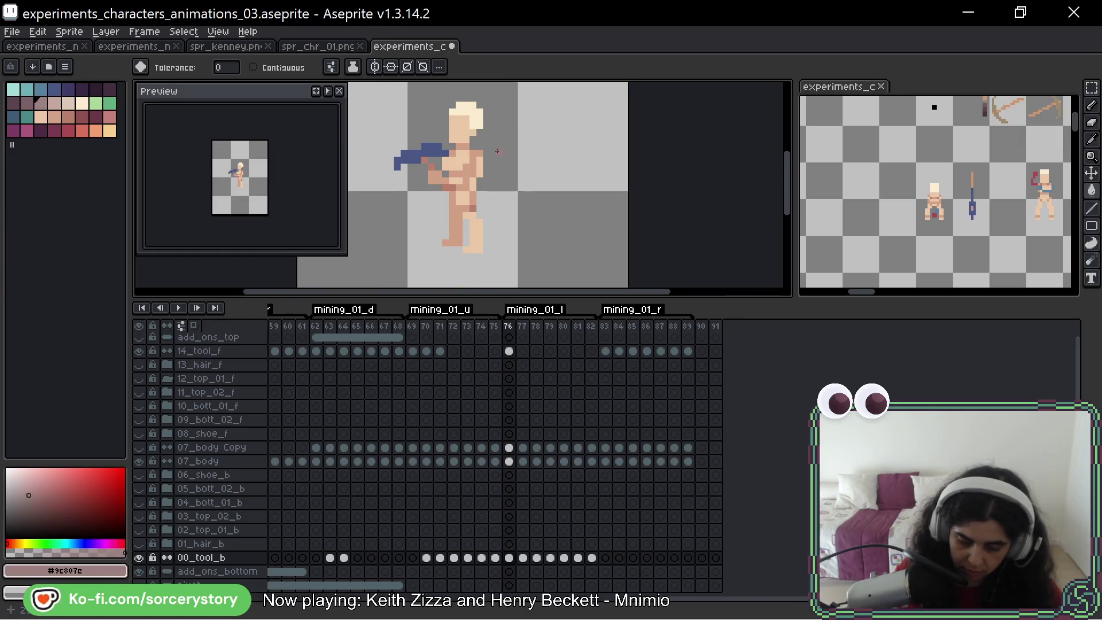
{"action": "key", "text": "Right"}
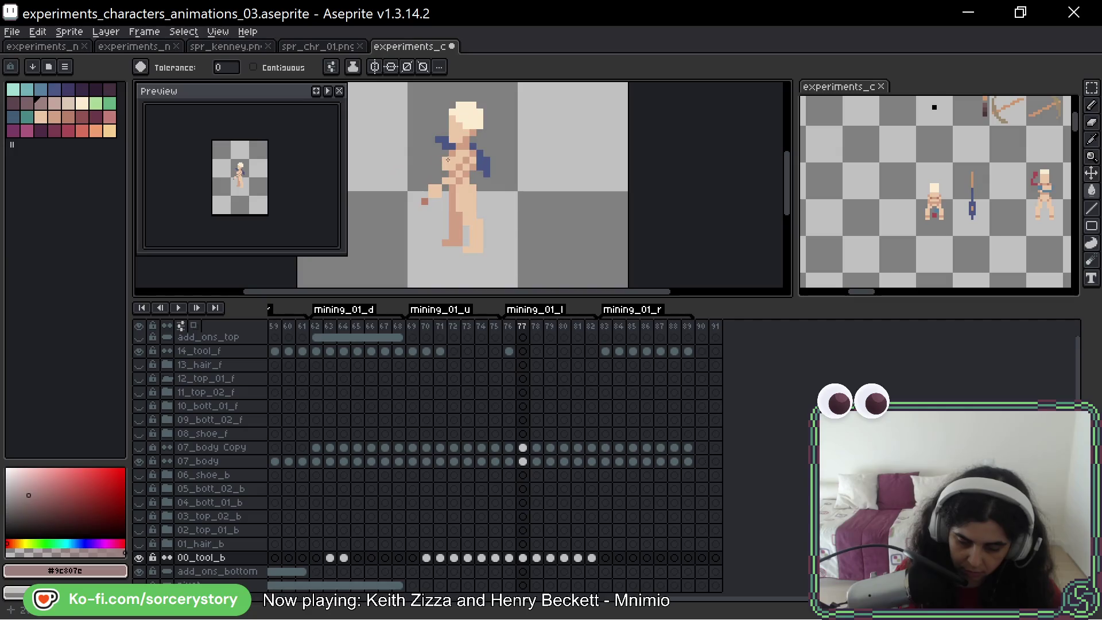
{"action": "key", "text": "Right"}
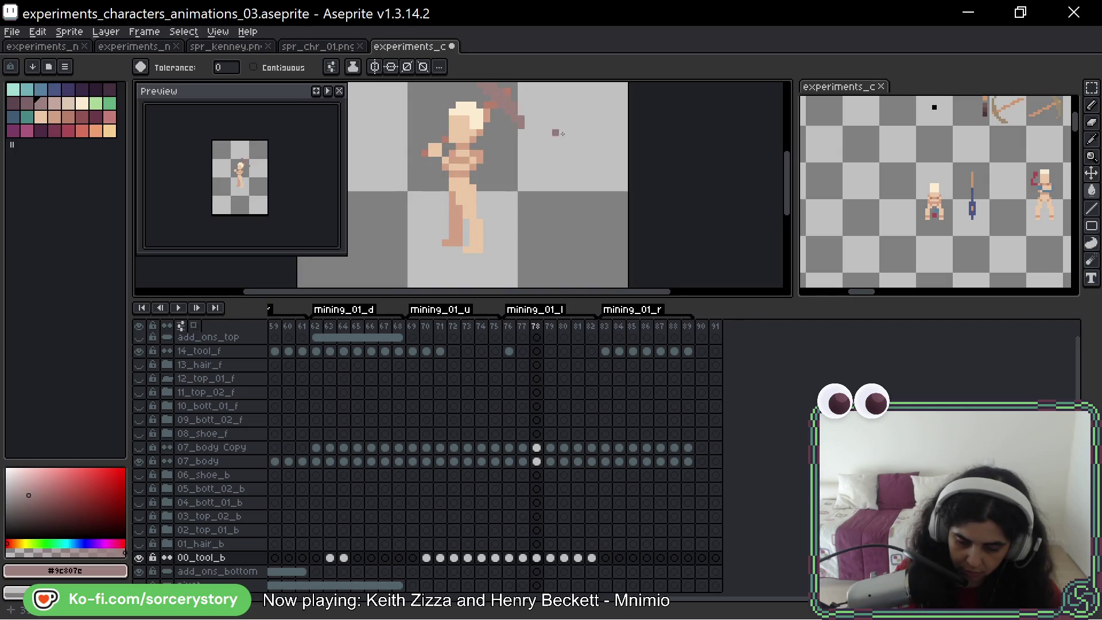
{"action": "key", "text": "Right"}
{"action": "key", "text": "Right"}
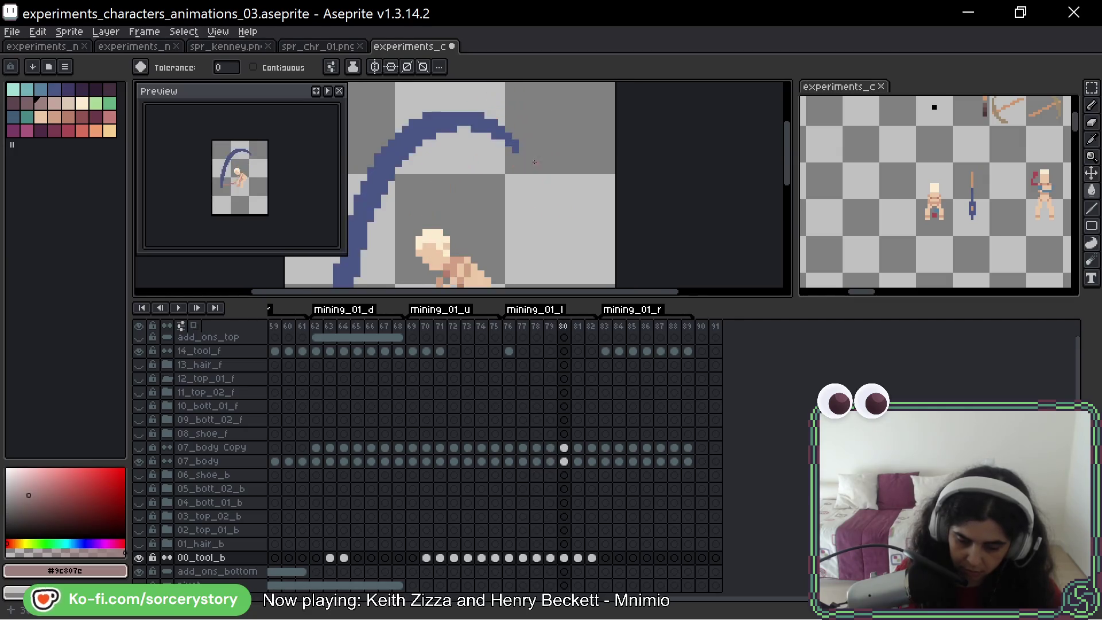
{"action": "key", "text": "Right"}
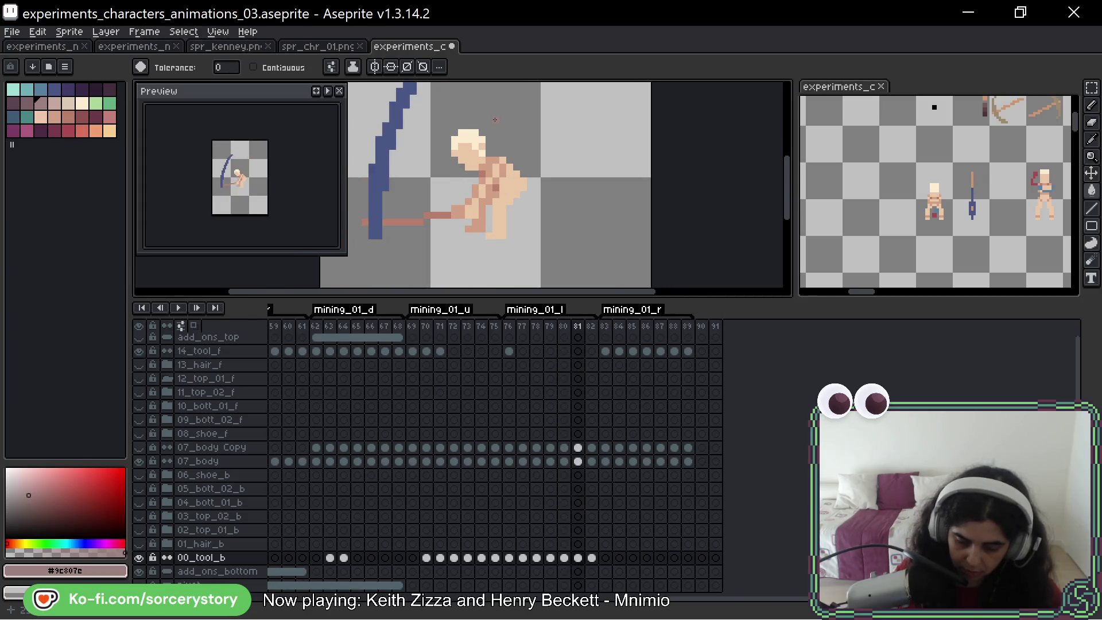
{"action": "key", "text": "Right"}
{"action": "key", "text": "Right"}
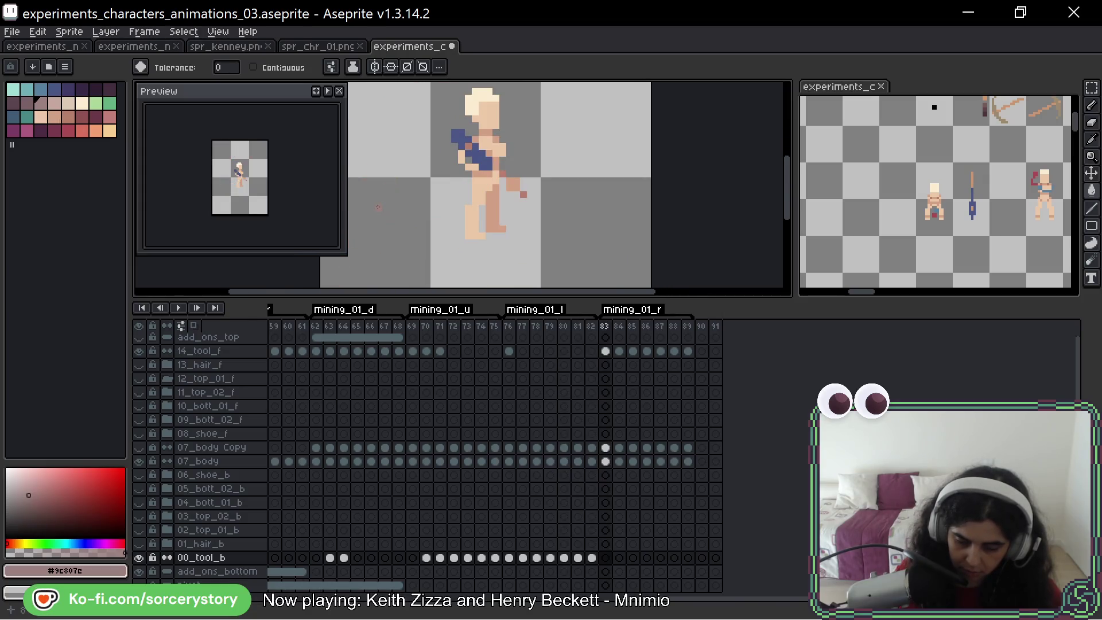
Go back to frame 76 and review the poses again up to the first right-mining frame 83
{"action": "key", "text": "Left"}
{"action": "key", "text": "Left"}
{"action": "key", "text": "Left"}
{"action": "key", "text": "Left"}
{"action": "key", "text": "Left"}
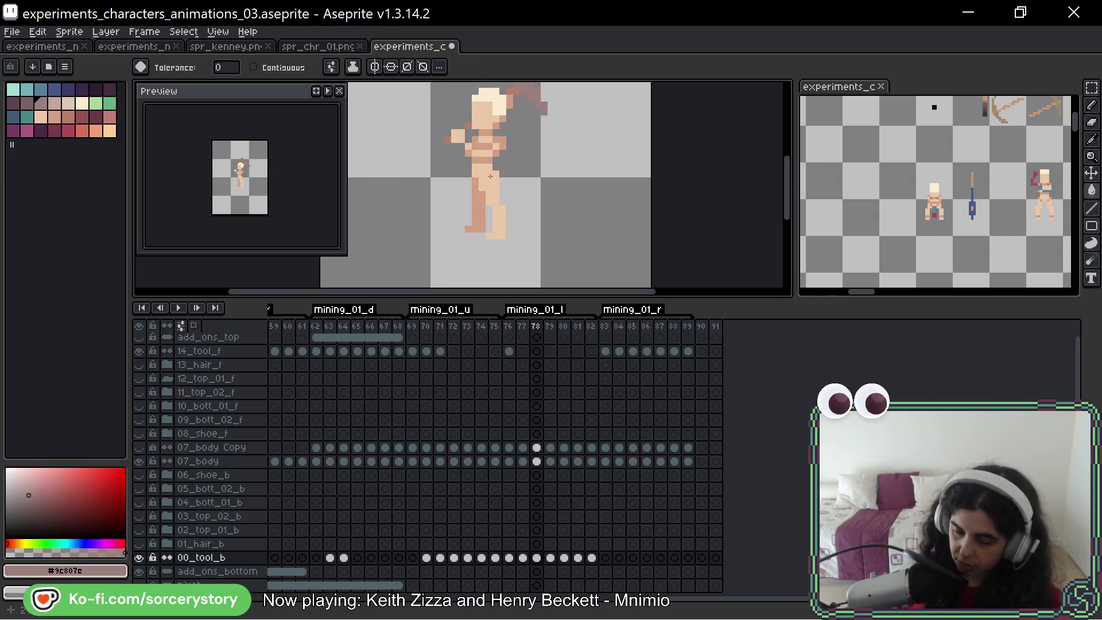
{"action": "key", "text": "Left"}
{"action": "scroll", "coordinate": [514, 222], "scroll_direction": "down", "scroll_amount": 1}
{"action": "key", "text": "Right"}
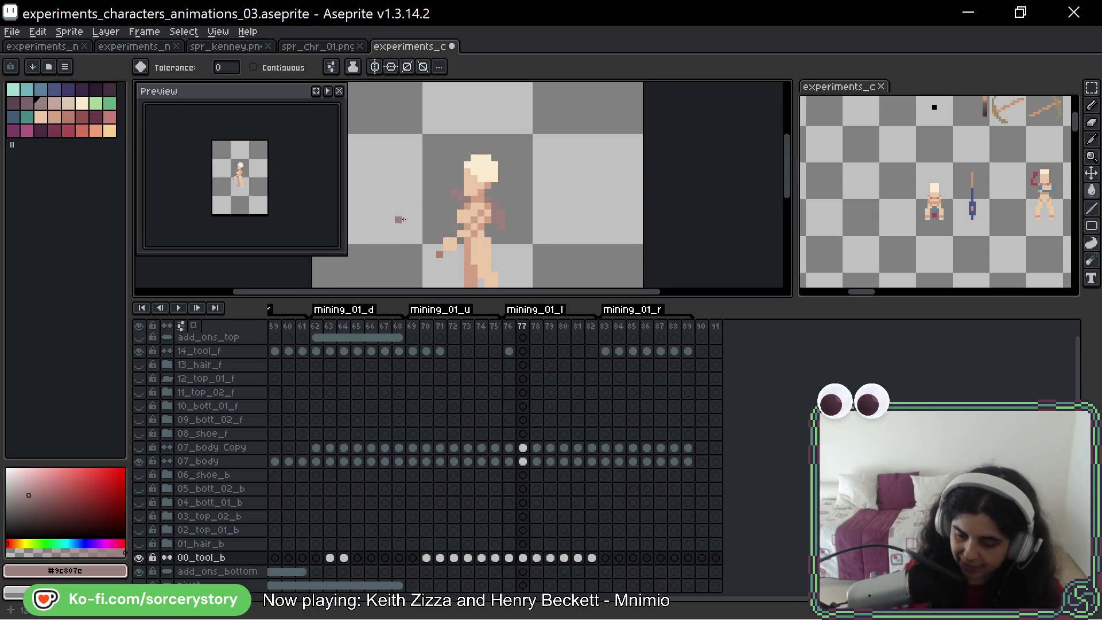
{"action": "key", "text": "Right"}
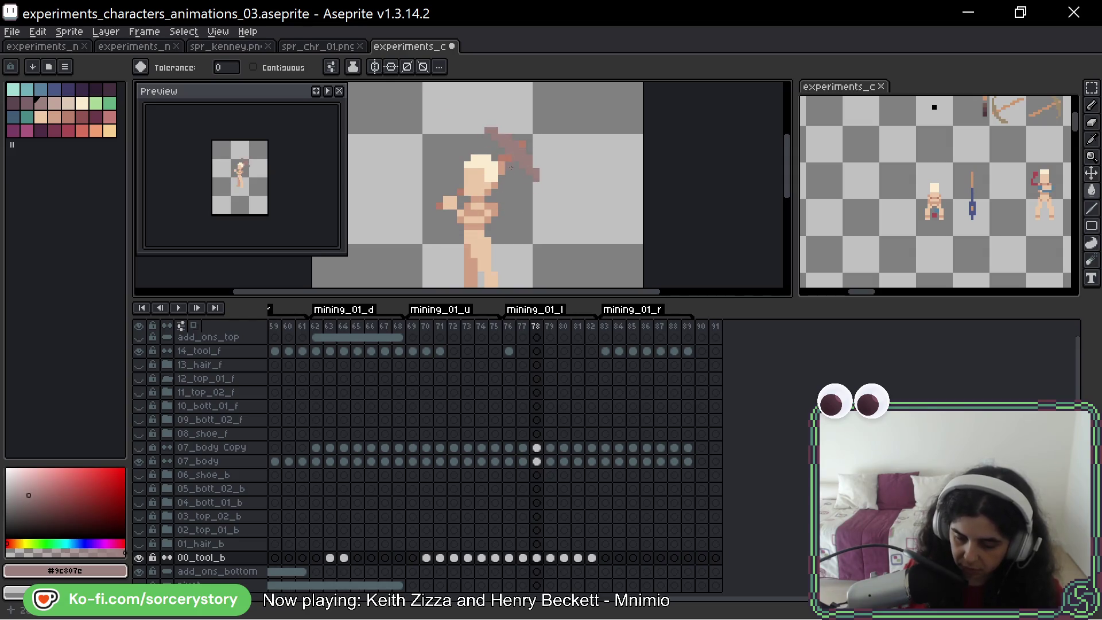
{"action": "key", "text": "Left"}
{"action": "key", "text": "Right"}
{"action": "key", "text": "Right"}
{"action": "scroll", "coordinate": [531, 188], "scroll_direction": "up", "scroll_amount": 1}
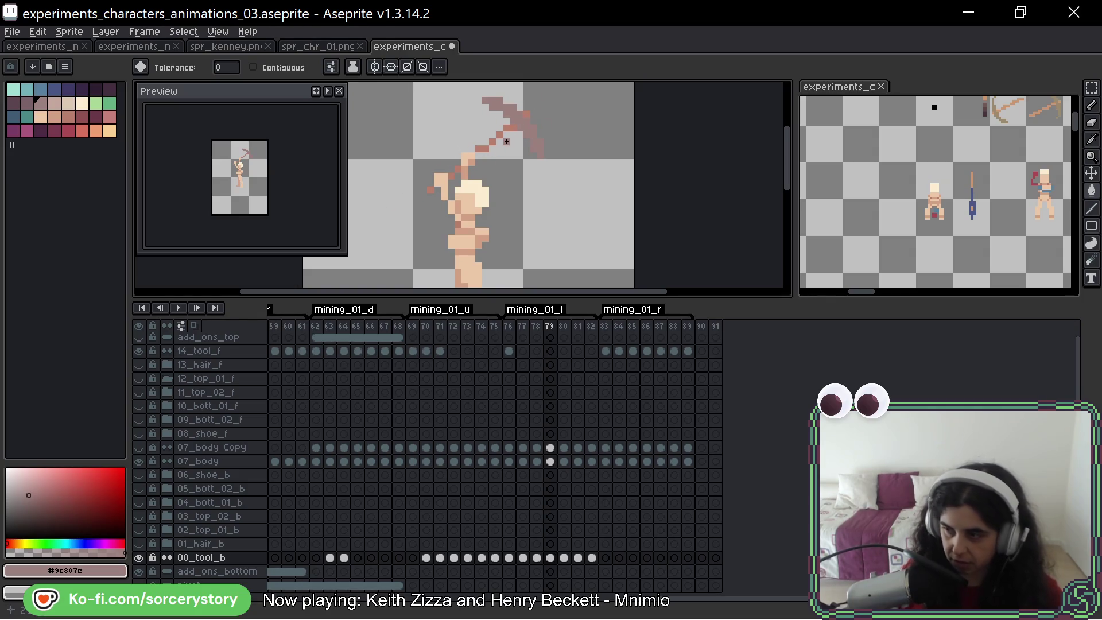
{"action": "key", "text": "Right"}
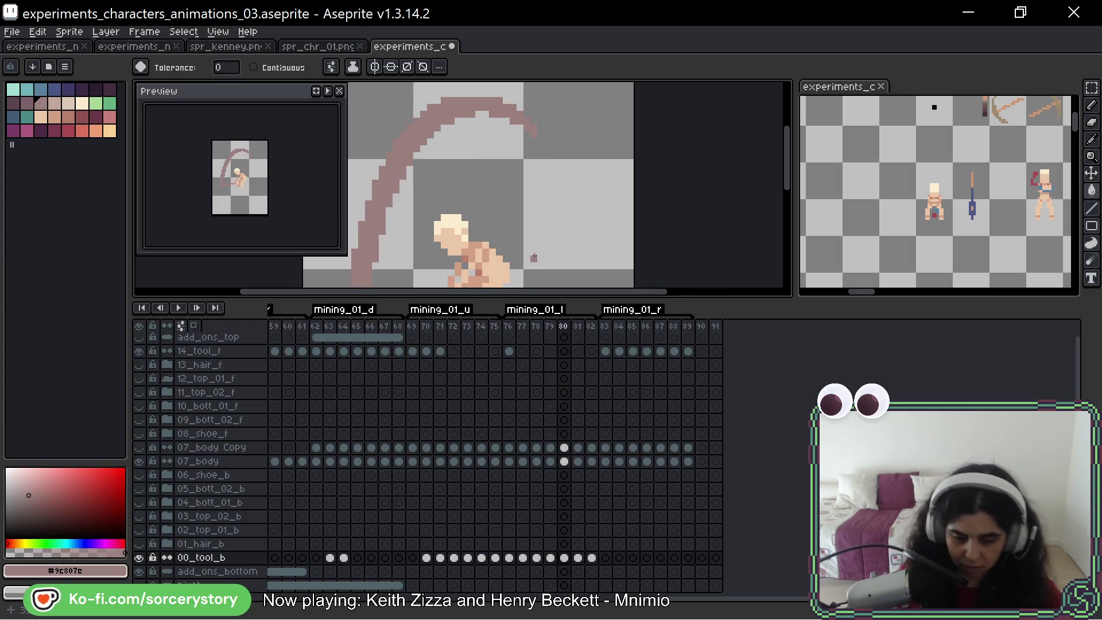
{"action": "key", "text": "Right"}
{"action": "key", "text": "Right"}
{"action": "left_click_drag", "start_coordinate": [448, 89], "coordinate": [483, 113]}
{"action": "key", "text": "Right"}
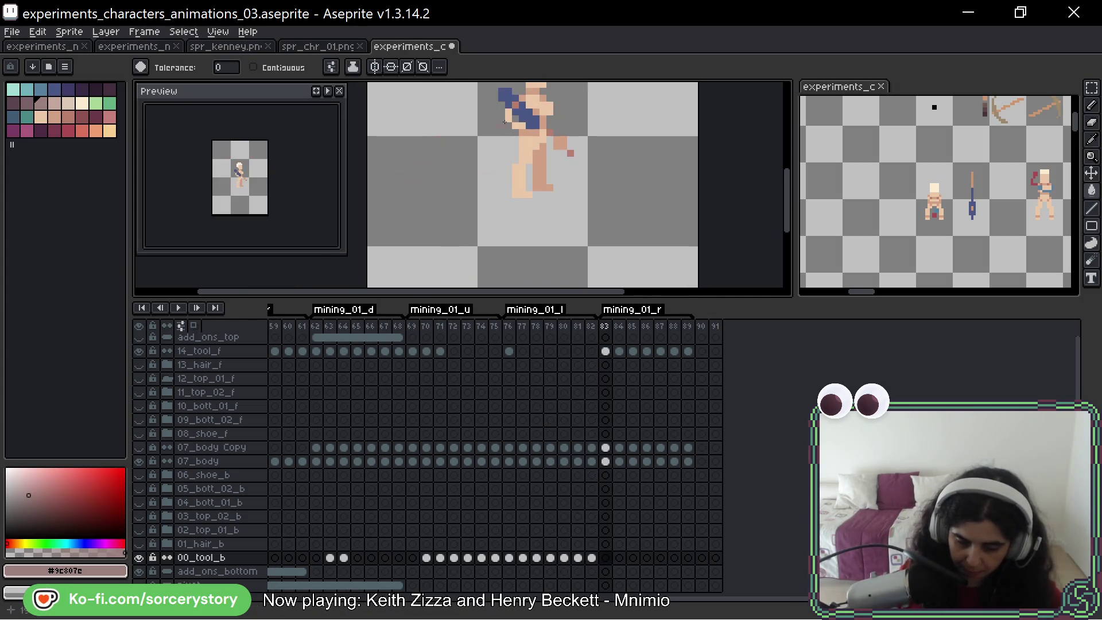
Make 14_tool_f the working layer and step through right-mining frames 84 to 89
{"action": "left_click_drag", "start_coordinate": [507, 159], "coordinate": [502, 196]}
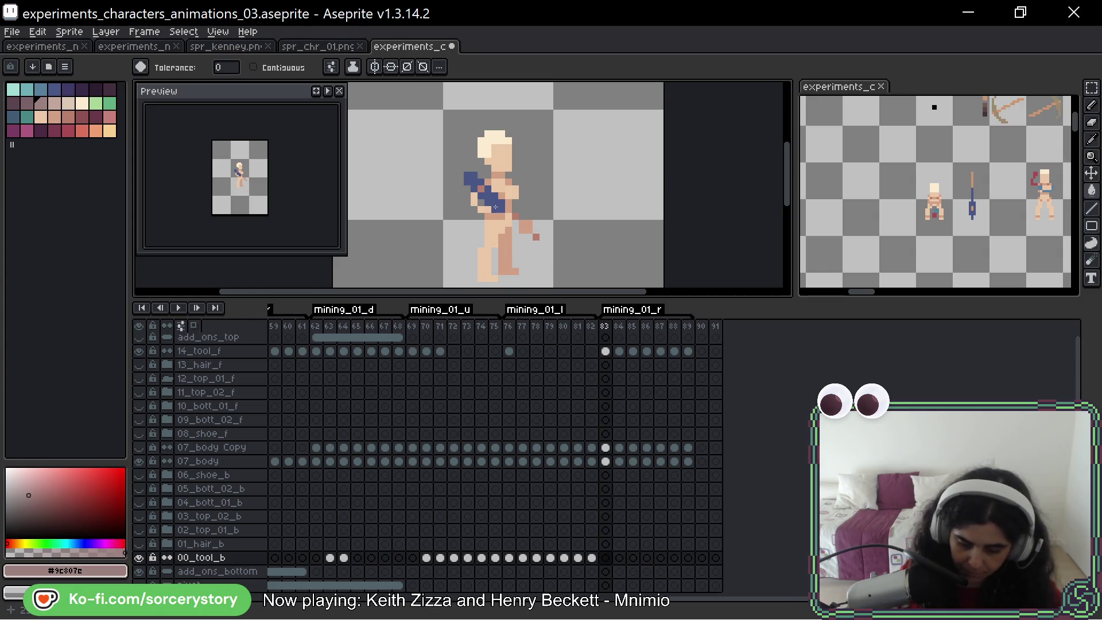
{"action": "left_click", "coordinate": [605, 350]}
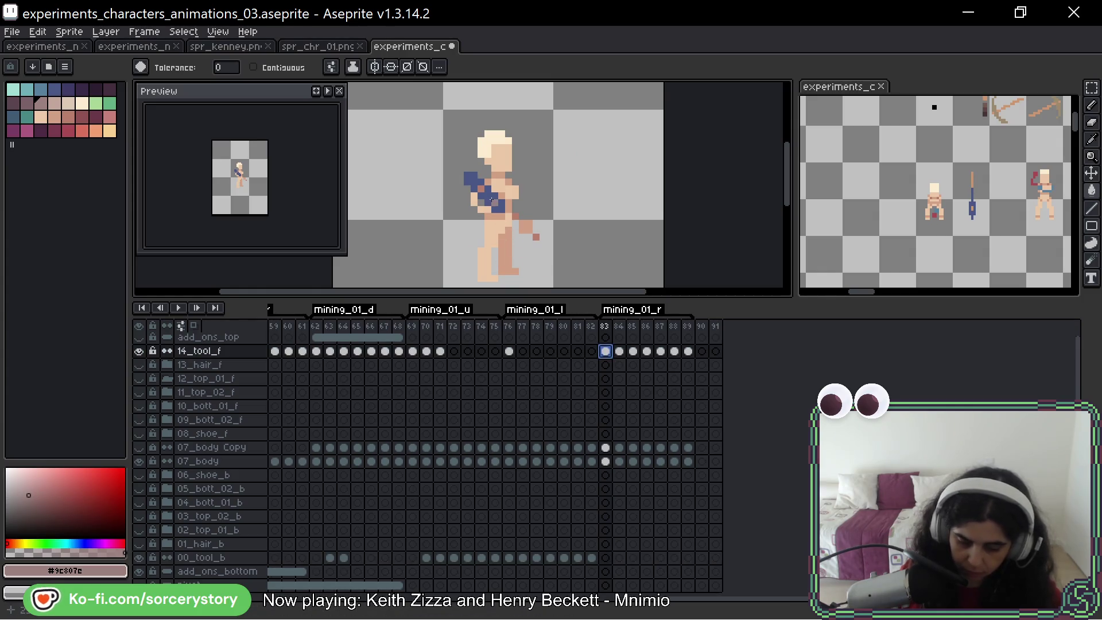
{"action": "key", "text": "Right"}
{"action": "key", "text": "Right"}
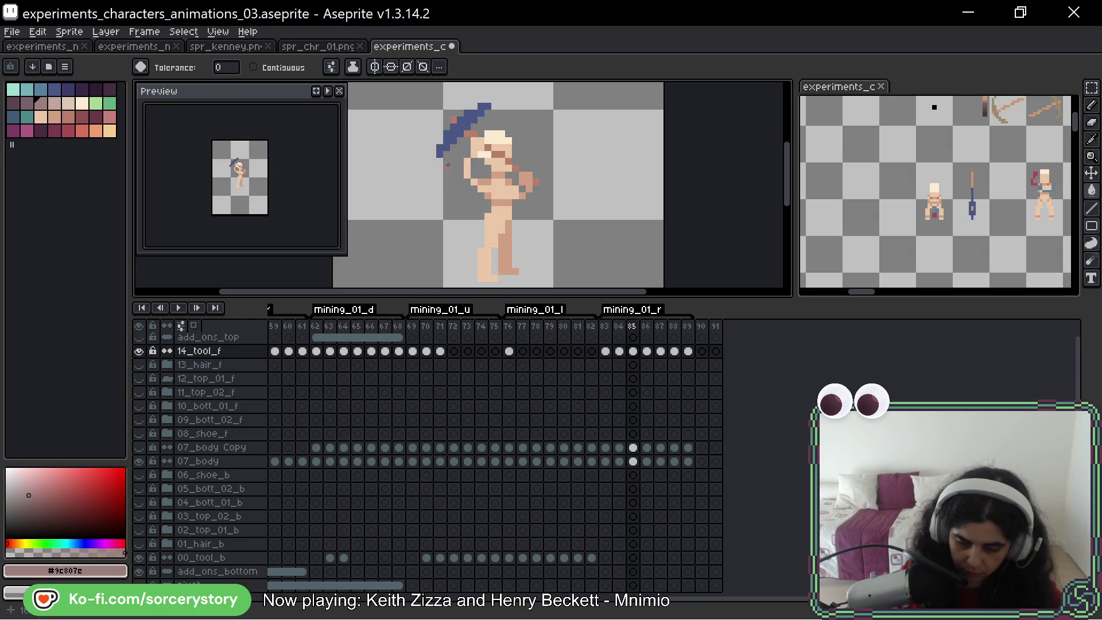
{"action": "key", "text": "Right"}
{"action": "left_click_drag", "start_coordinate": [449, 169], "coordinate": [423, 128]}
{"action": "key", "text": "Right"}
{"action": "key", "text": "Right"}
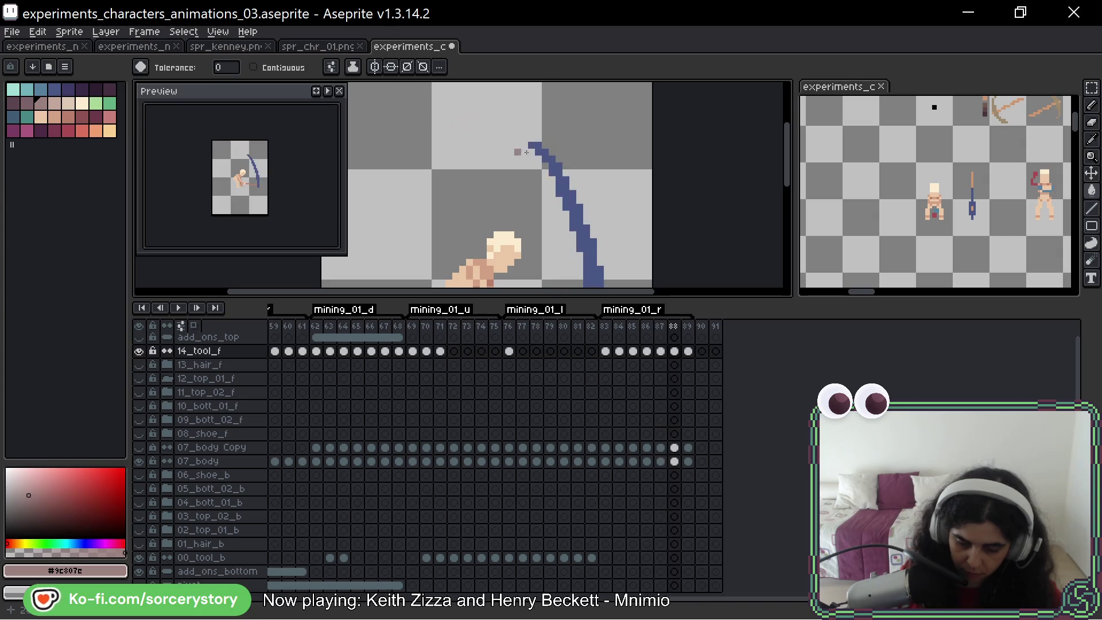
{"action": "key", "text": "Right"}
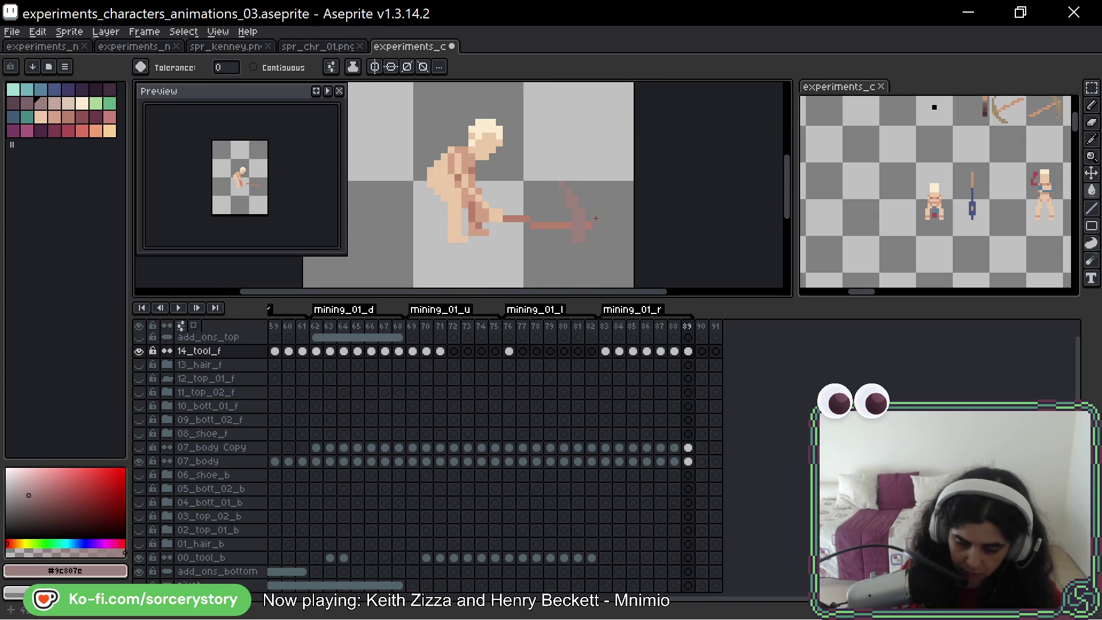
{"action": "scroll", "coordinate": [595, 218], "scroll_direction": "down", "scroll_amount": 1}
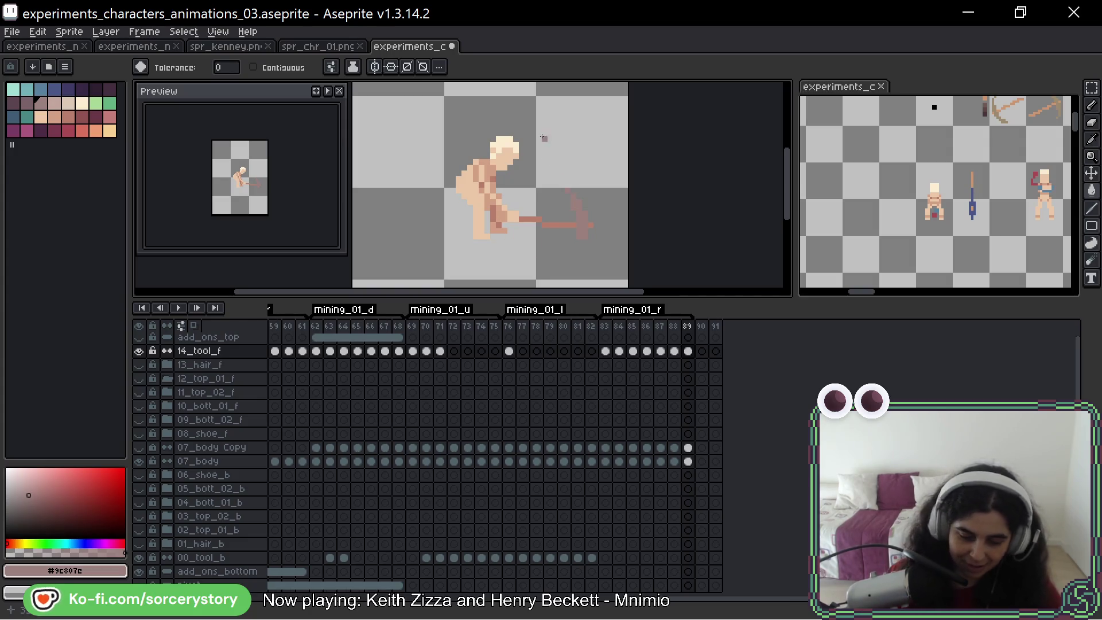
Save the character sheet .aseprite file with Ctrl+S
{"action": "key", "text": "ctrl+s"}
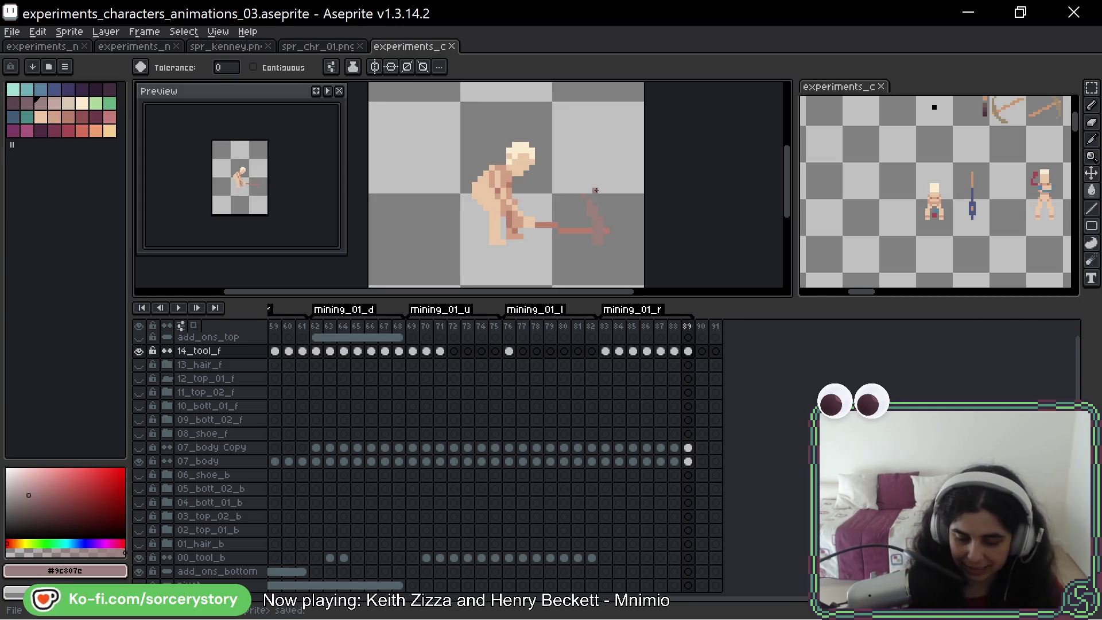
Jump to frame 62 and expand the 08_shoe_f, 09_bott_02_f, 11_top_02_f, 12_top_01_f and 13_hair_f groups
{"action": "key", "text": "Left"}
{"action": "key", "text": "Left"}
{"action": "key", "text": "Left"}
{"action": "key", "text": "Left"}
{"action": "key", "text": "Left"}
{"action": "key", "text": "Left"}
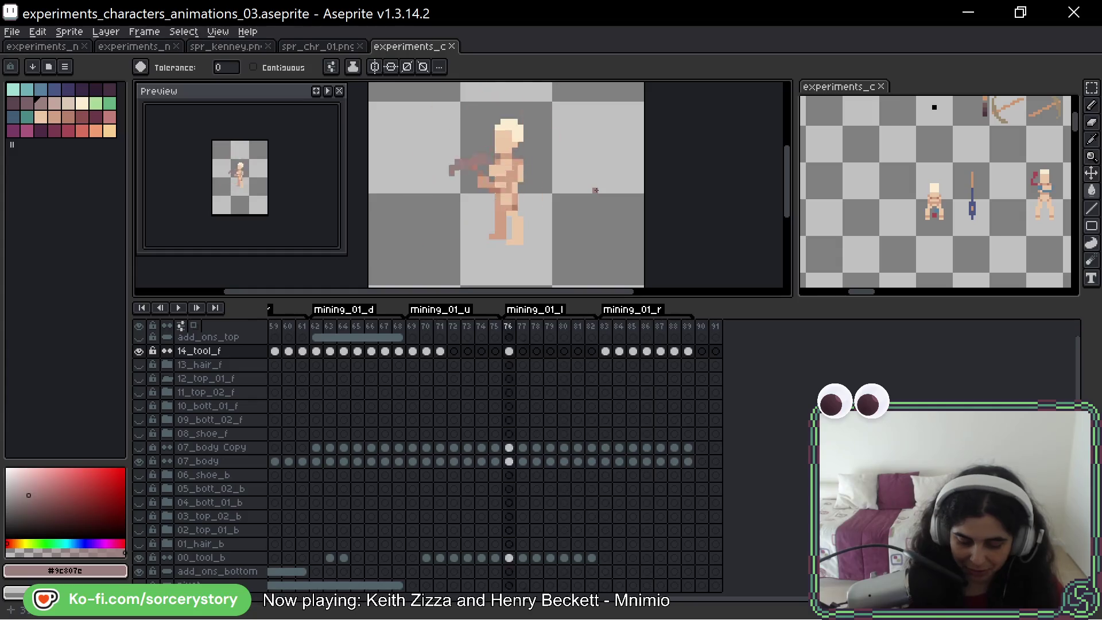
{"action": "key", "text": "Right"}
{"action": "key", "text": "Right"}
{"action": "key", "text": "Right"}
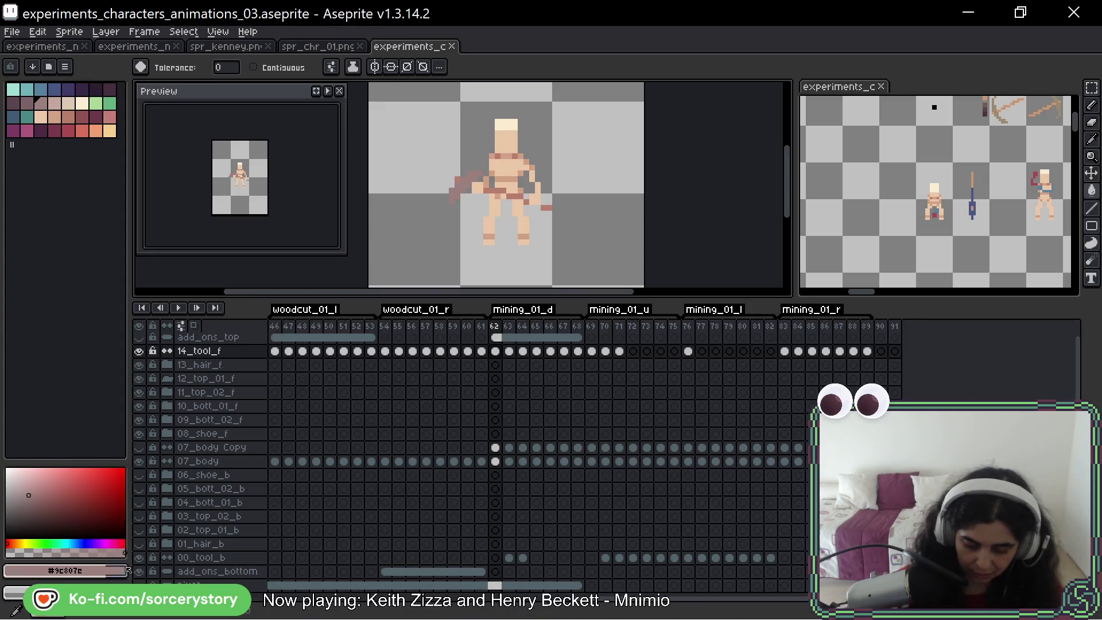
{"action": "left_click", "coordinate": [167, 433]}
{"action": "left_click", "coordinate": [167, 392]}
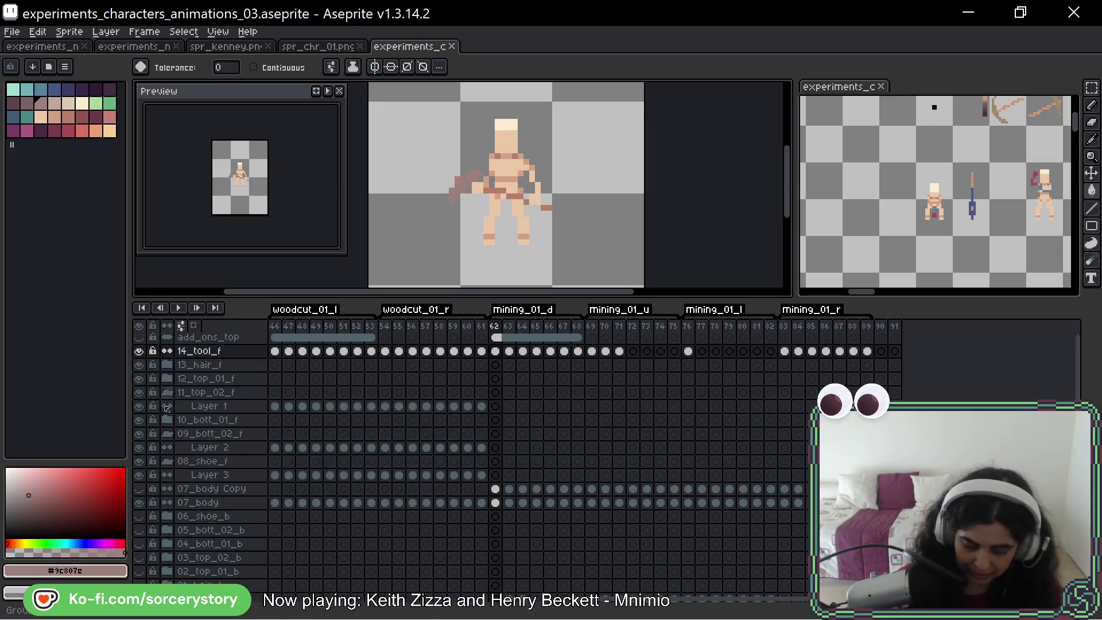
{"action": "left_click", "coordinate": [167, 377]}
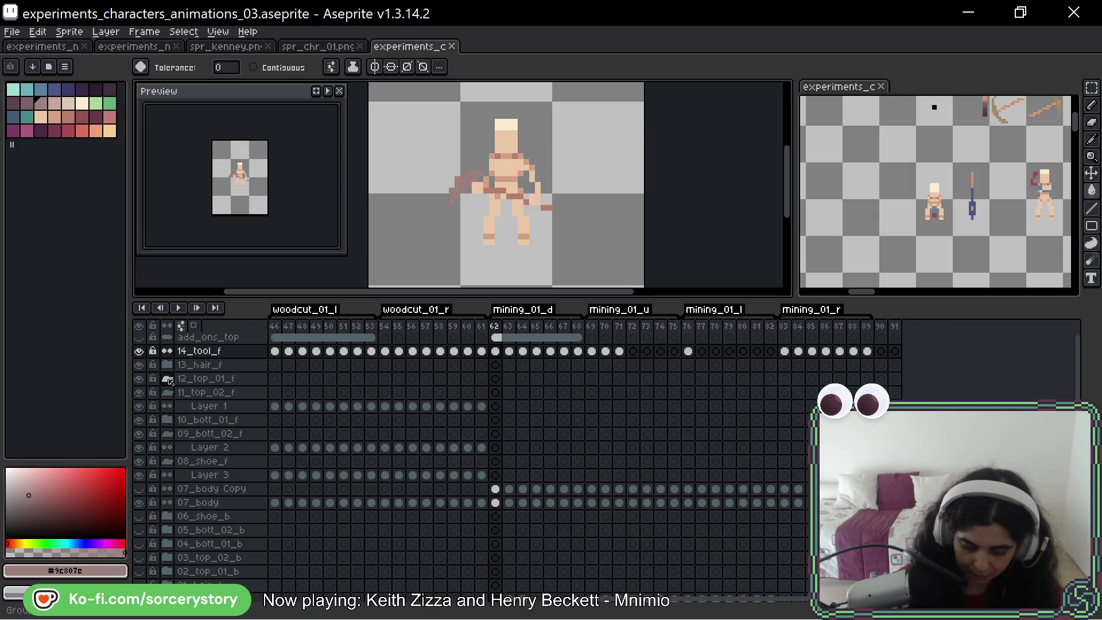
{"action": "left_click", "coordinate": [169, 364]}
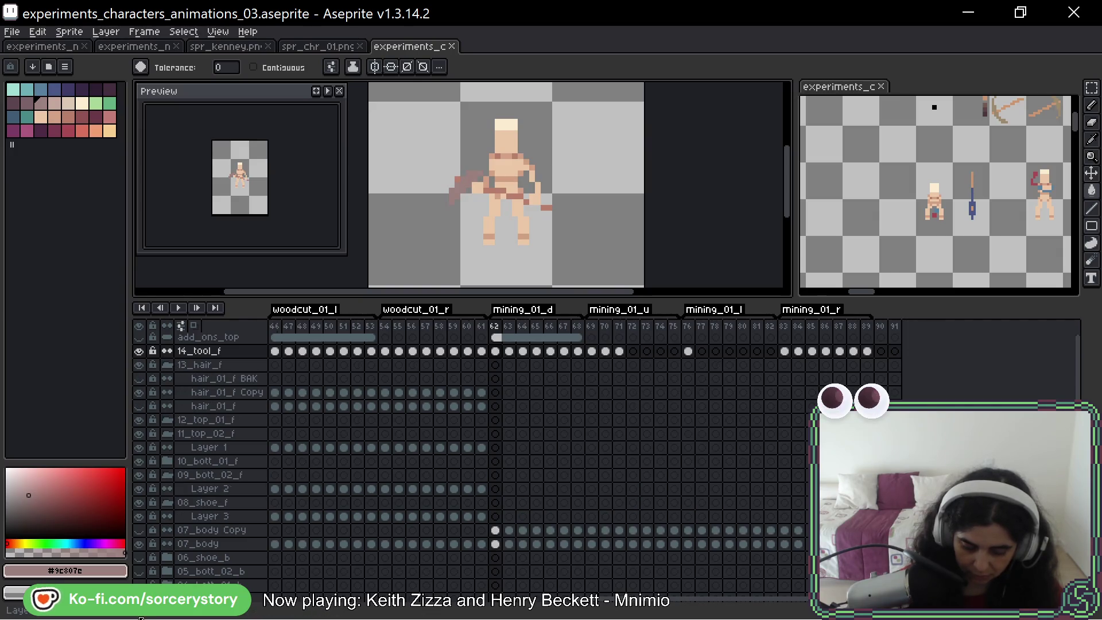
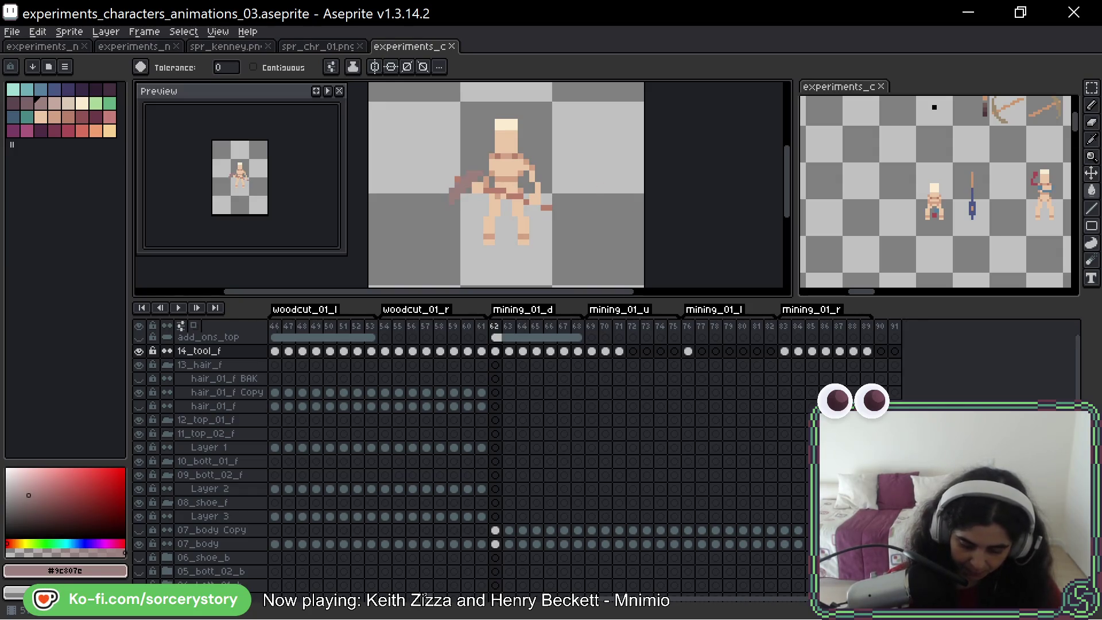
Sample the dark red shoe colour from frame 61 and select the empty Layer 3 cel at frame 62
{"action": "left_click", "coordinate": [482, 517]}
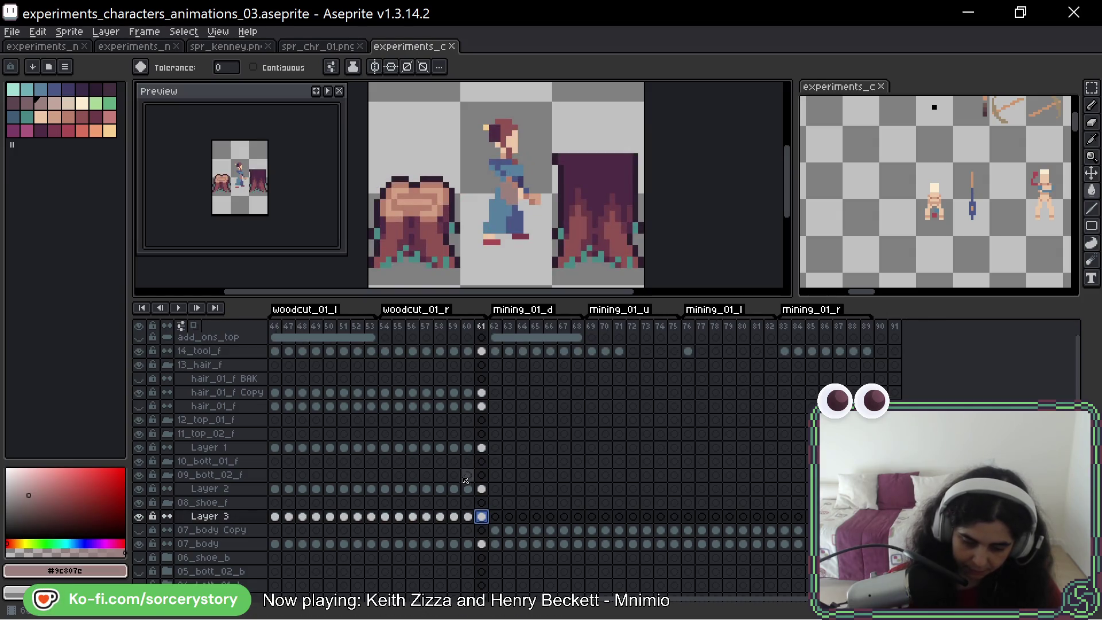
{"action": "left_click", "coordinate": [491, 268], "text": "alt"}
{"action": "key", "text": "Right"}
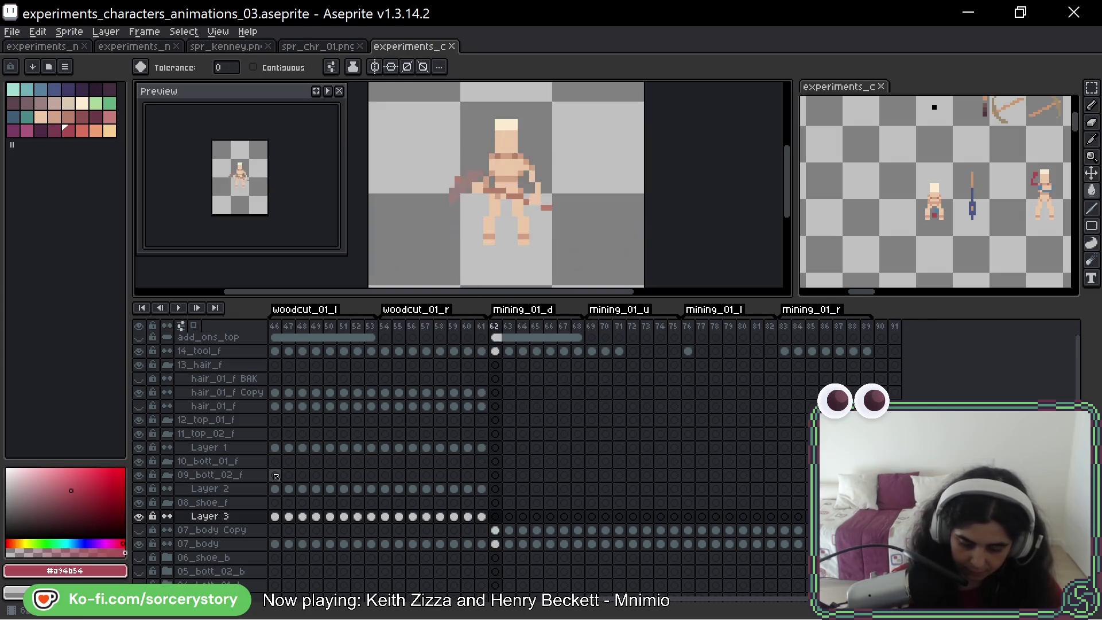
{"action": "scroll", "coordinate": [516, 276], "scroll_direction": "up", "scroll_amount": 1}
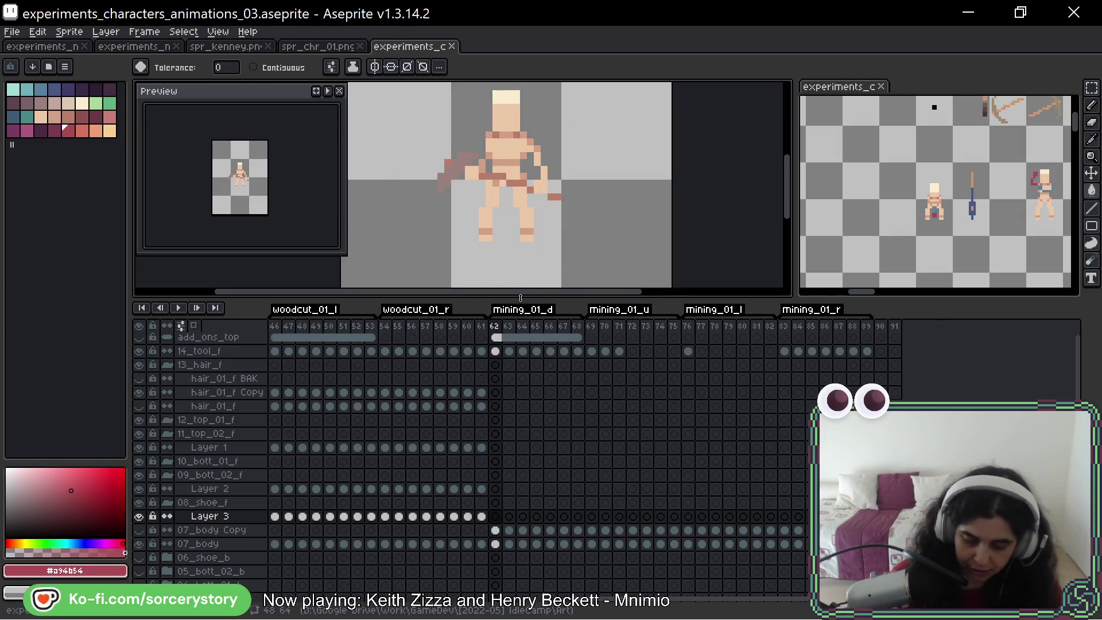
{"action": "left_click", "coordinate": [495, 516]}
Undo the accidental bucket fill of frame 62 and switch to the Pencil for single-pixel shoe work
{"action": "left_click", "coordinate": [481, 238]}
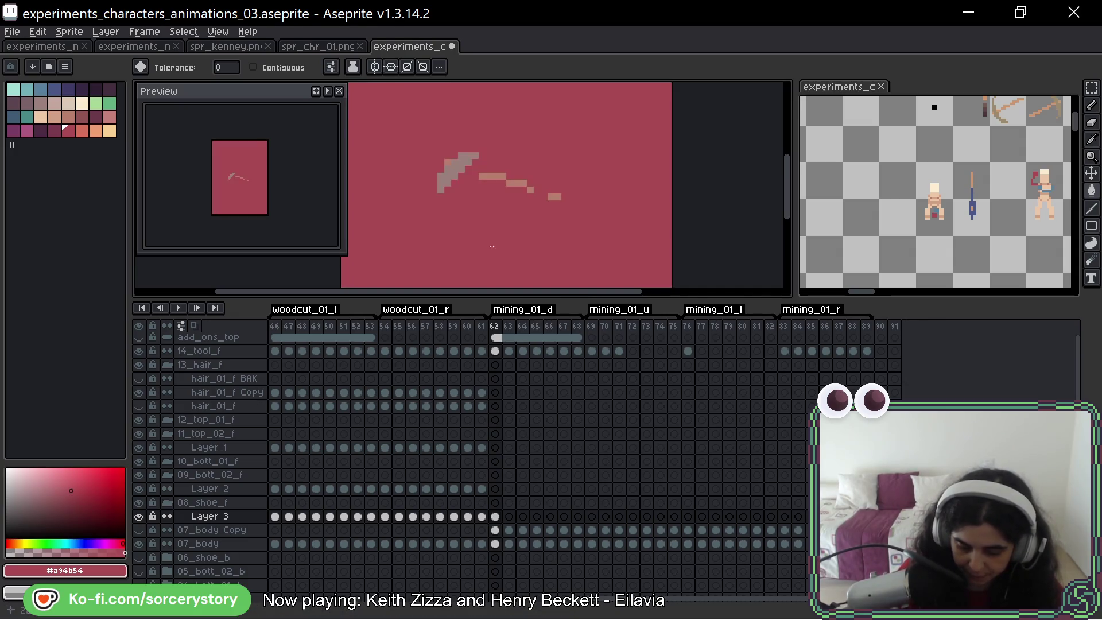
{"action": "key", "text": "ctrl+z"}
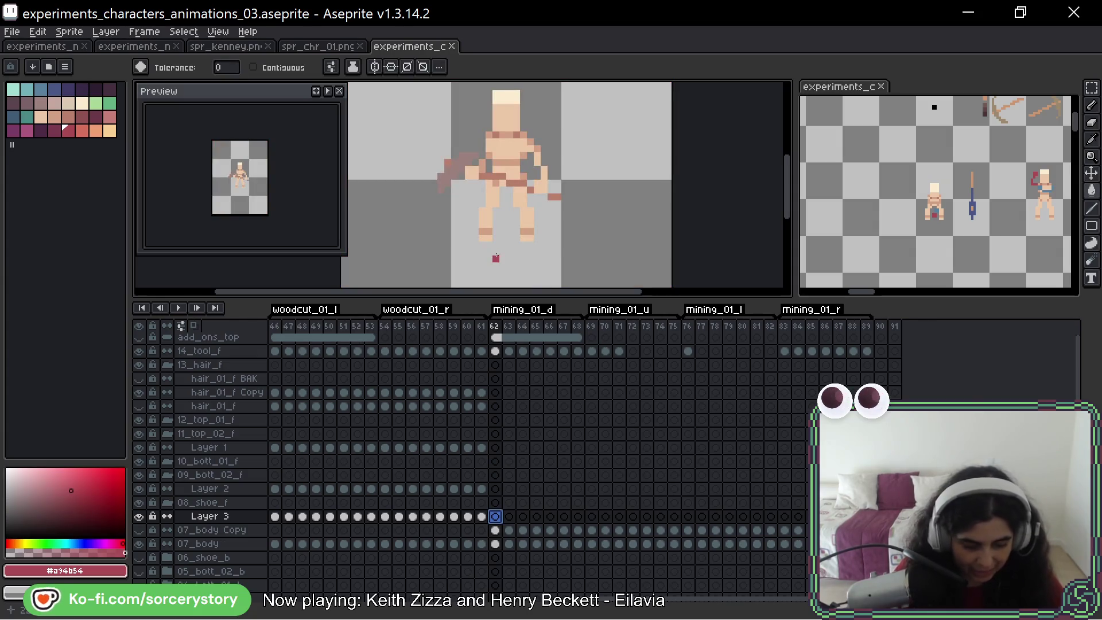
{"action": "key", "text": "b"}
Paint the dark red shoe on the left foot in frames 62, 64 and 66
{"action": "left_click_drag", "start_coordinate": [480, 236], "coordinate": [498, 239]}
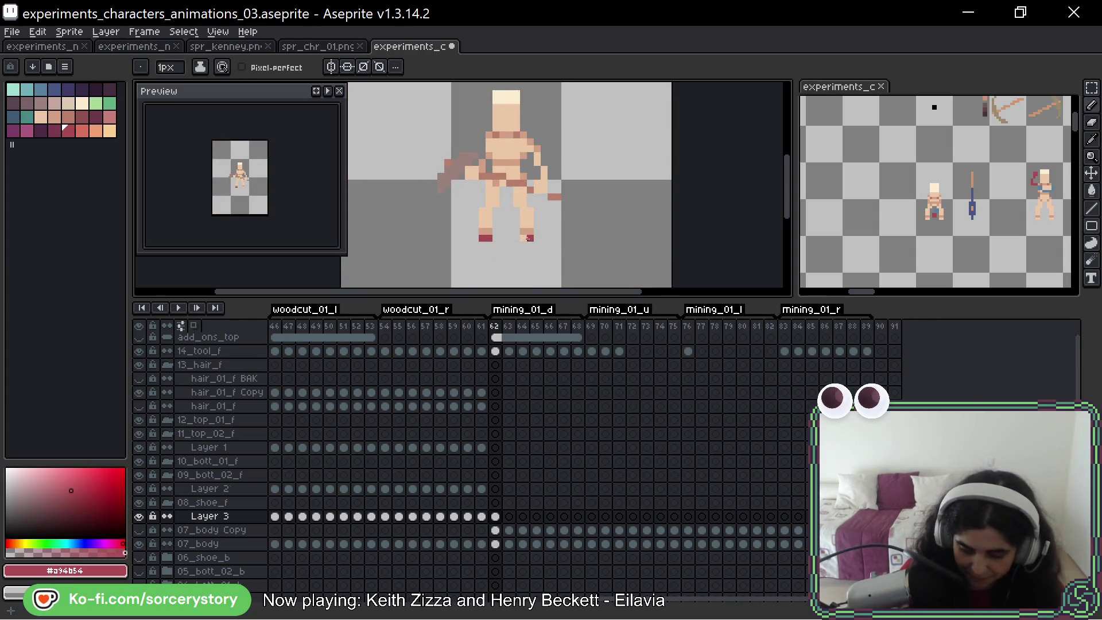
{"action": "key", "text": "Right"}
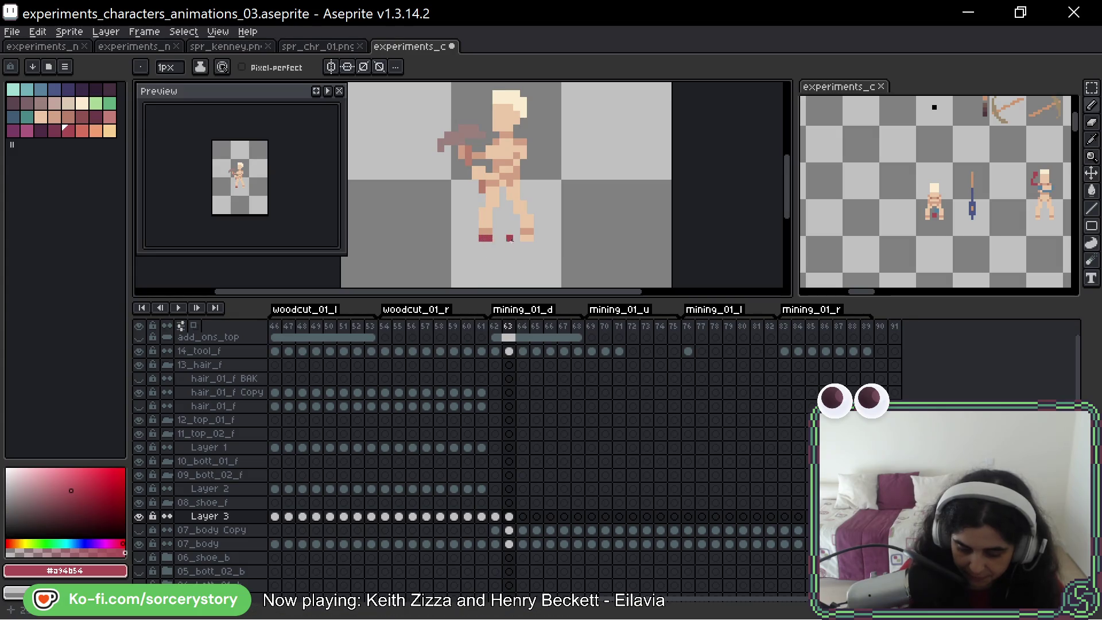
{"action": "key", "text": "Right"}
{"action": "left_click_drag", "start_coordinate": [481, 236], "coordinate": [529, 238]}
{"action": "key", "text": "Right"}
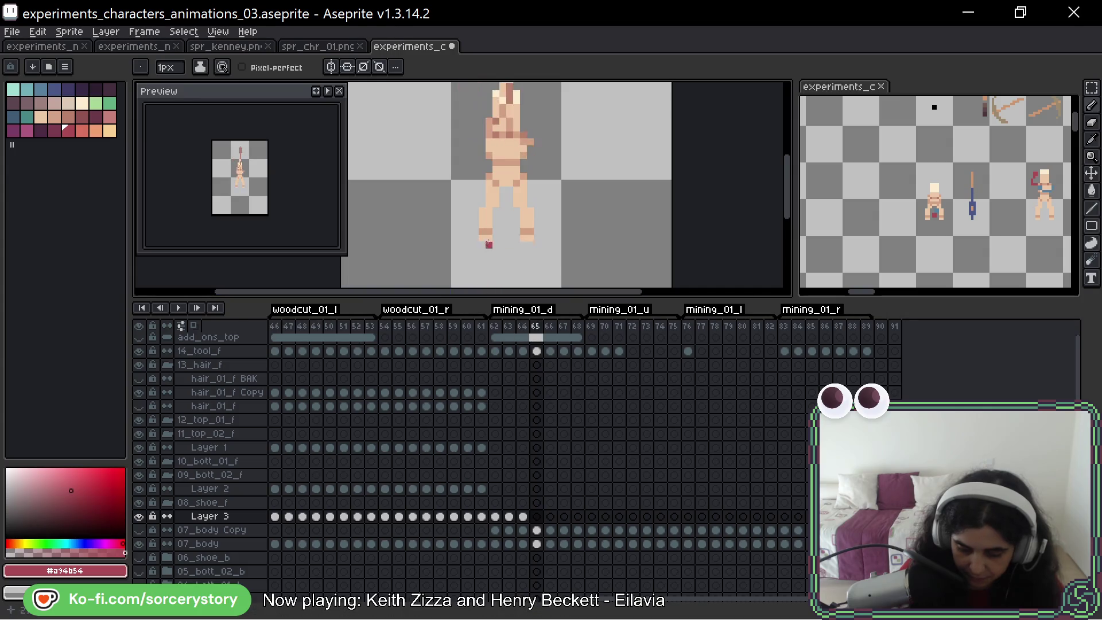
{"action": "key", "text": "Right"}
{"action": "left_click_drag", "start_coordinate": [481, 237], "coordinate": [491, 238]}
Step through frames 67–73 and paint shoe pixels on frames 69, 70 and 73
{"action": "key", "text": "Right"}
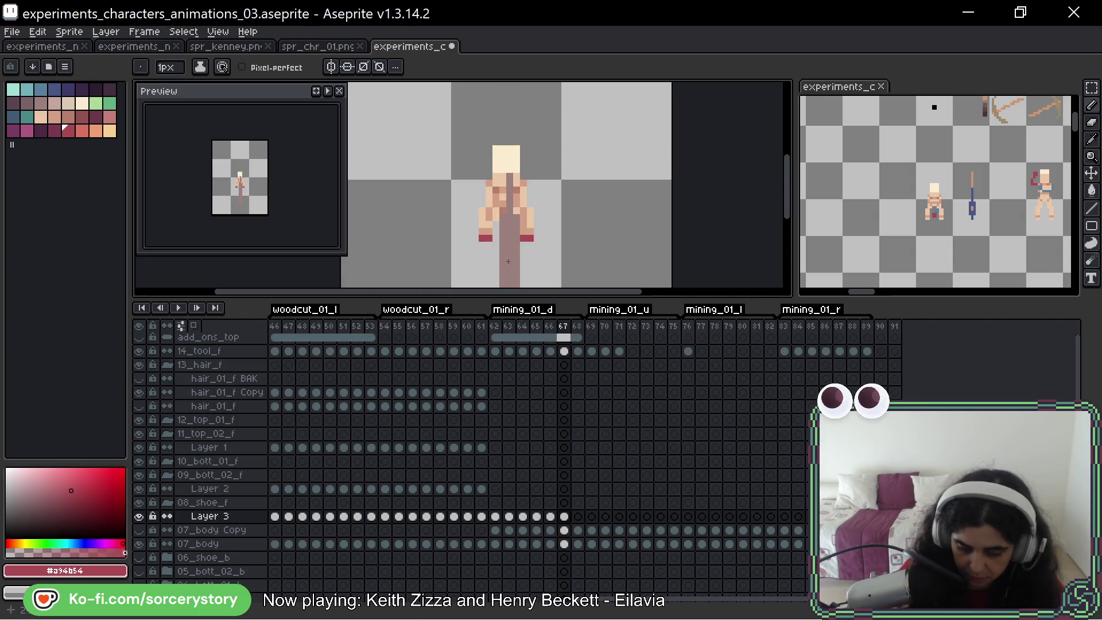
{"action": "key", "text": "Right"}
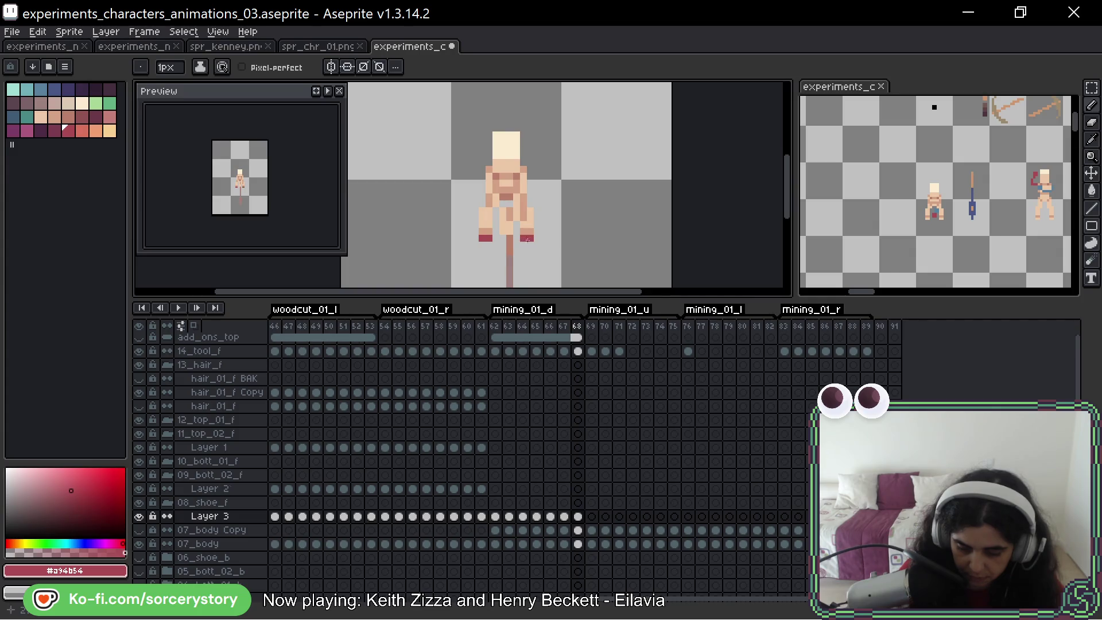
{"action": "key", "text": "Right"}
{"action": "left_click", "coordinate": [482, 238]}
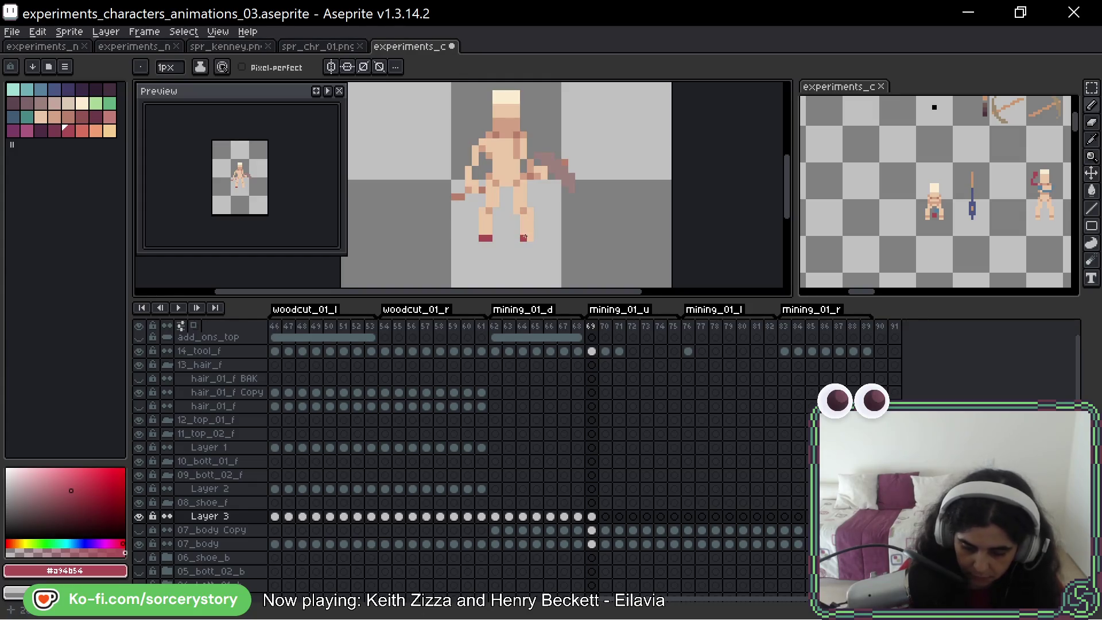
{"action": "key", "text": "Right"}
{"action": "left_click", "coordinate": [482, 238]}
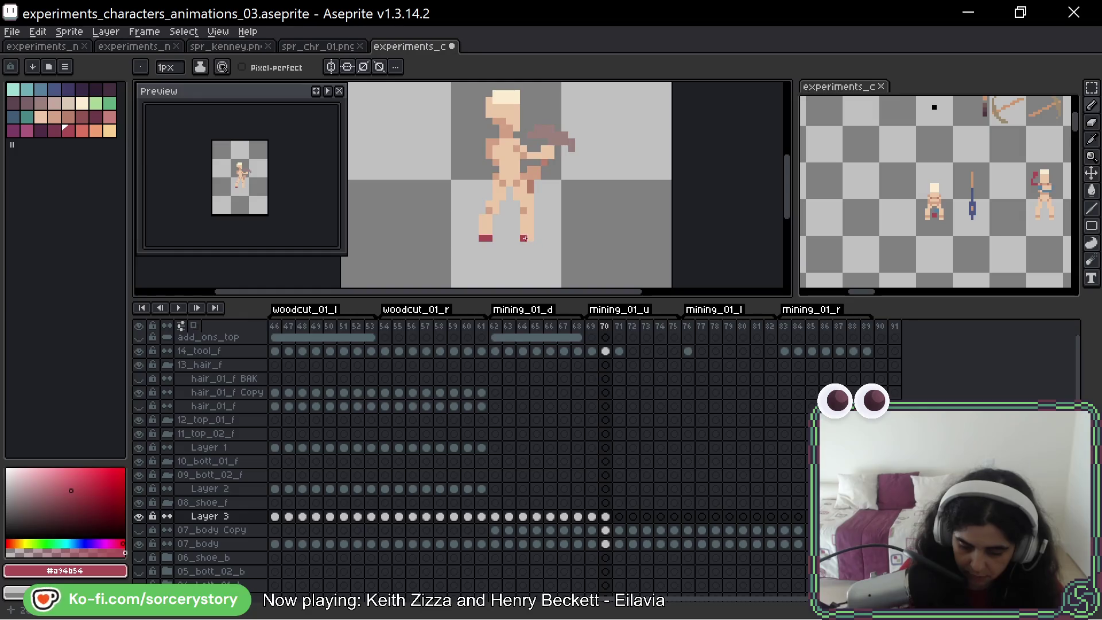
{"action": "key", "text": "Right"}
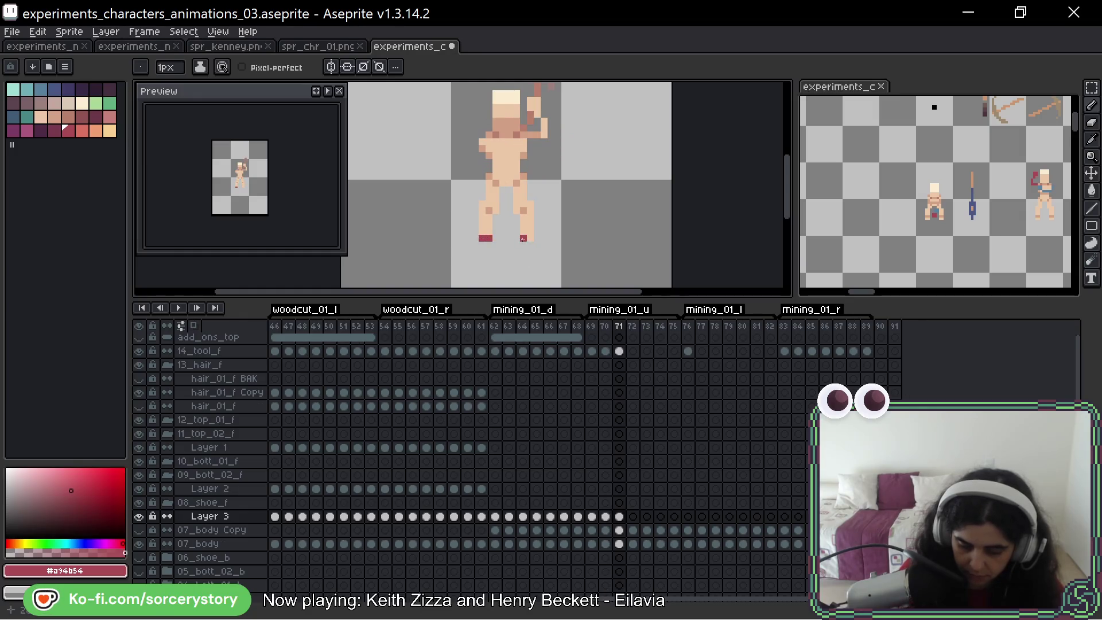
{"action": "key", "text": "Right"}
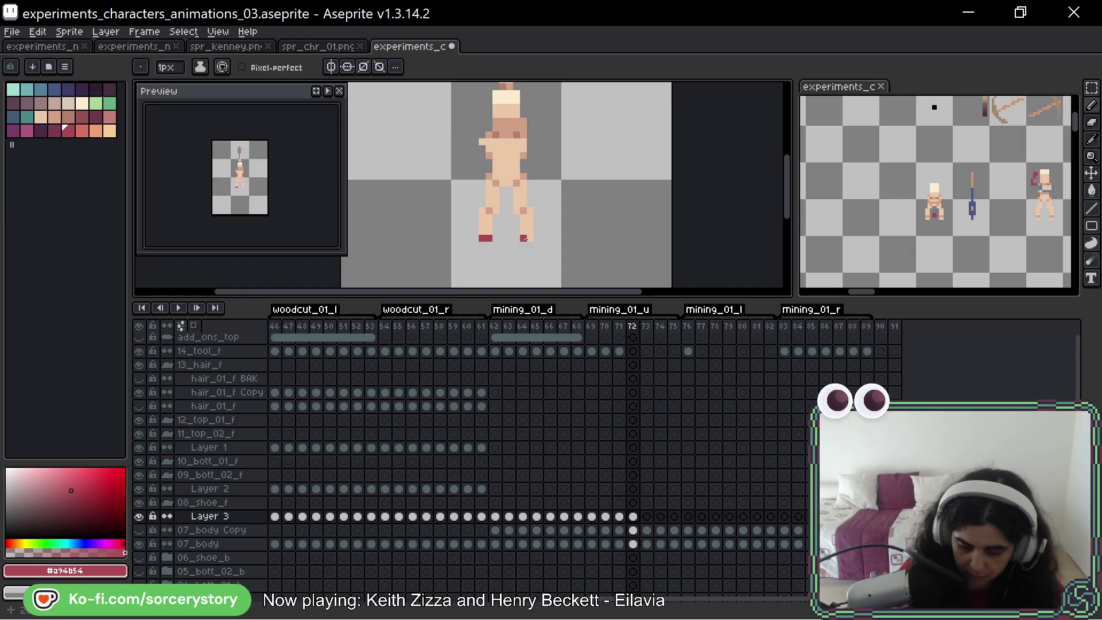
{"action": "key", "text": "Right"}
{"action": "left_click", "coordinate": [482, 237]}
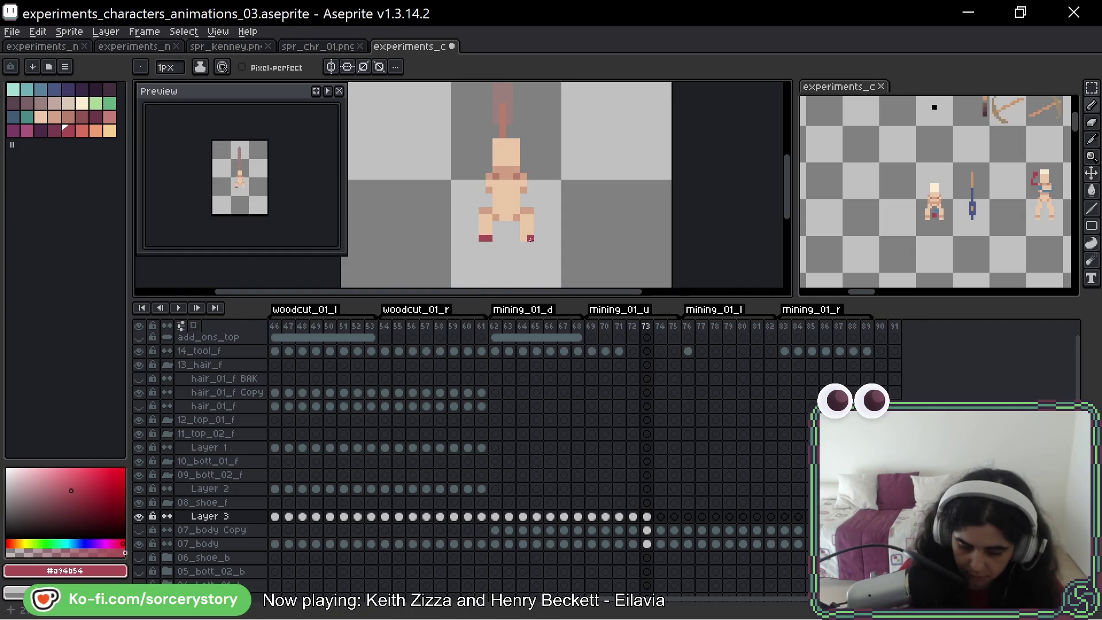
Check frames 74–76, then jump back to frame 61 for comparison
{"action": "key", "text": "Right"}
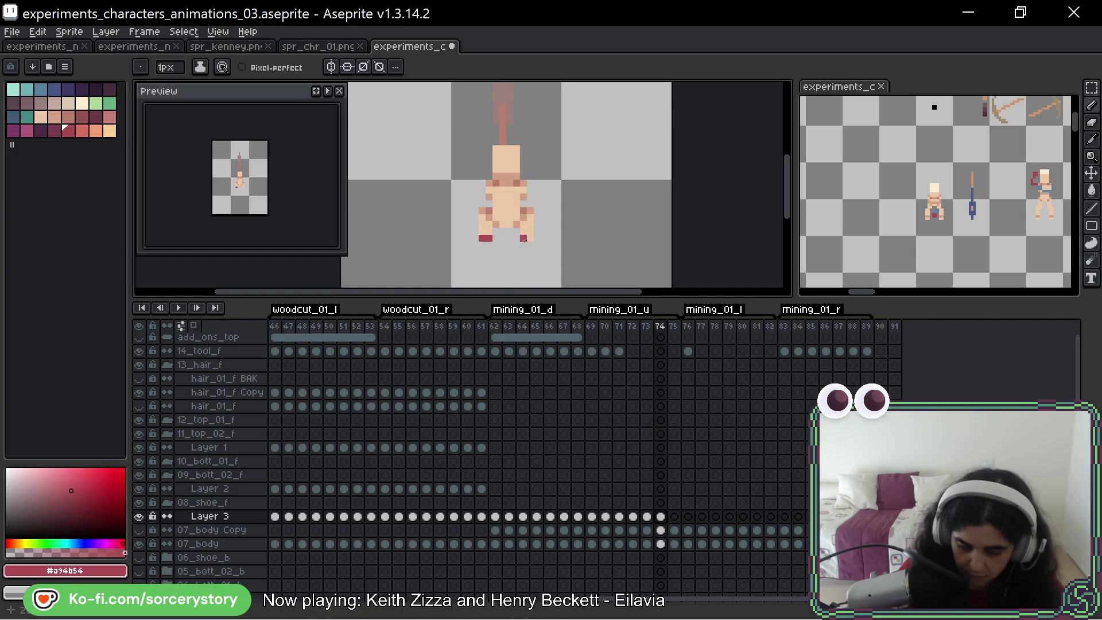
{"action": "key", "text": "Right"}
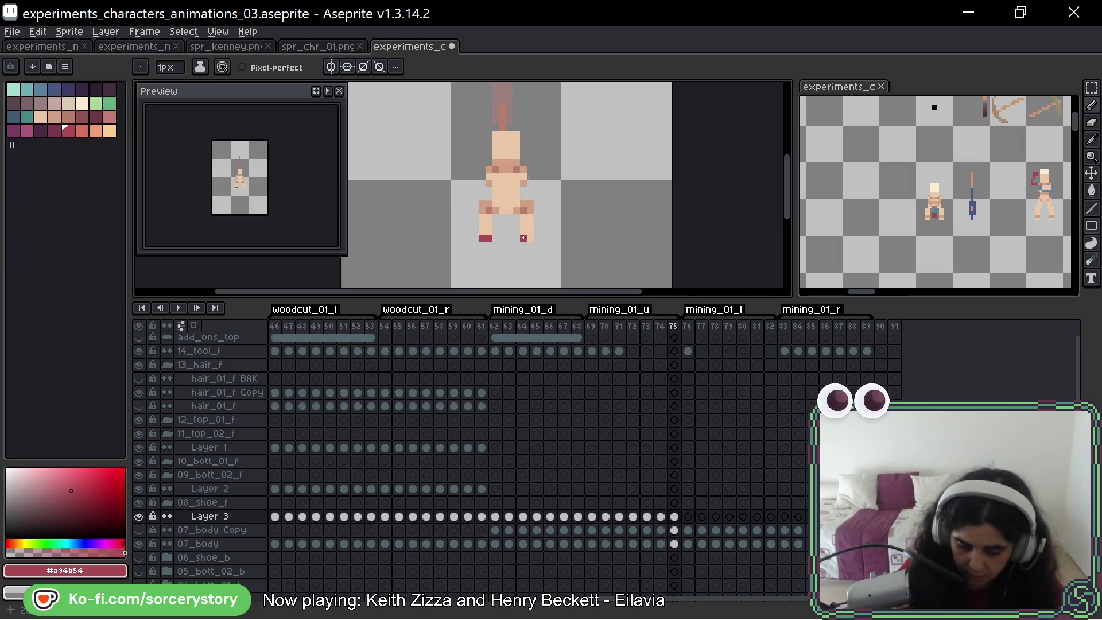
{"action": "key", "text": "Right"}
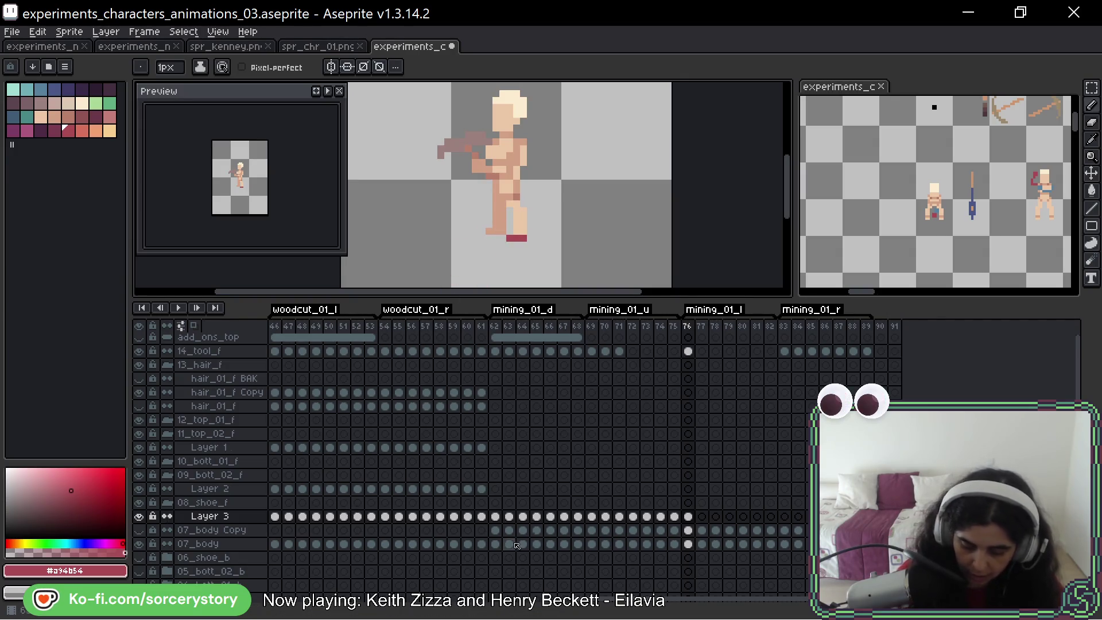
{"action": "left_click", "coordinate": [481, 516]}
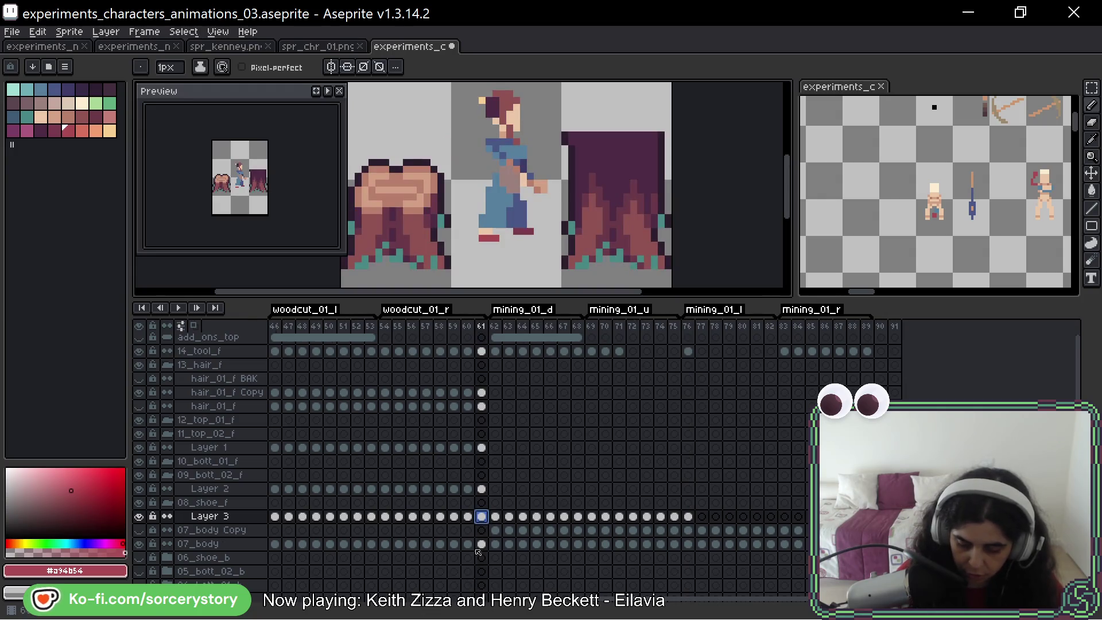
{"action": "left_click", "coordinate": [139, 516]}
{"action": "left_click", "coordinate": [139, 516]}
{"action": "left_click", "coordinate": [138, 515]}
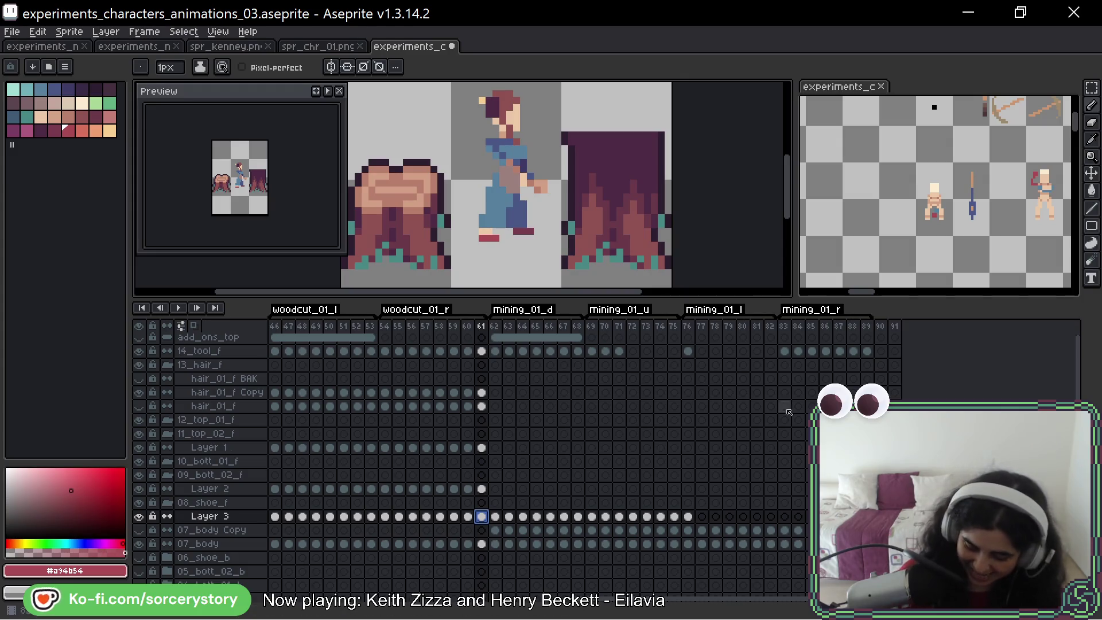
{"action": "left_click", "coordinate": [691, 518]}
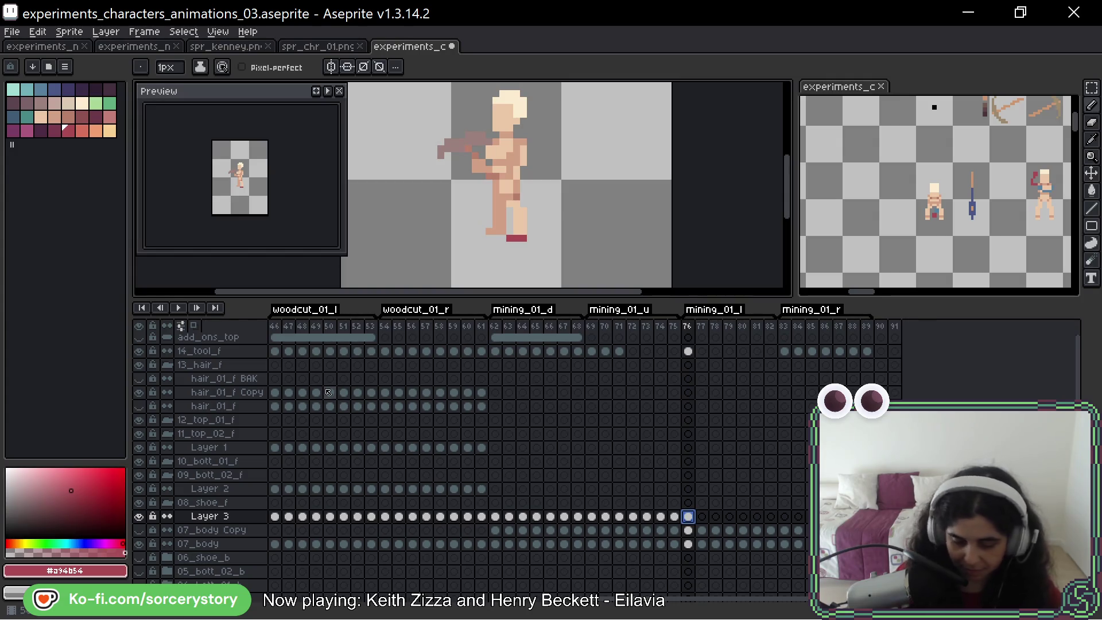
Step forward through mining frames 77–89 to the crouching pickaxe pose, then back through the frames
{"action": "key", "text": "Right"}
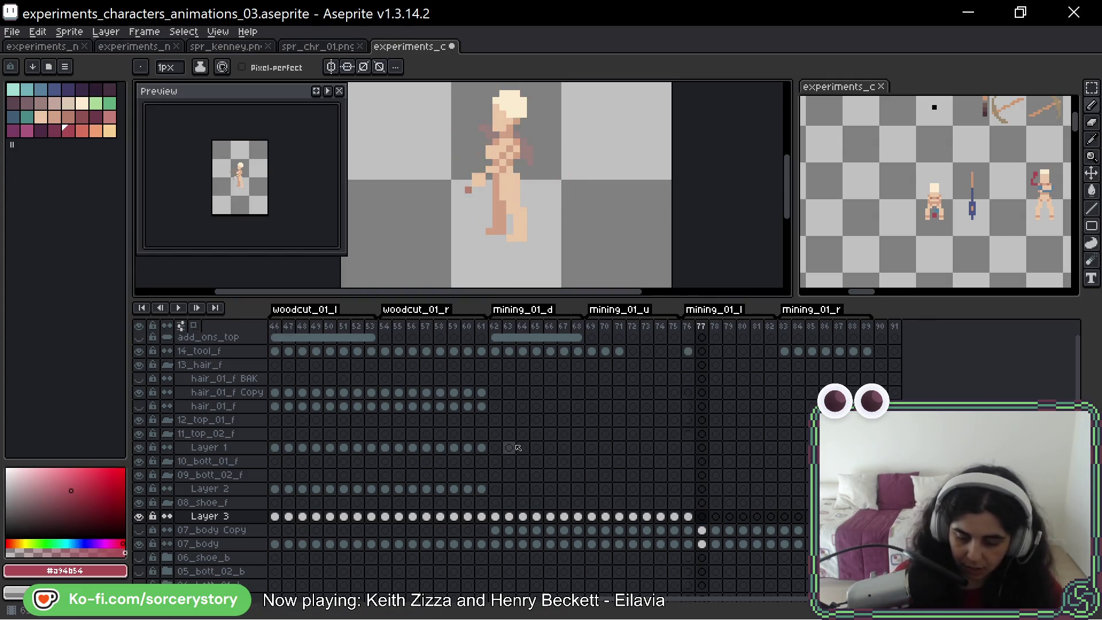
{"action": "key", "text": "Right"}
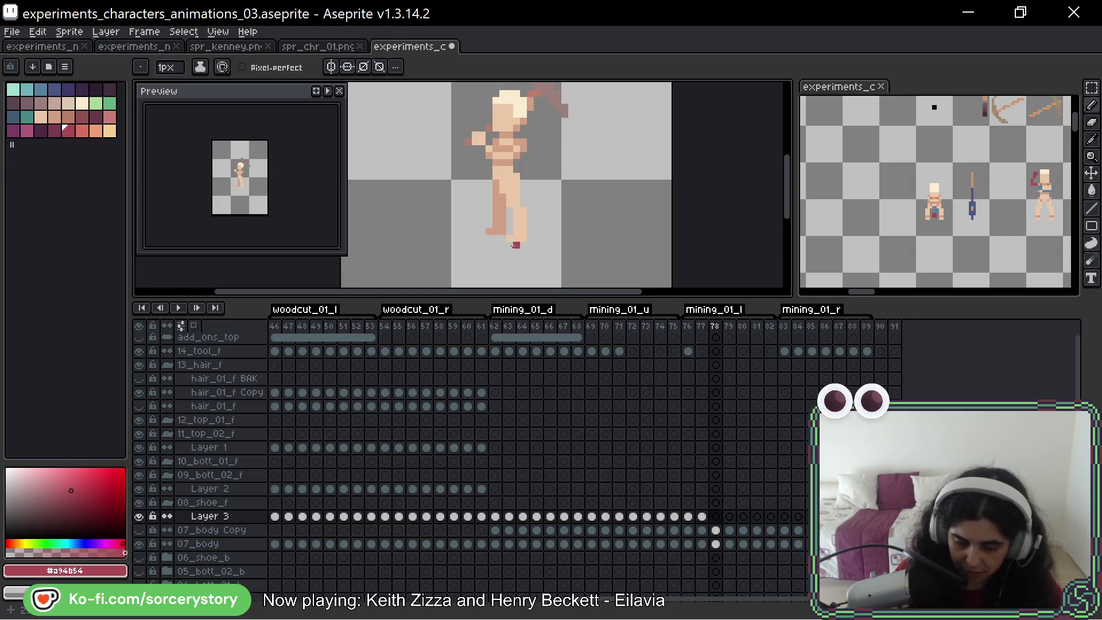
{"action": "key", "text": "Right"}
{"action": "key", "text": "Right"}
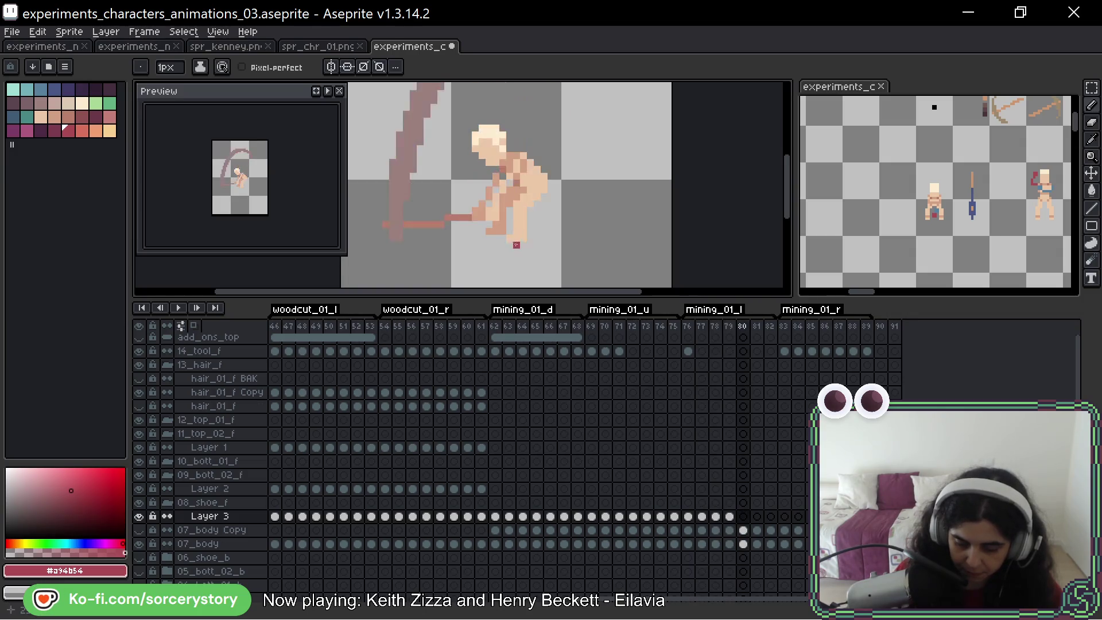
{"action": "key", "text": "Right"}
{"action": "key", "text": "Right"}
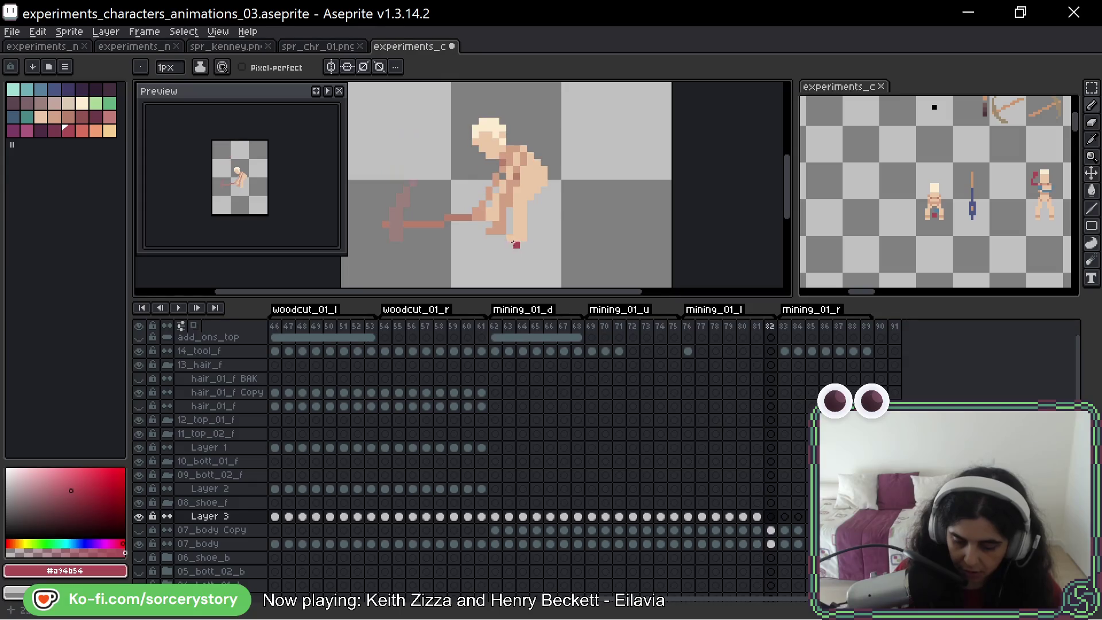
{"action": "key", "text": "Right"}
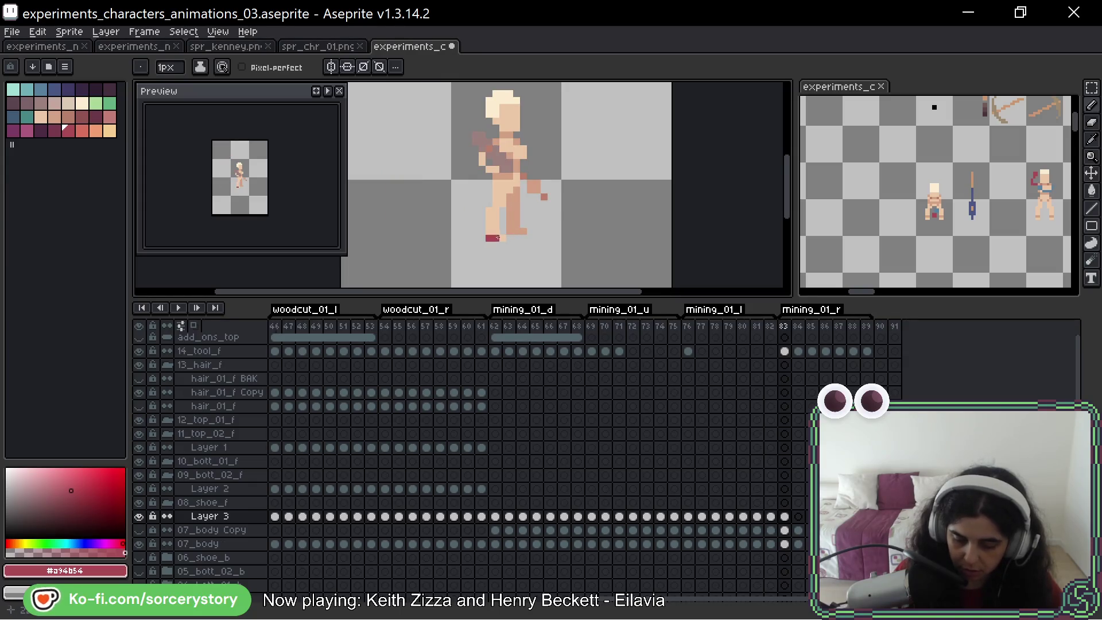
{"action": "key", "text": "Right"}
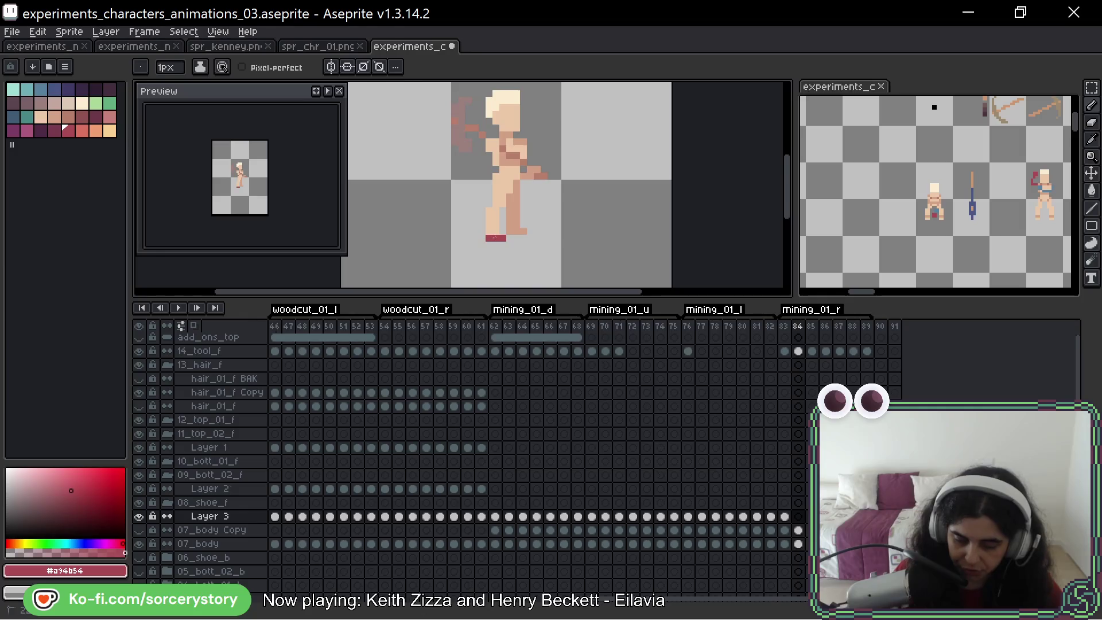
{"action": "key", "text": "Right"}
{"action": "key", "text": "Right"}
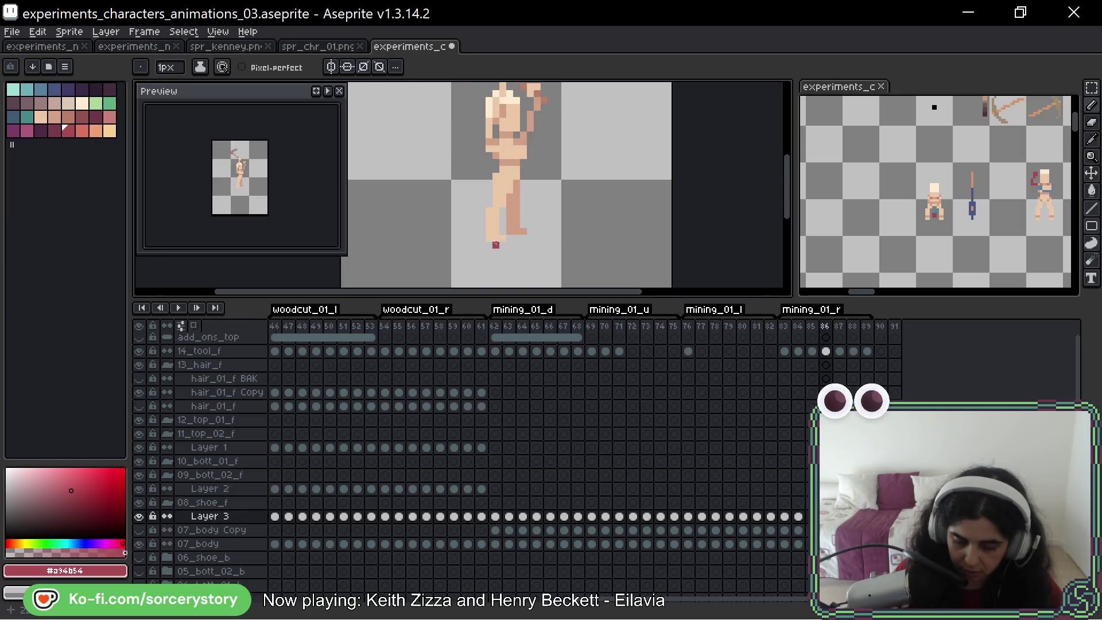
{"action": "key", "text": "Right"}
{"action": "key", "text": "Right"}
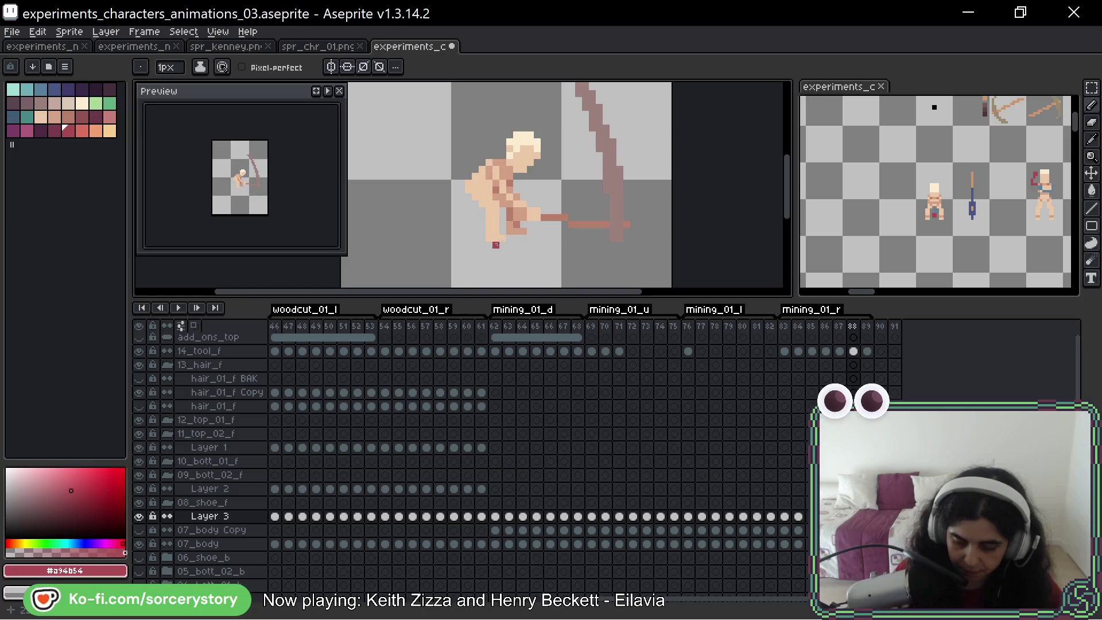
{"action": "key", "text": "Right"}
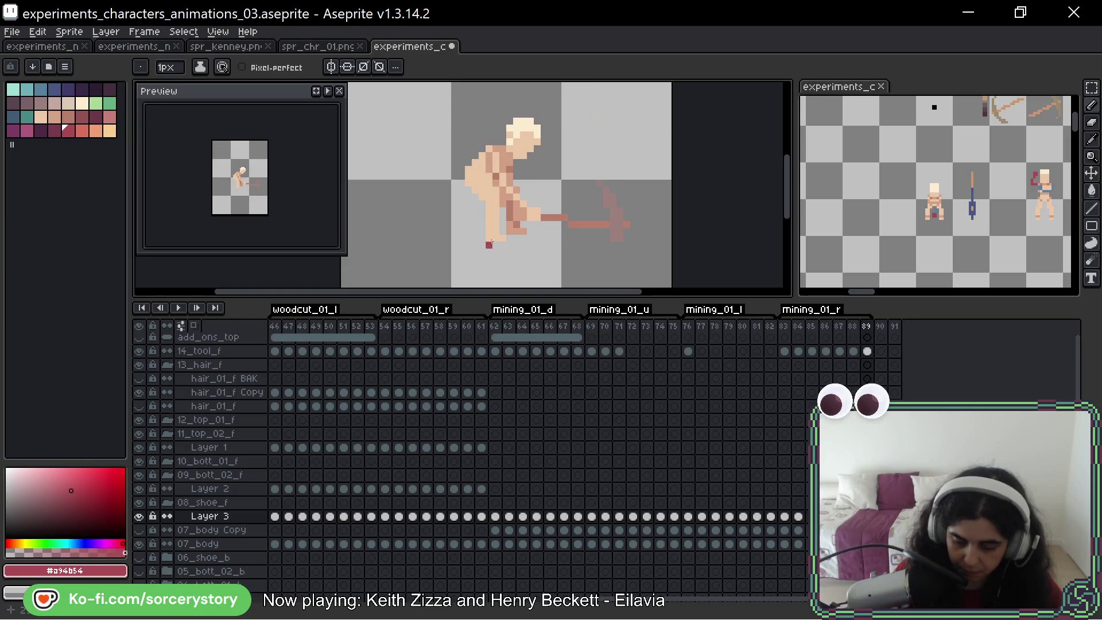
{"action": "key", "text": "Right"}
{"action": "key", "text": "Left"}
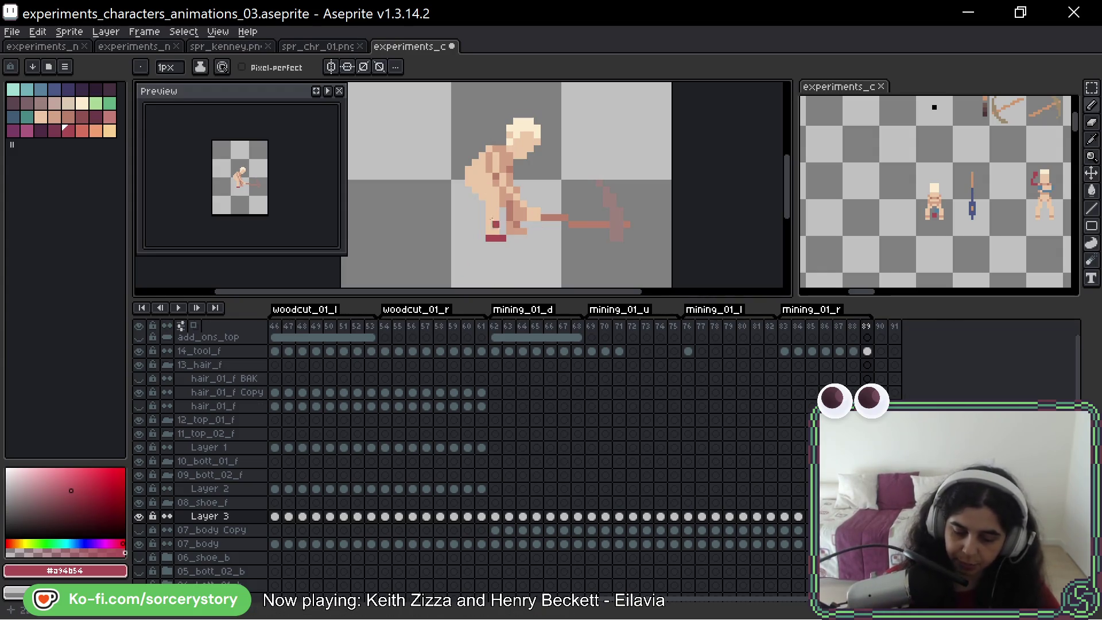
{"action": "key", "text": "Left"}
{"action": "key", "text": "Left"}
{"action": "key", "text": "Left"}
{"action": "key", "text": "Left"}
{"action": "key", "text": "Left"}
{"action": "key", "text": "Left"}
{"action": "key", "text": "Left"}
{"action": "key", "text": "Left"}
{"action": "key", "text": "Left"}
{"action": "key", "text": "Left"}
{"action": "key", "text": "Left"}
{"action": "key", "text": "Left"}
{"action": "key", "text": "Left"}
{"action": "key", "text": "Left"}
Alt-sample the dark shoe colour #7a3b4f from frame 61's sprite, then step through the mining poses checking the shoes
{"action": "key", "text": "alt"}
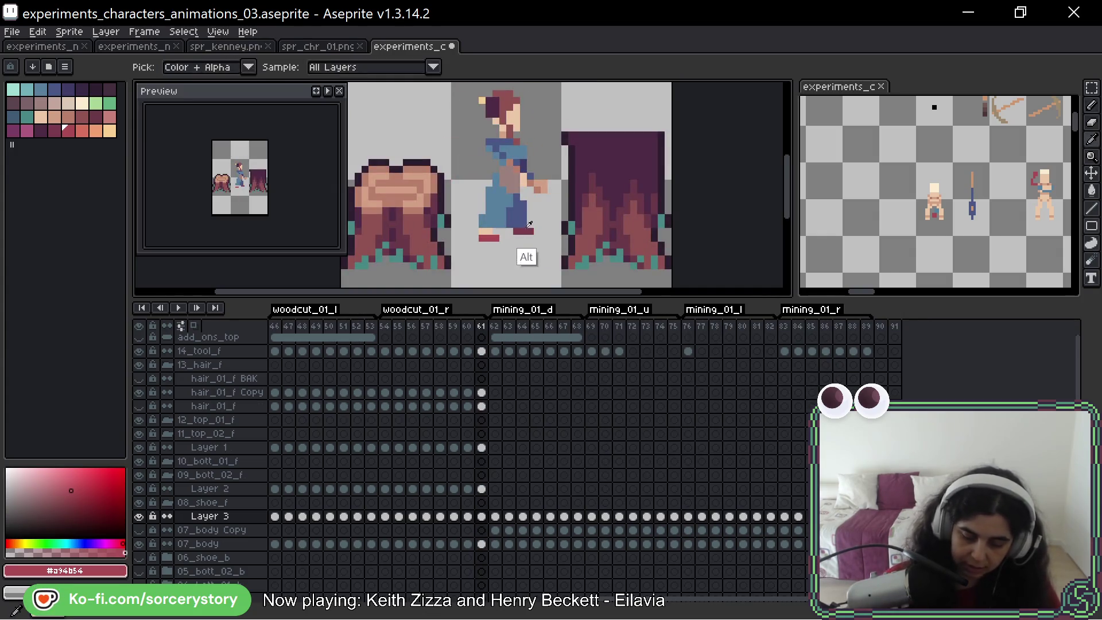
{"action": "left_click", "coordinate": [529, 226], "text": "alt"}
{"action": "key", "text": "Right"}
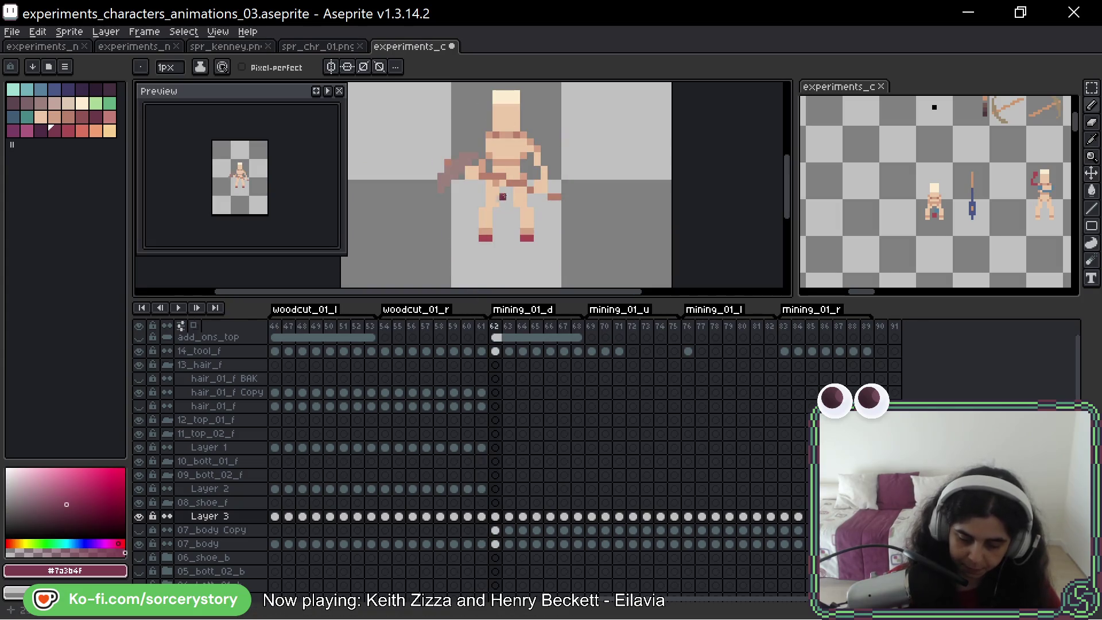
{"action": "key", "text": "Right"}
{"action": "key", "text": "Right"}
{"action": "key", "text": "Right"}
{"action": "key", "text": "Right"}
{"action": "key", "text": "Right"}
{"action": "key", "text": "Right"}
{"action": "key", "text": "Right"}
{"action": "key", "text": "Right"}
{"action": "key", "text": "Right"}
{"action": "key", "text": "Right"}
{"action": "key", "text": "Right"}
{"action": "key", "text": "Right"}
{"action": "key", "text": "Right"}
{"action": "key", "text": "Right"}
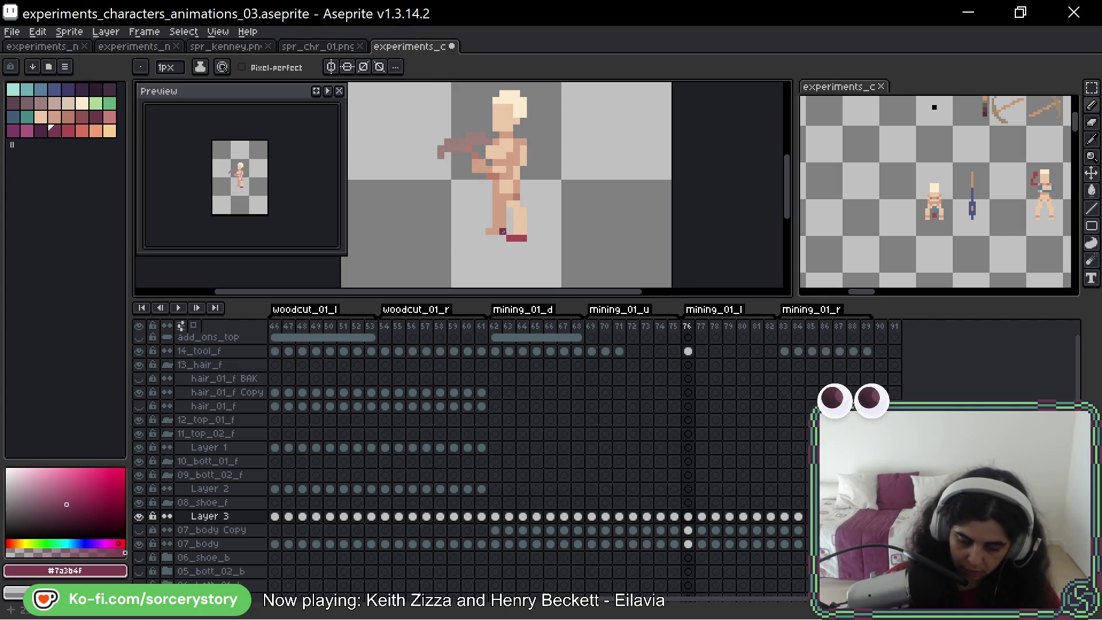
{"action": "key", "text": "Right"}
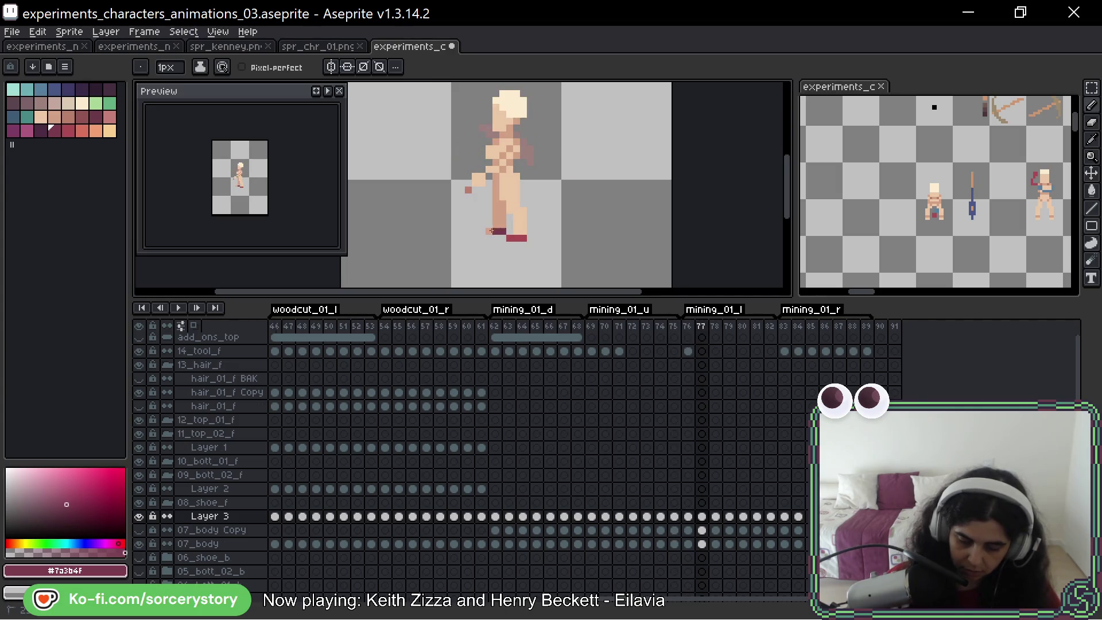
{"action": "key", "text": "Right"}
{"action": "key", "text": "Right"}
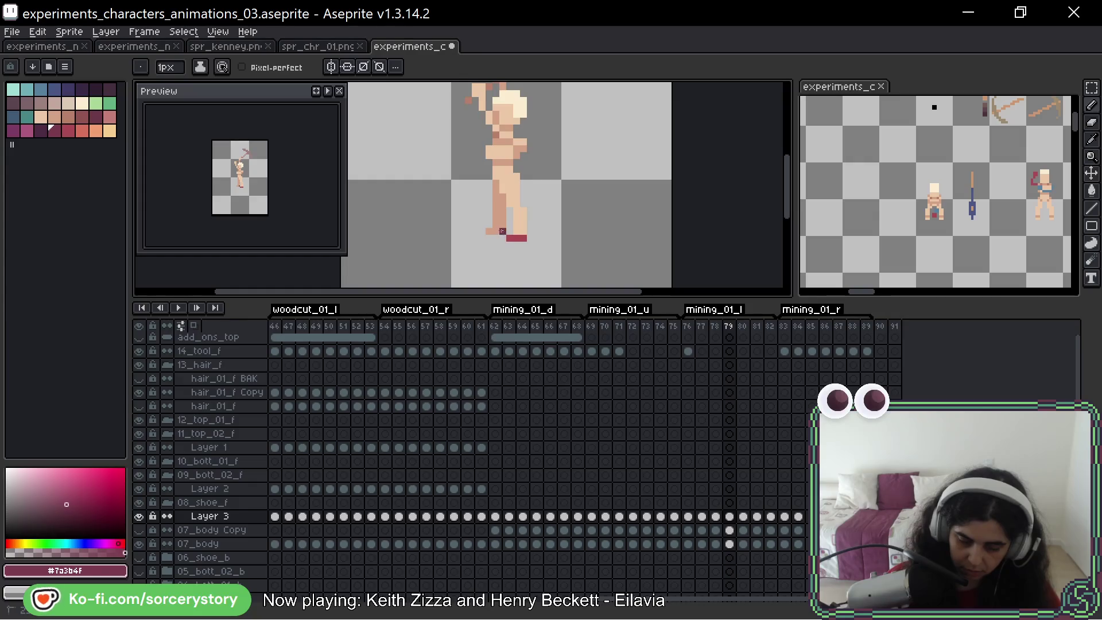
{"action": "key", "text": "Right"}
{"action": "key", "text": "Right"}
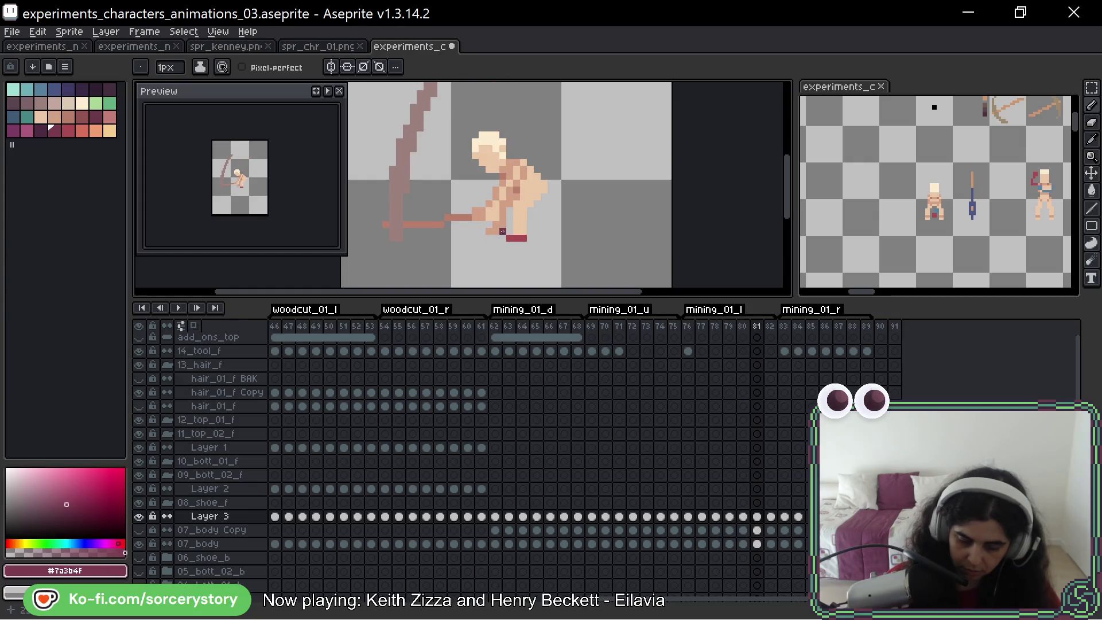
{"action": "key", "text": "Right"}
{"action": "key", "text": "Right"}
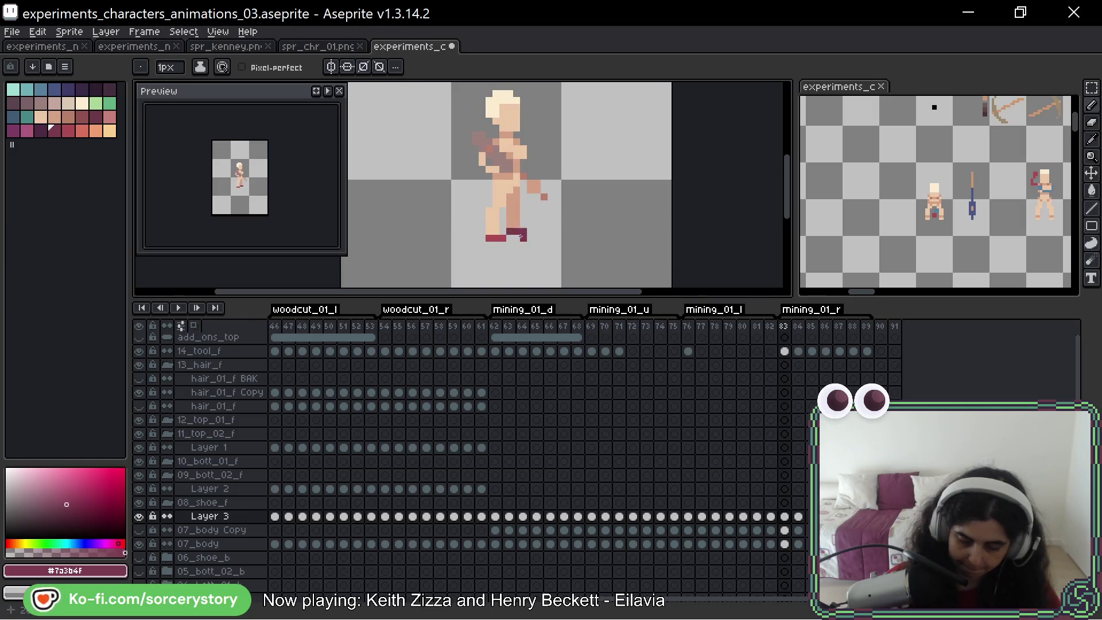
{"action": "key", "text": "Right"}
{"action": "key", "text": "Right"}
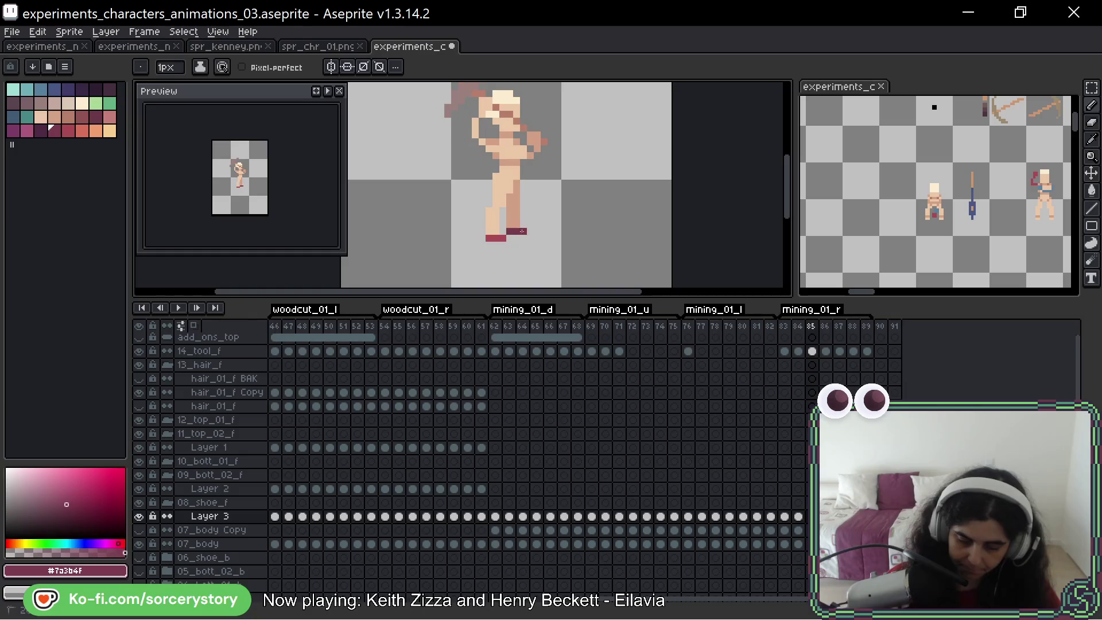
{"action": "key", "text": "Right"}
{"action": "key", "text": "Right"}
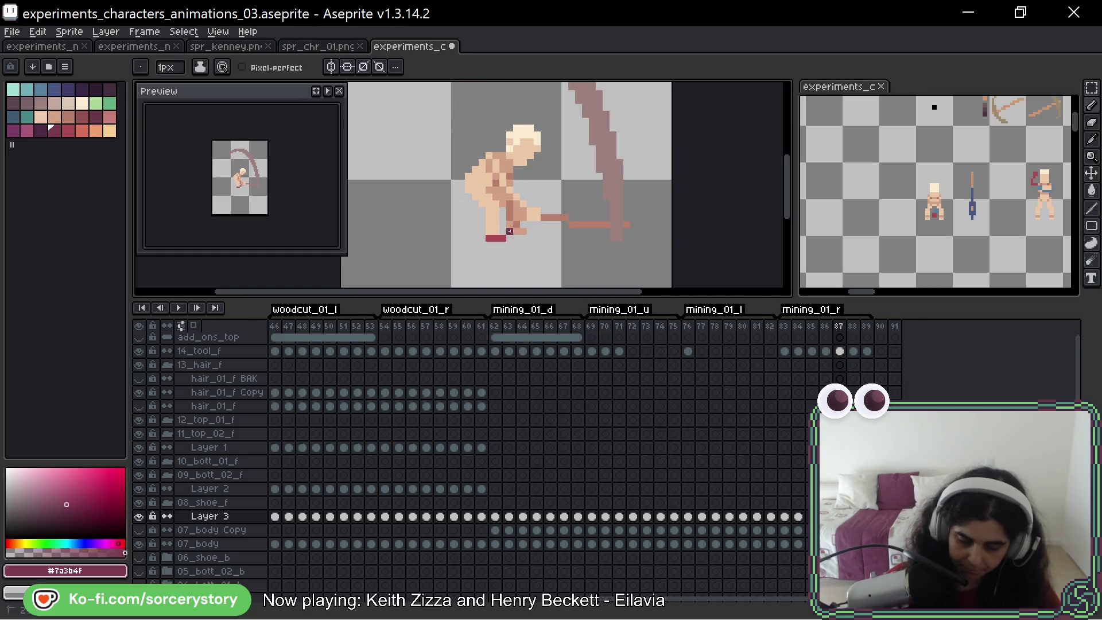
{"action": "key", "text": "Right"}
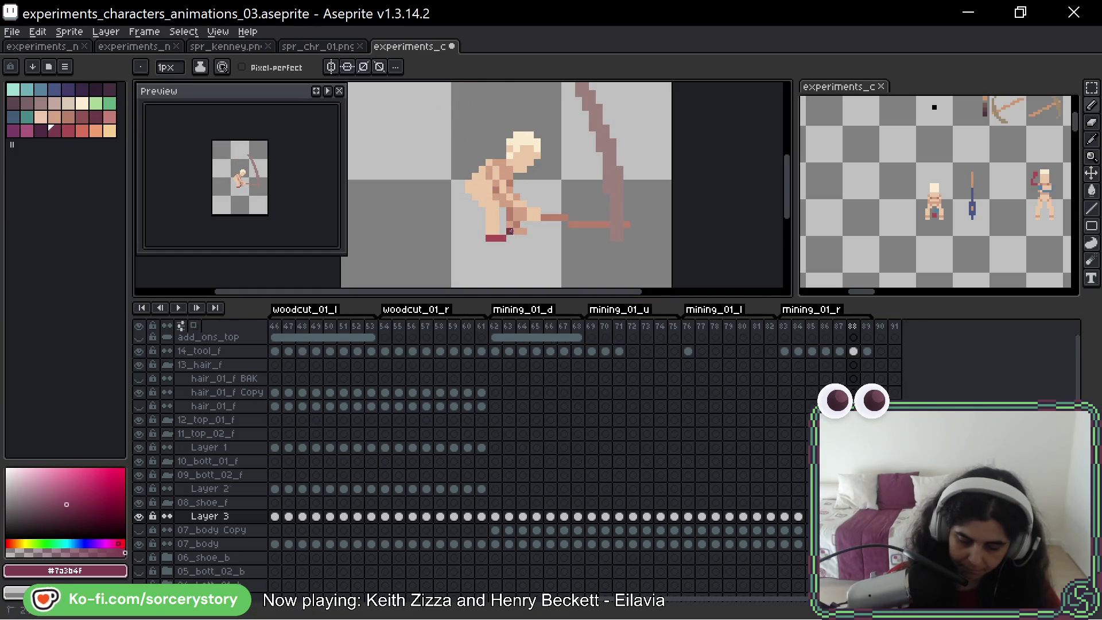
{"action": "key", "text": "Right"}
Play the mining animation back and stop on the first mining_01_d frame
{"action": "key", "text": "Return"}
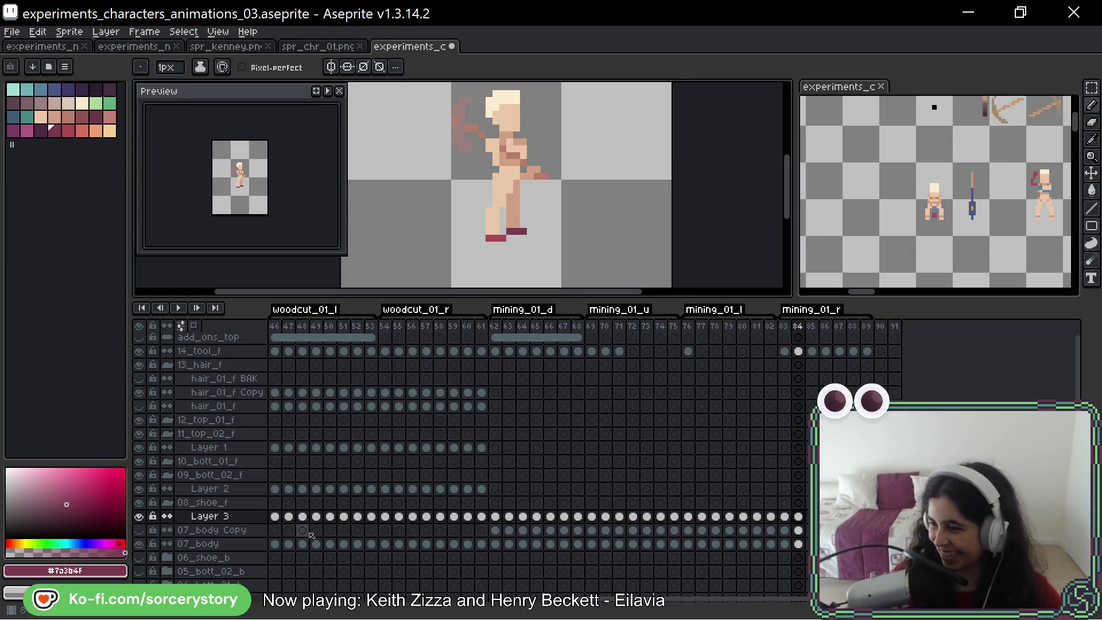
{"action": "left_click", "coordinate": [494, 325]}
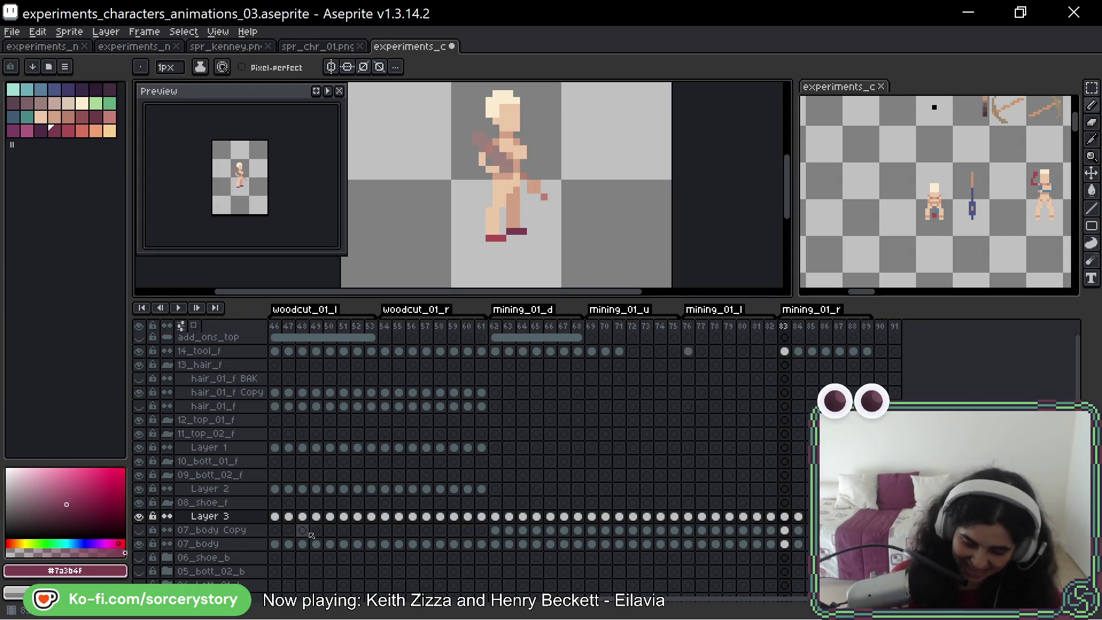
{"action": "key", "text": "Return"}
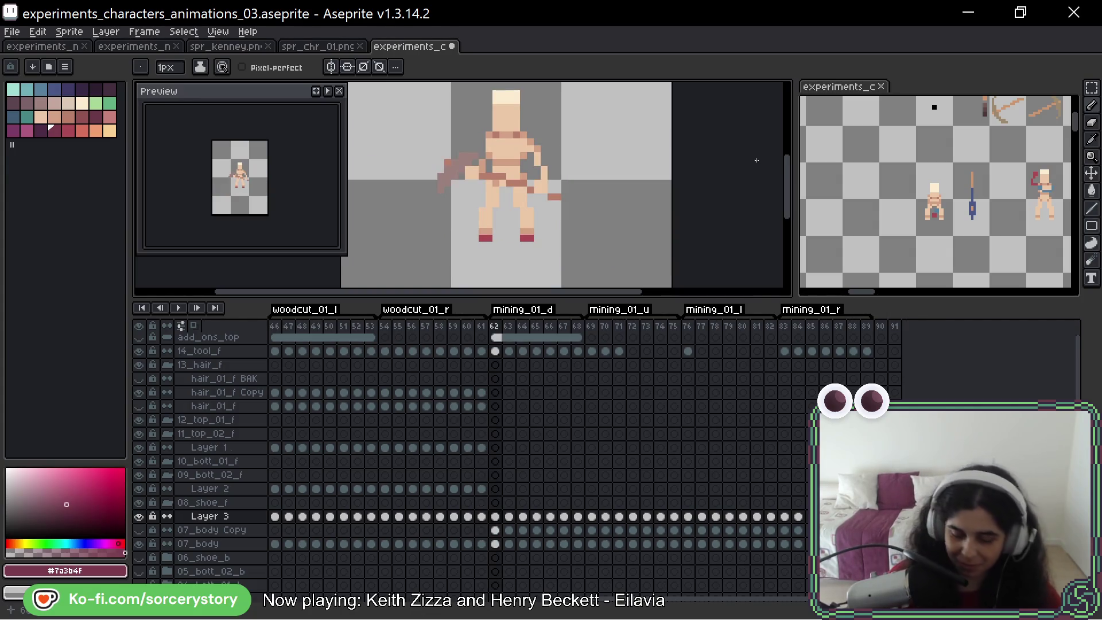
Make Layer 2 active, reveal the clothed sprite in frame 61 and sample its blue #577f9d pants colour
{"action": "left_click_drag", "start_coordinate": [605, 162], "coordinate": [608, 168]}
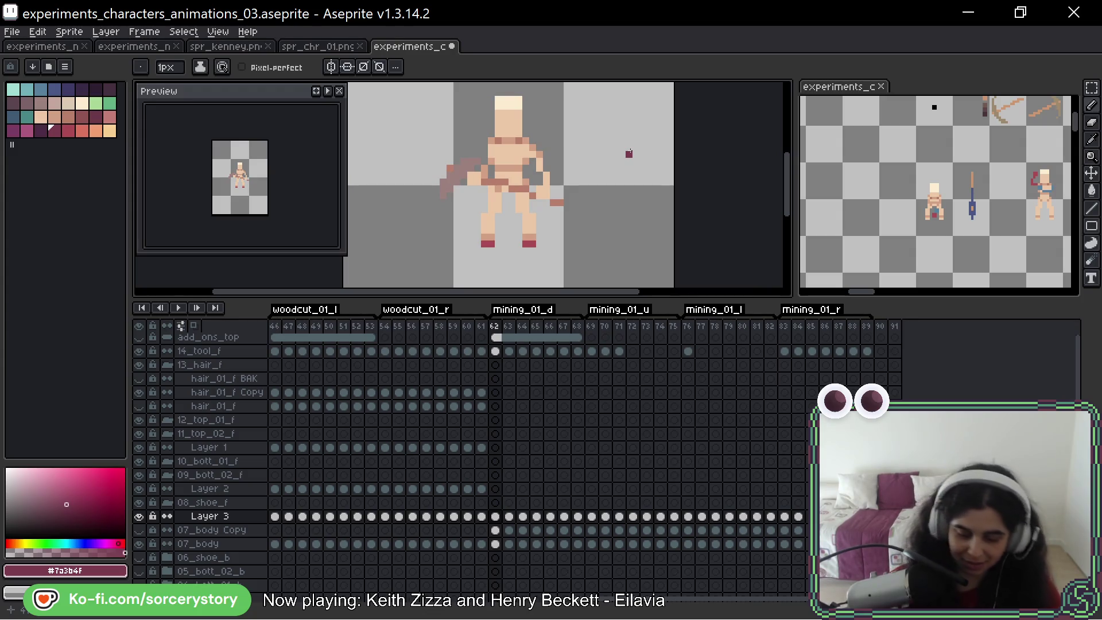
{"action": "left_click_drag", "start_coordinate": [611, 145], "coordinate": [616, 150]}
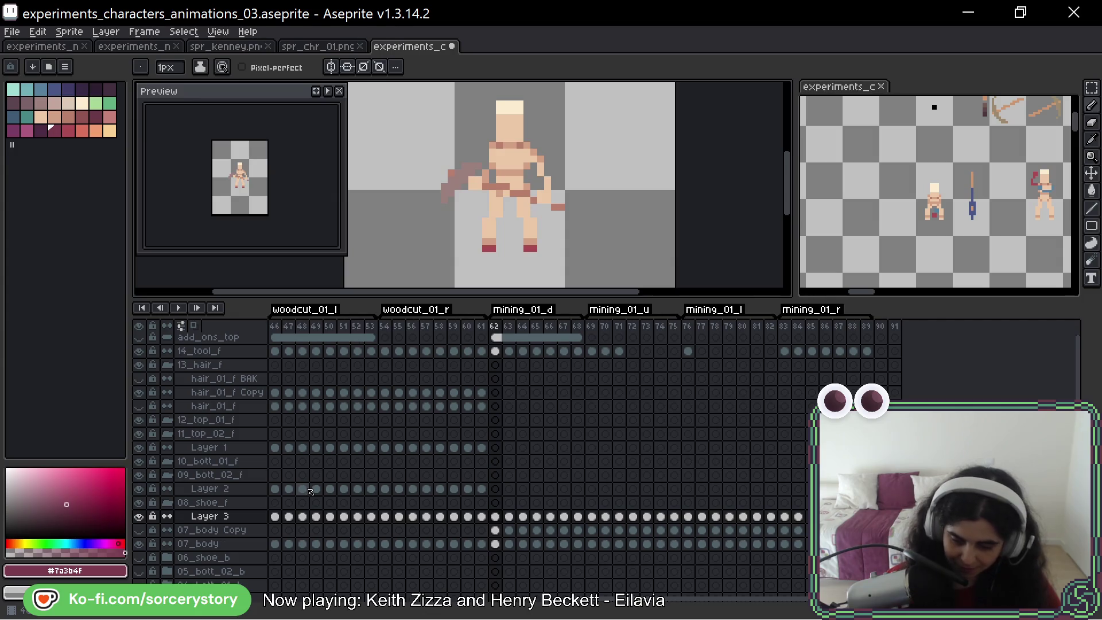
{"action": "key", "text": "Up"}
{"action": "key", "text": "Up"}
{"action": "key", "text": "Left"}
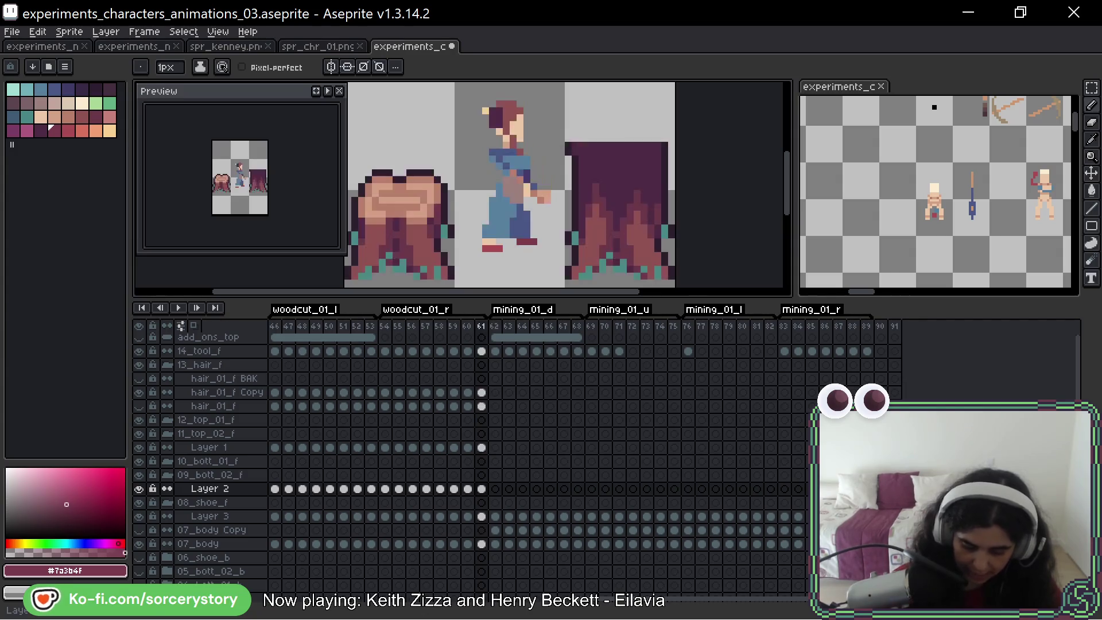
{"action": "left_click", "coordinate": [139, 489]}
{"action": "left_click", "coordinate": [139, 489]}
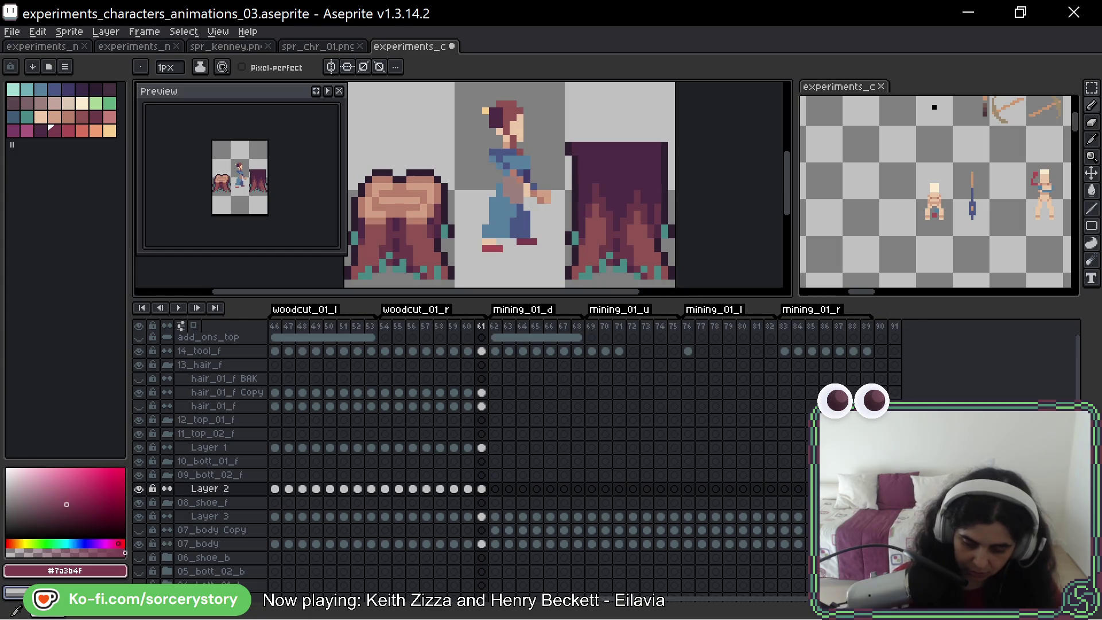
{"action": "left_click", "coordinate": [509, 211], "text": "alt"}
{"action": "key", "text": "Right"}
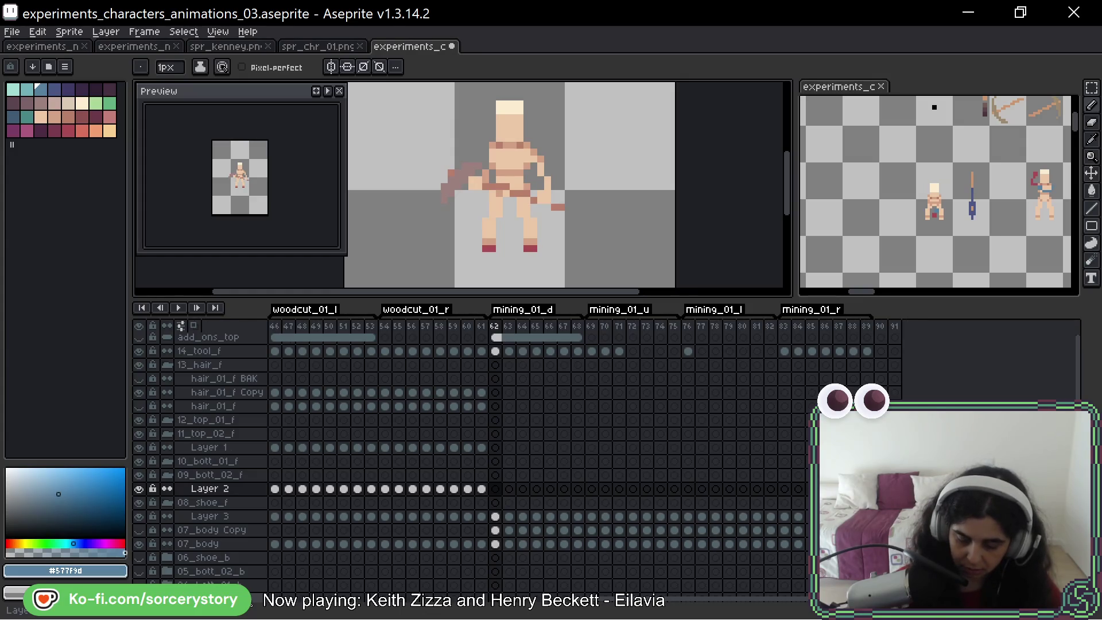
{"action": "key", "text": "Left"}
{"action": "key", "text": "Left"}
{"action": "key", "text": "Left"}
{"action": "key", "text": "Left"}
{"action": "key", "text": "Left"}
{"action": "key", "text": "Left"}
{"action": "key", "text": "Left"}
{"action": "key", "text": "Left"}
{"action": "key", "text": "Left"}
{"action": "key", "text": "Left"}
{"action": "key", "text": "Left"}
{"action": "key", "text": "Left"}
{"action": "key", "text": "Left"}
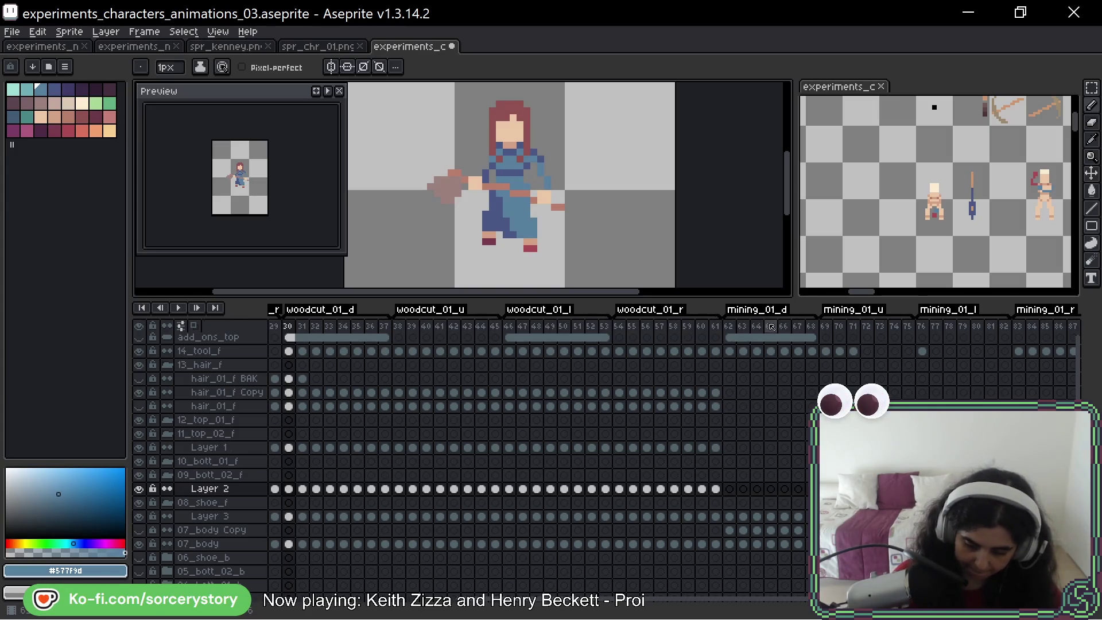
Paint a blue belt and waist pixels on frame 62's Layer 2 cel, comparing against the clothed pose in frame 30
{"action": "left_click", "coordinate": [731, 490]}
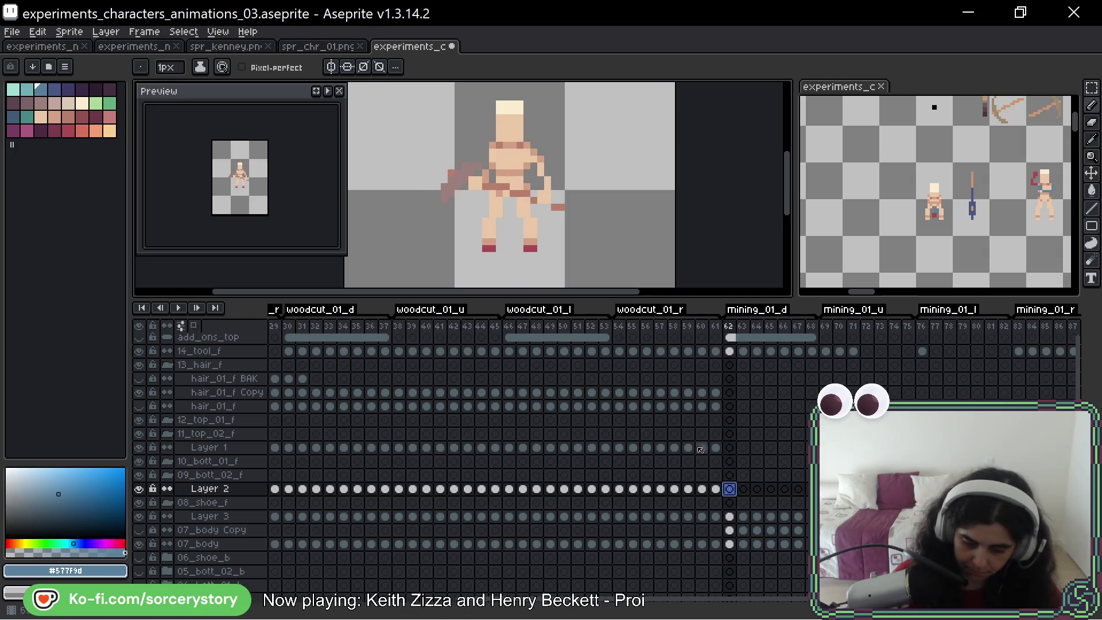
{"action": "left_click_drag", "start_coordinate": [496, 235], "coordinate": [483, 235]}
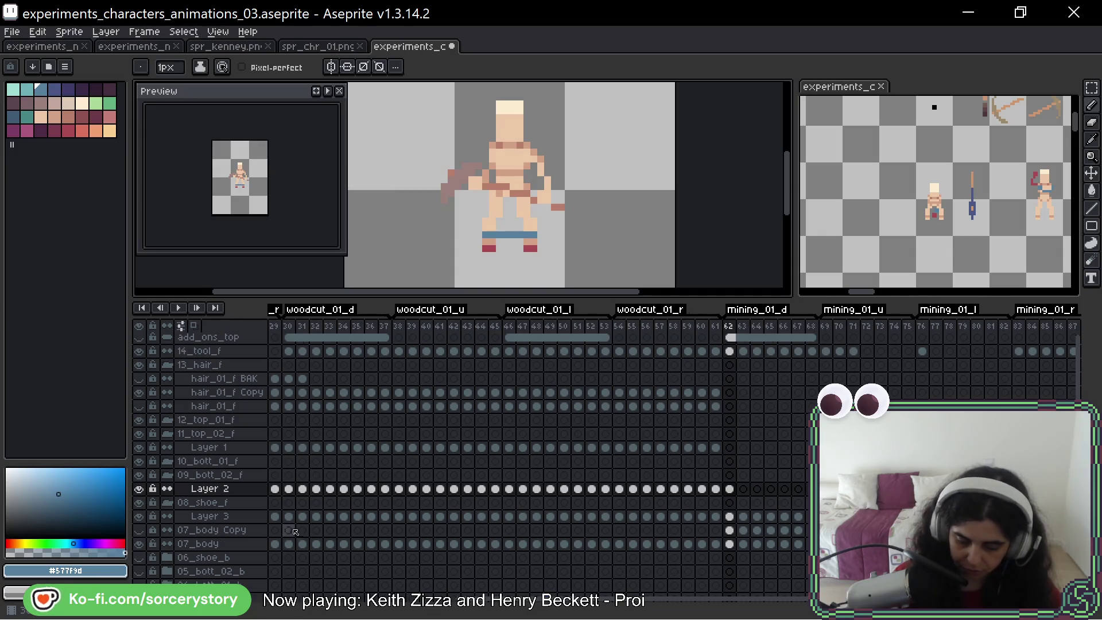
{"action": "left_click", "coordinate": [289, 489]}
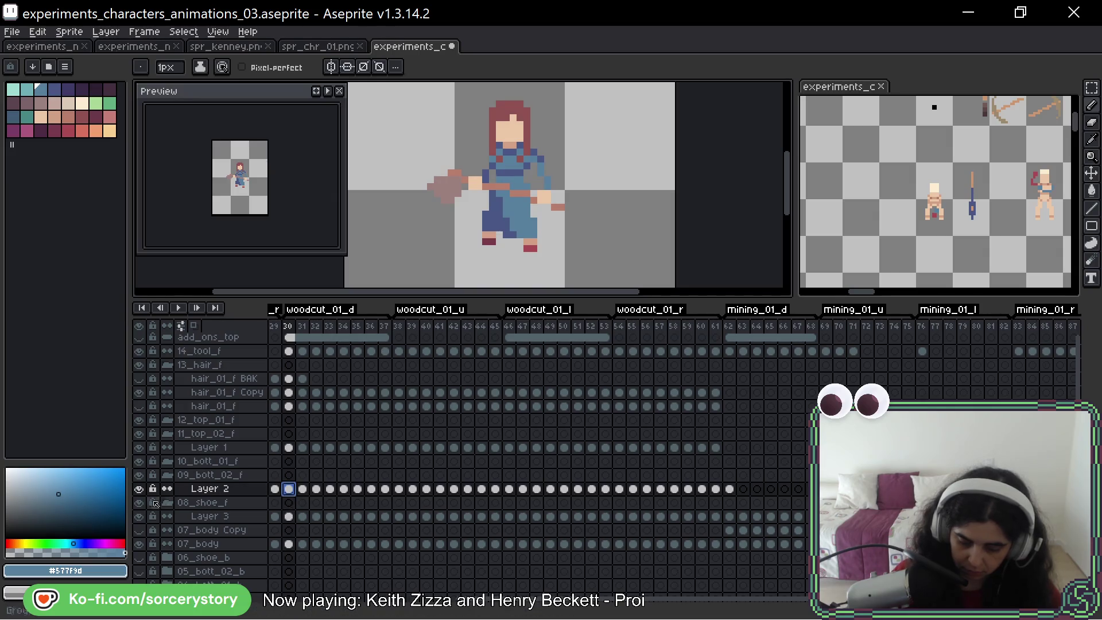
{"action": "left_click", "coordinate": [138, 489]}
{"action": "left_click", "coordinate": [139, 488]}
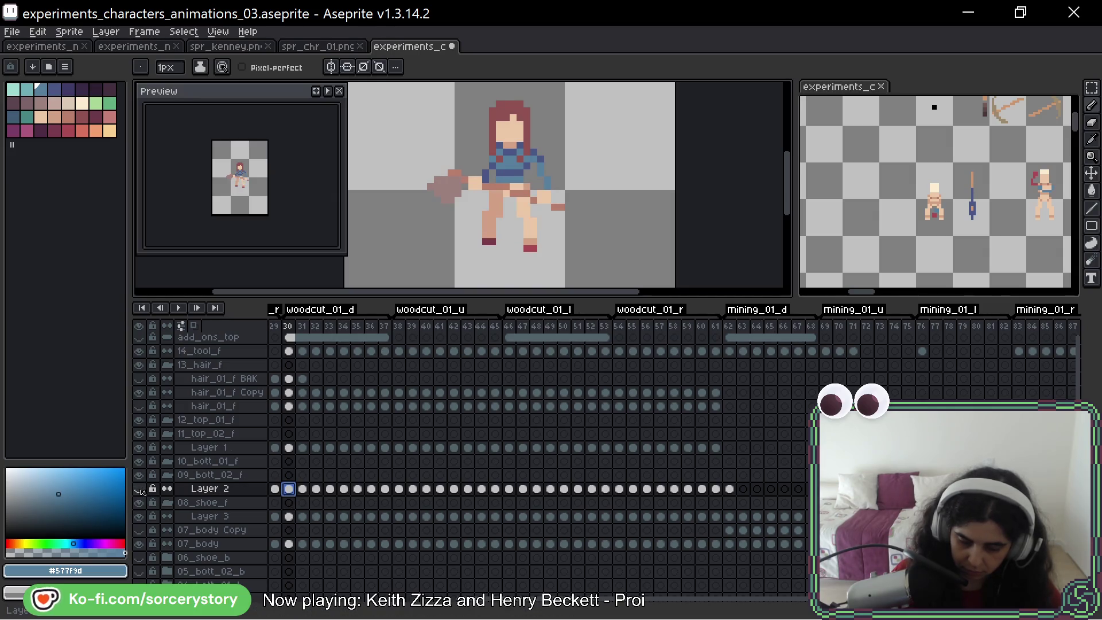
{"action": "left_click", "coordinate": [139, 488]}
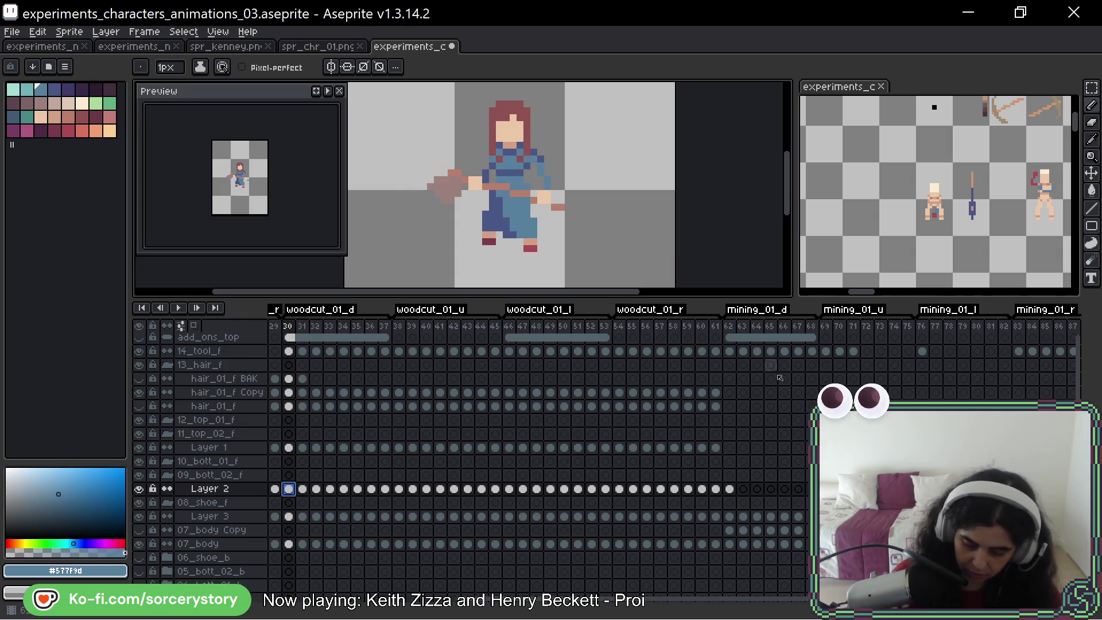
{"action": "left_click", "coordinate": [729, 489]}
{"action": "mouse_move", "coordinate": [527, 186]}
{"action": "left_mouse_down"}
{"action": "mouse_move", "coordinate": [510, 187]}
{"action": "mouse_move", "coordinate": [494, 210]}
{"action": "left_mouse_up"}
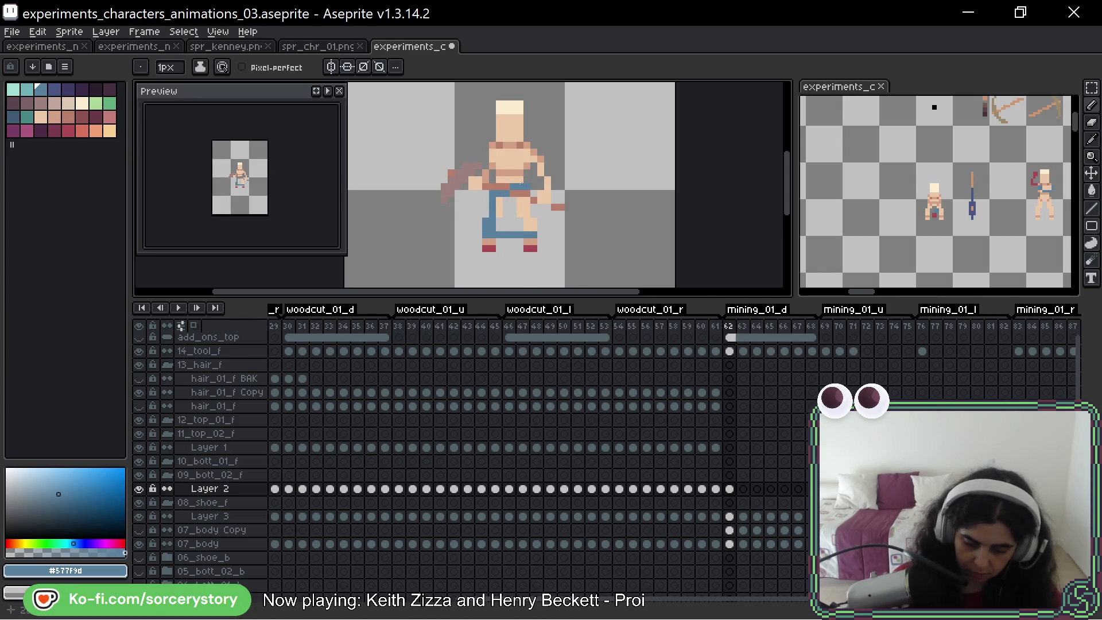
Fill the gap between frame 62's legs with blue and add darker-blue shading down the trousers
{"action": "left_click_drag", "start_coordinate": [499, 226], "coordinate": [522, 207]}
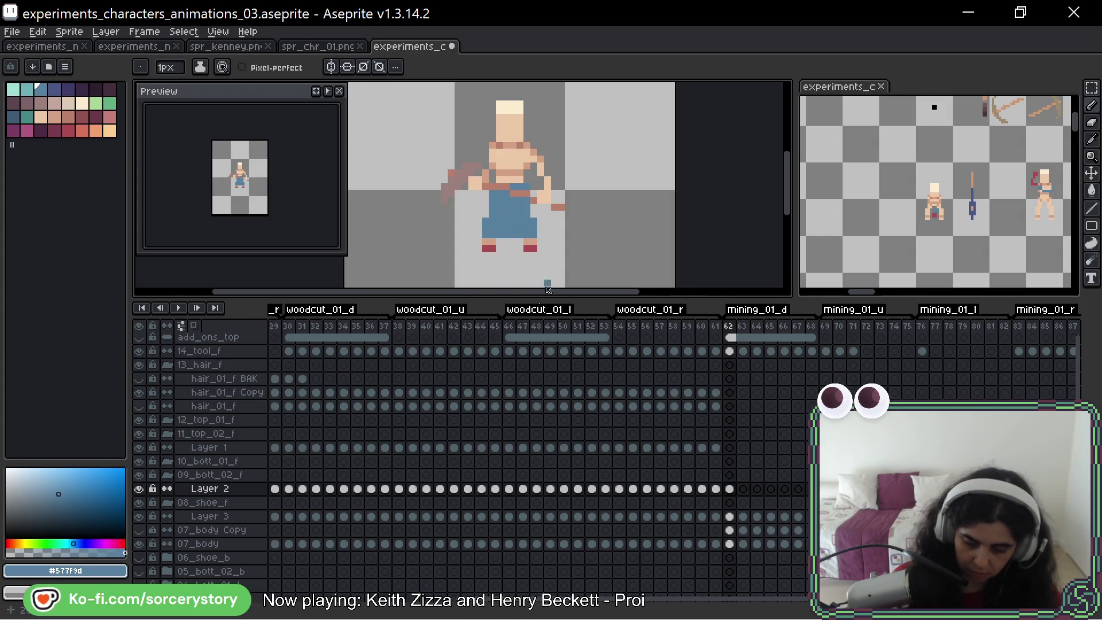
{"action": "key", "text": "Left"}
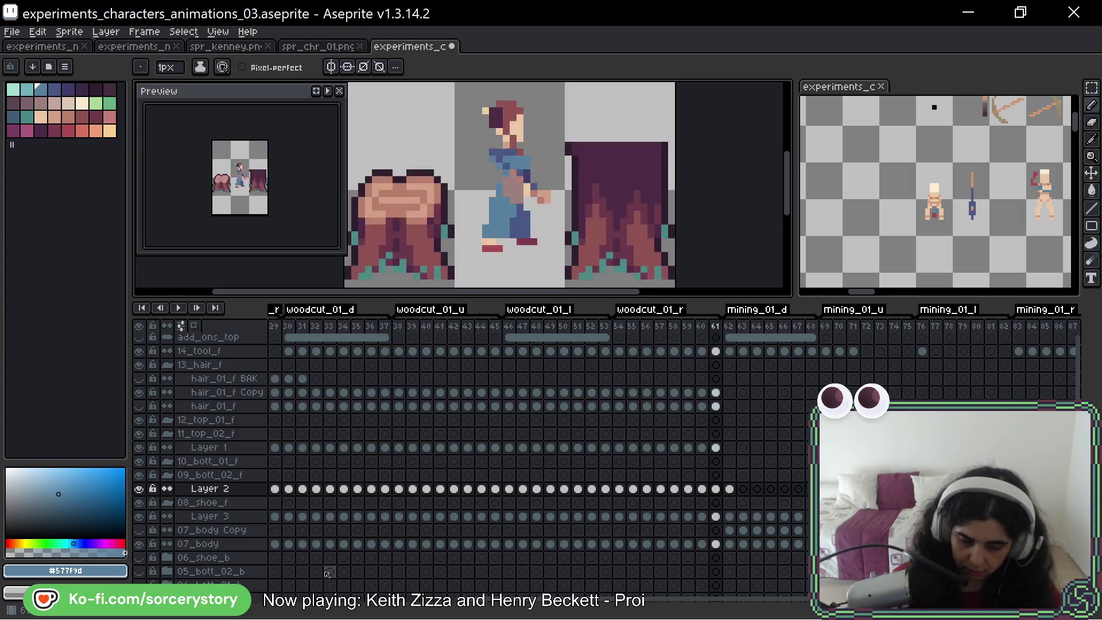
{"action": "key", "text": "Right"}
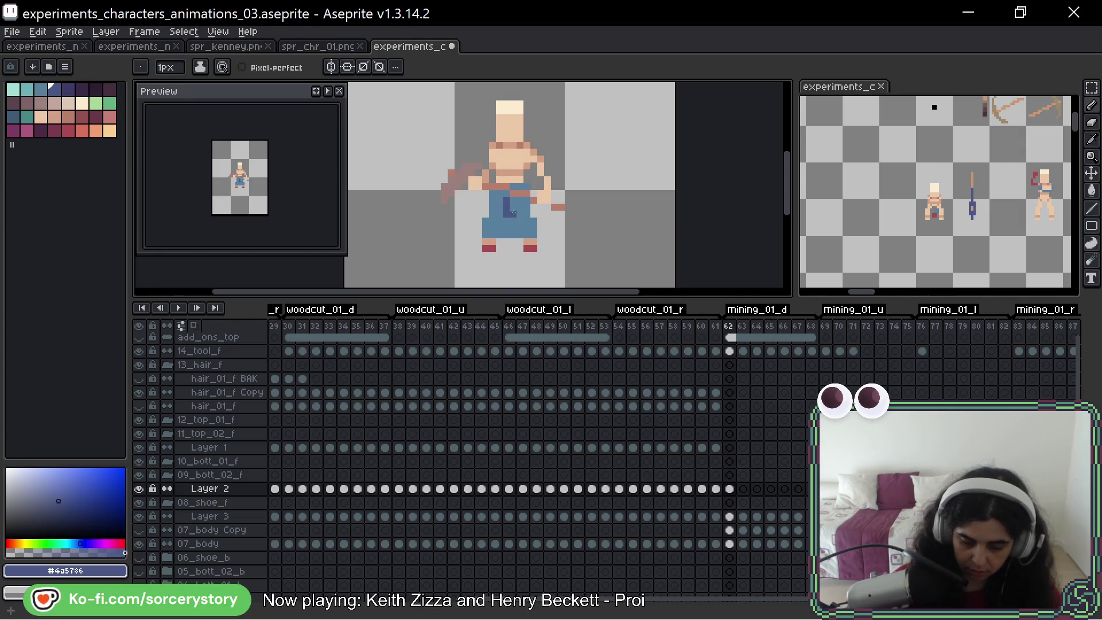
{"action": "left_click_drag", "start_coordinate": [513, 213], "coordinate": [514, 225]}
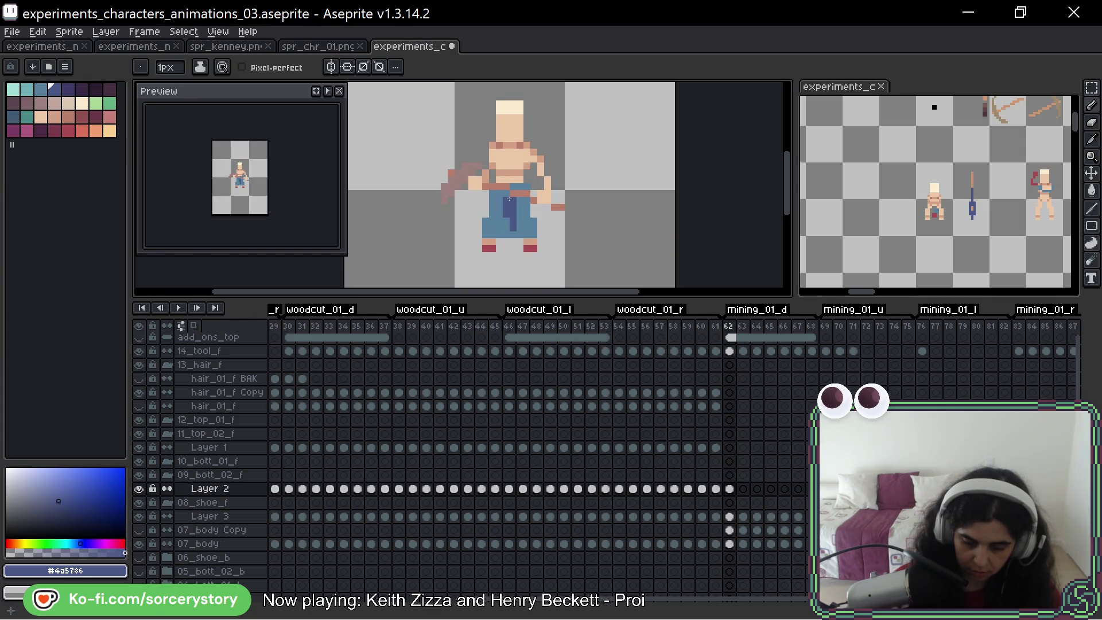
{"action": "left_click", "coordinate": [506, 222]}
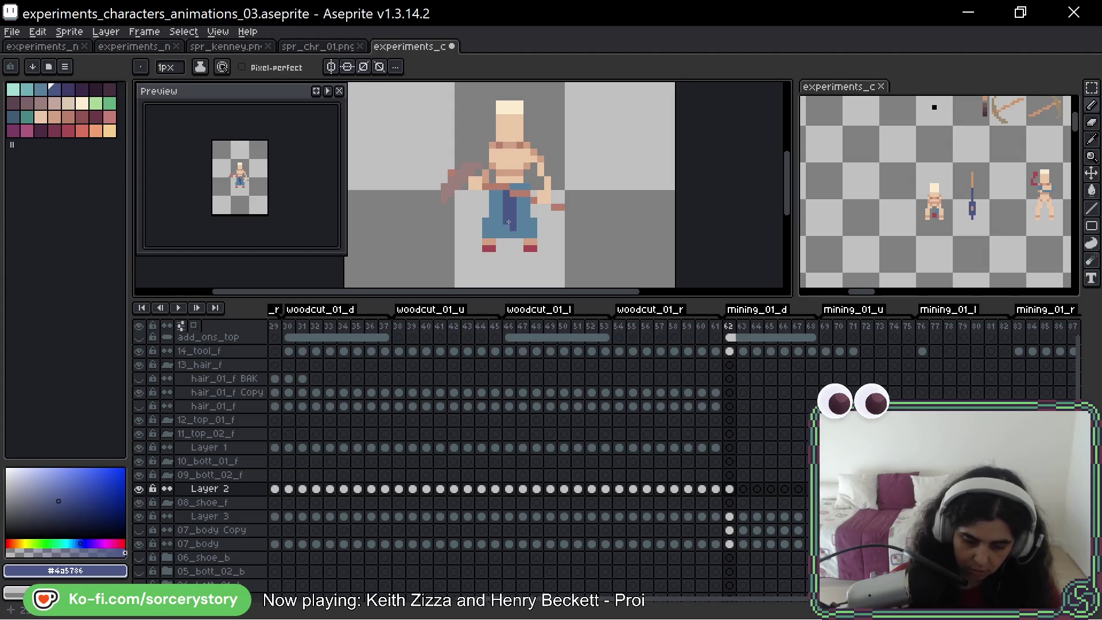
{"action": "left_click", "coordinate": [517, 241], "text": "alt"}
Pick the dark shading blue in frame 62, undo two stray strokes and compare with neighbouring frames
{"action": "key", "text": "Left"}
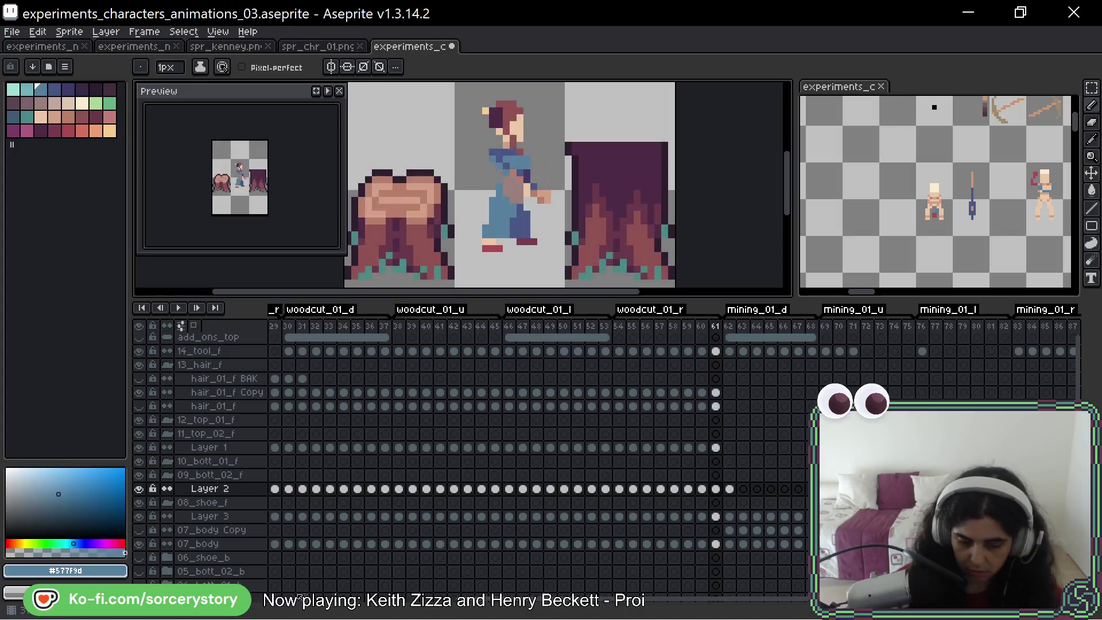
{"action": "key", "text": "Right"}
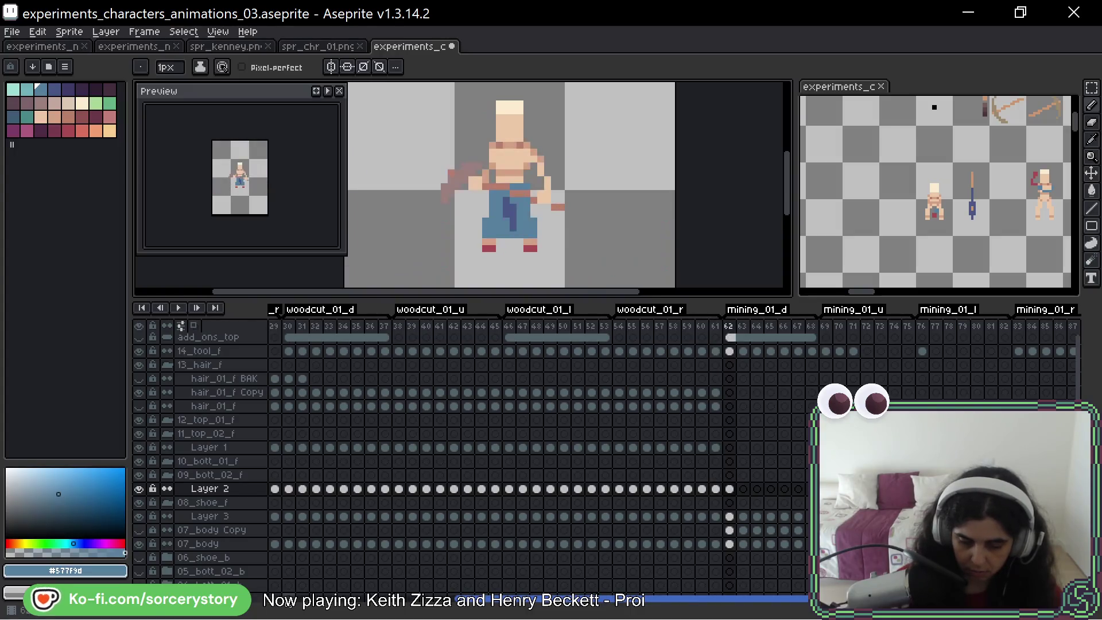
{"action": "left_click", "coordinate": [511, 207], "text": "alt"}
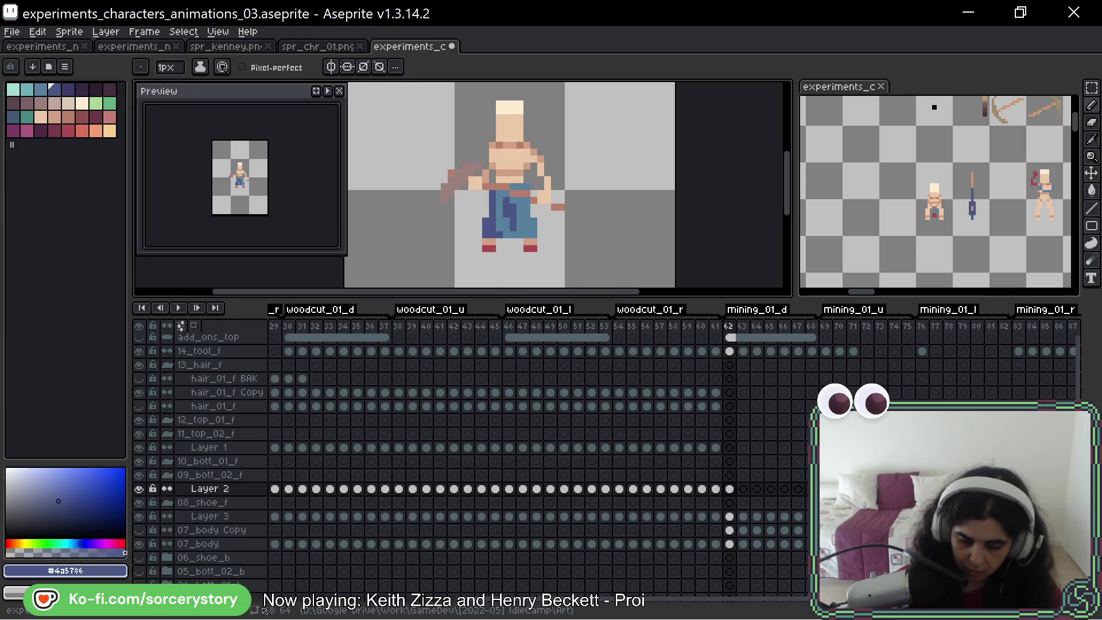
{"action": "key", "text": "ctrl+z"}
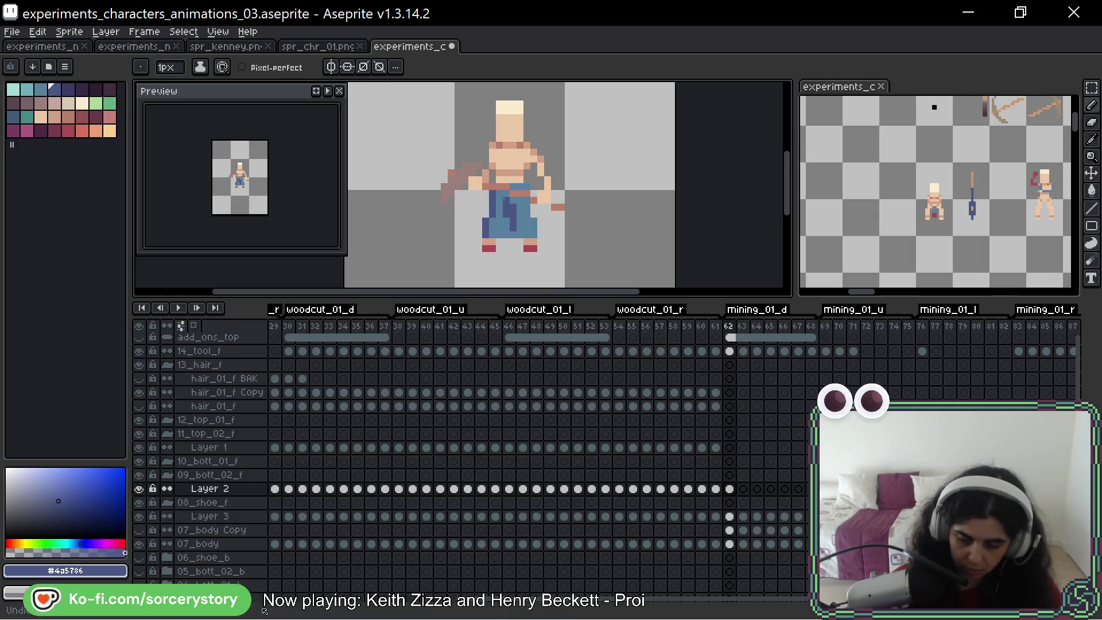
{"action": "key", "text": "ctrl+z"}
{"action": "key", "text": "ctrl+z"}
{"action": "key", "text": "ctrl+z"}
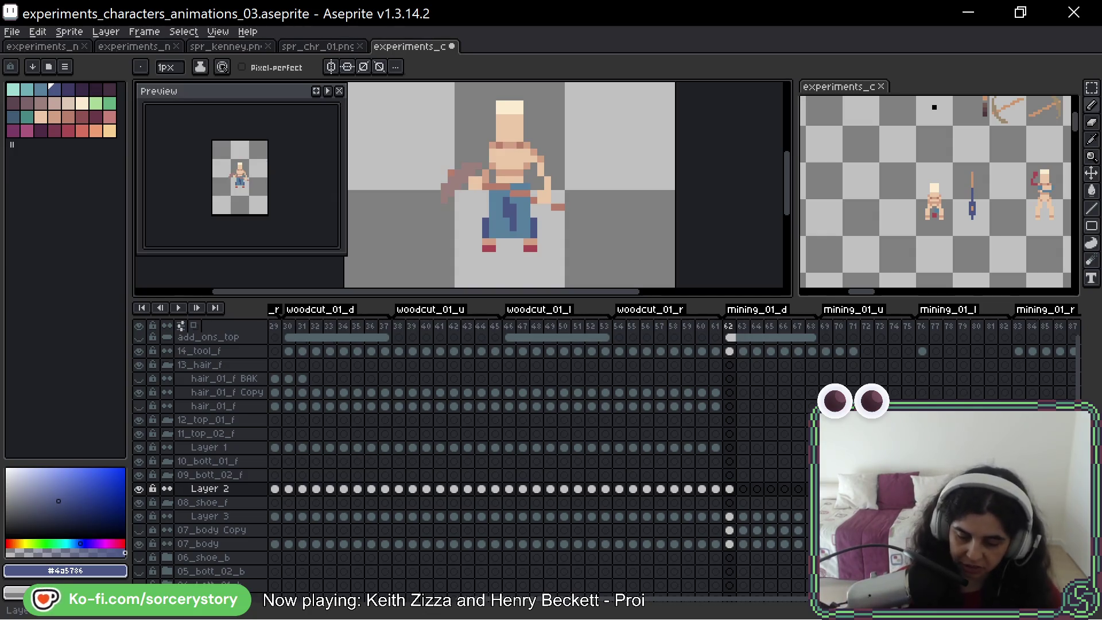
{"action": "key", "text": "Right"}
{"action": "key", "text": "Left"}
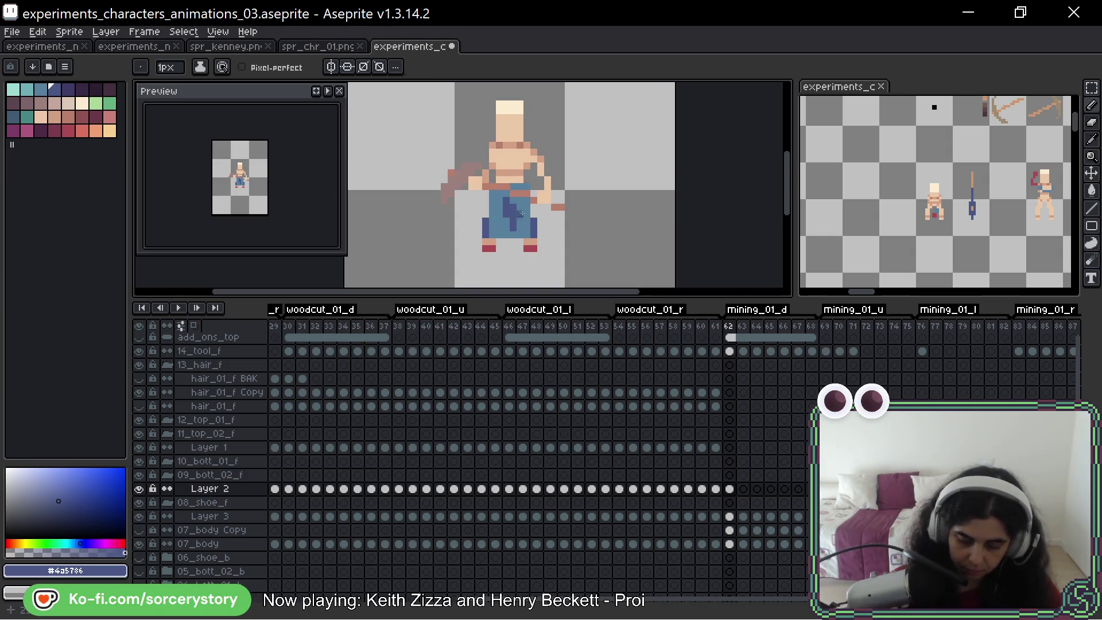
With the lighter trouser blue, draw frame 63's waistline across the hips
{"action": "left_click", "coordinate": [486, 232], "text": "alt"}
{"action": "key", "text": "Right"}
{"action": "left_click_drag", "start_coordinate": [486, 233], "coordinate": [536, 233]}
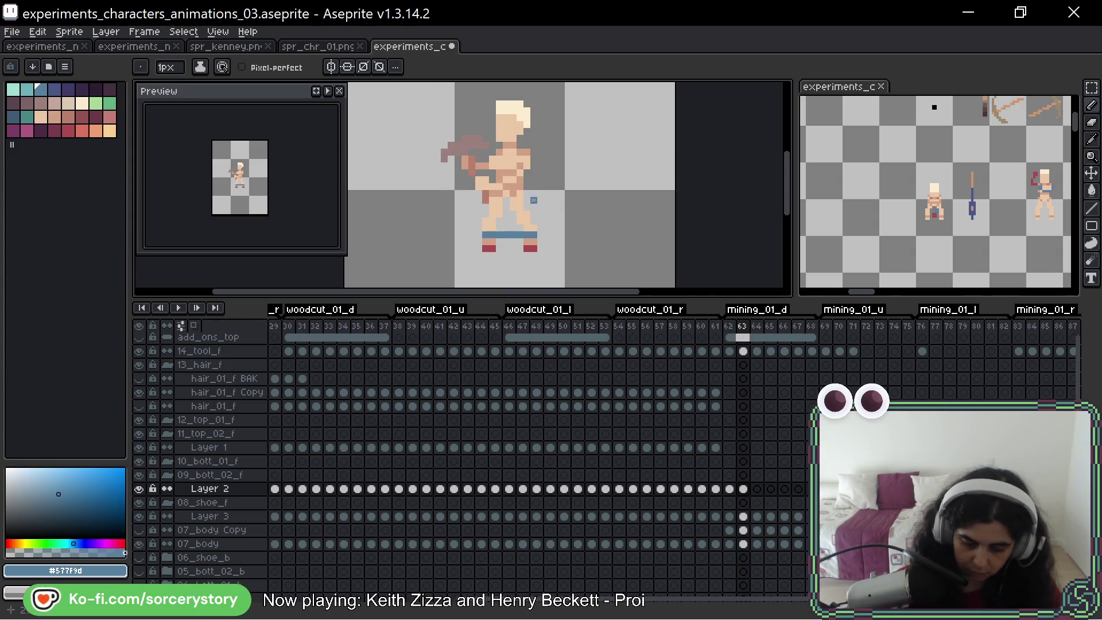
Paint a trouser edge down frame 63's leg and add dark blue belt pixels at the waist, referencing frame 62
{"action": "left_click_drag", "start_coordinate": [519, 198], "coordinate": [527, 220]}
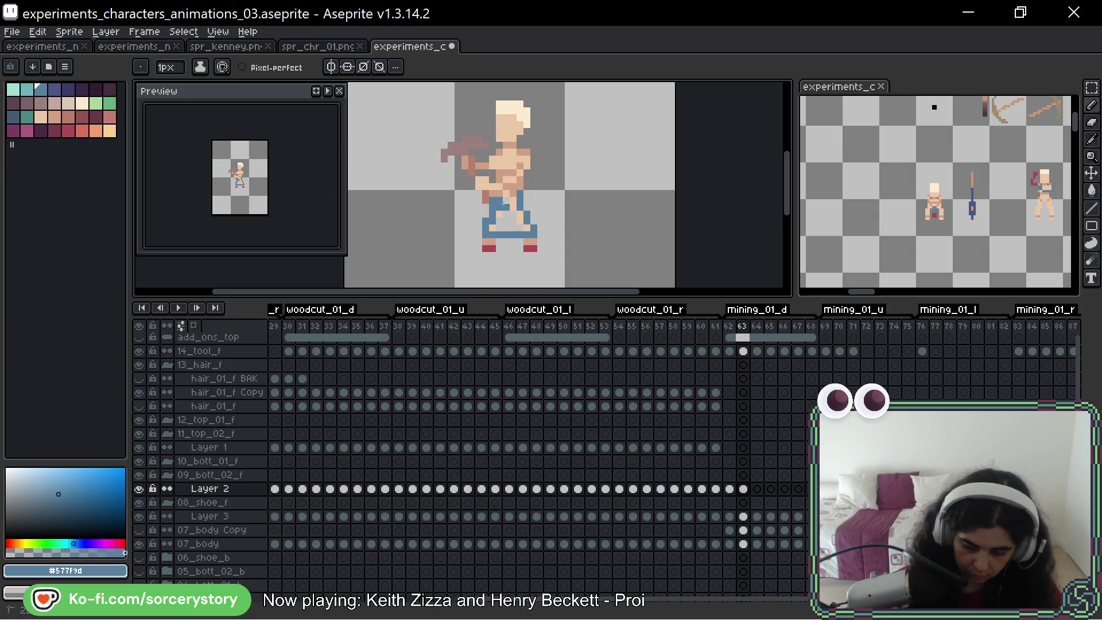
{"action": "key", "text": "Left"}
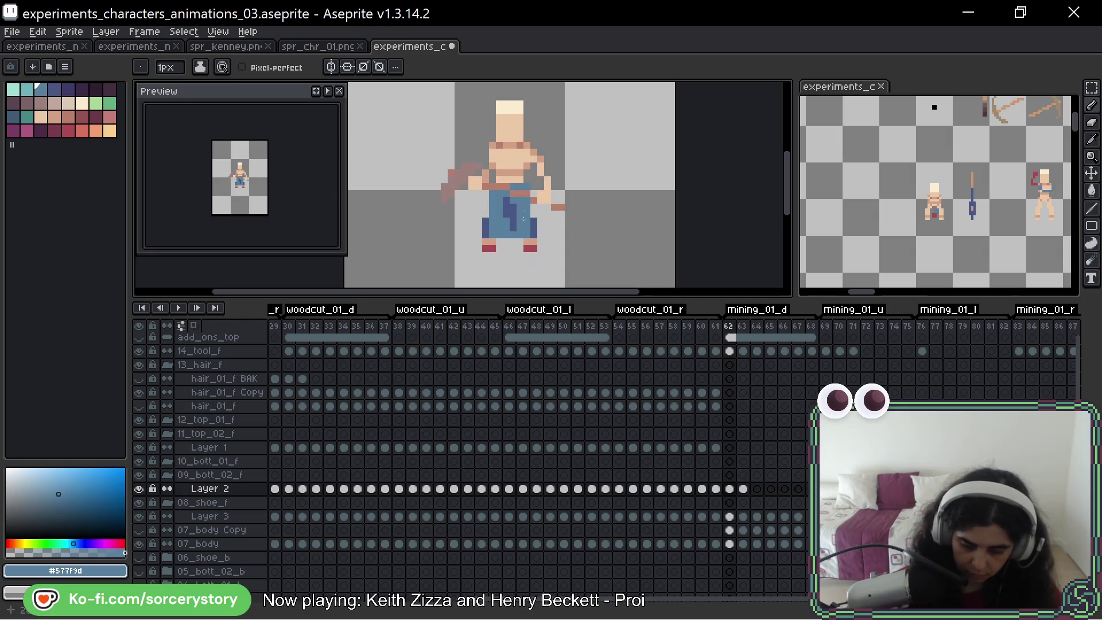
{"action": "key", "text": "Right"}
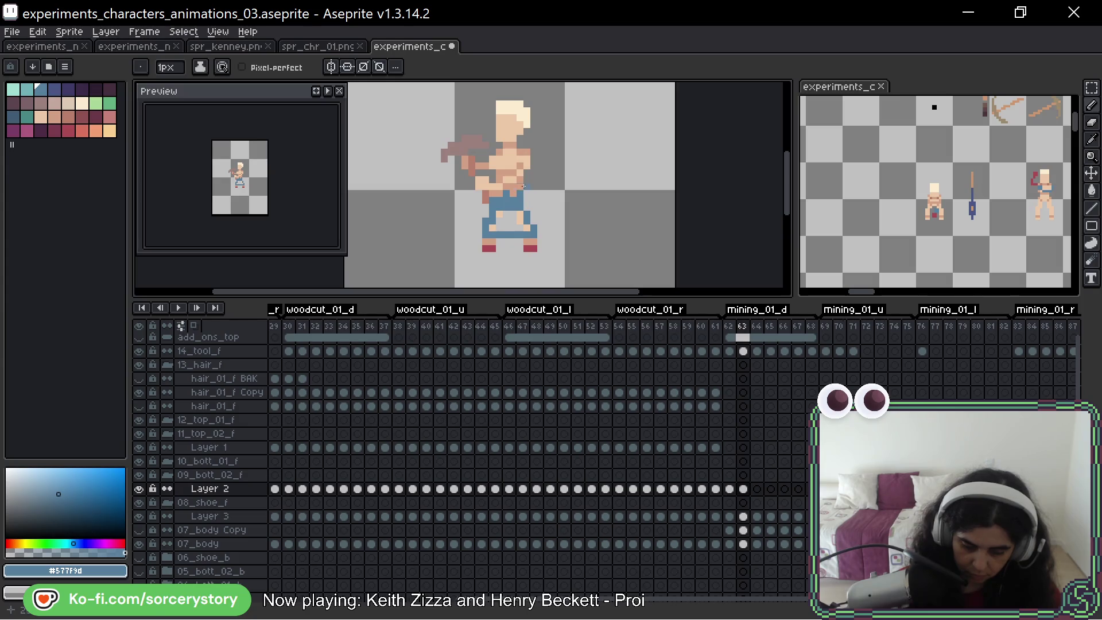
{"action": "key", "text": "Left"}
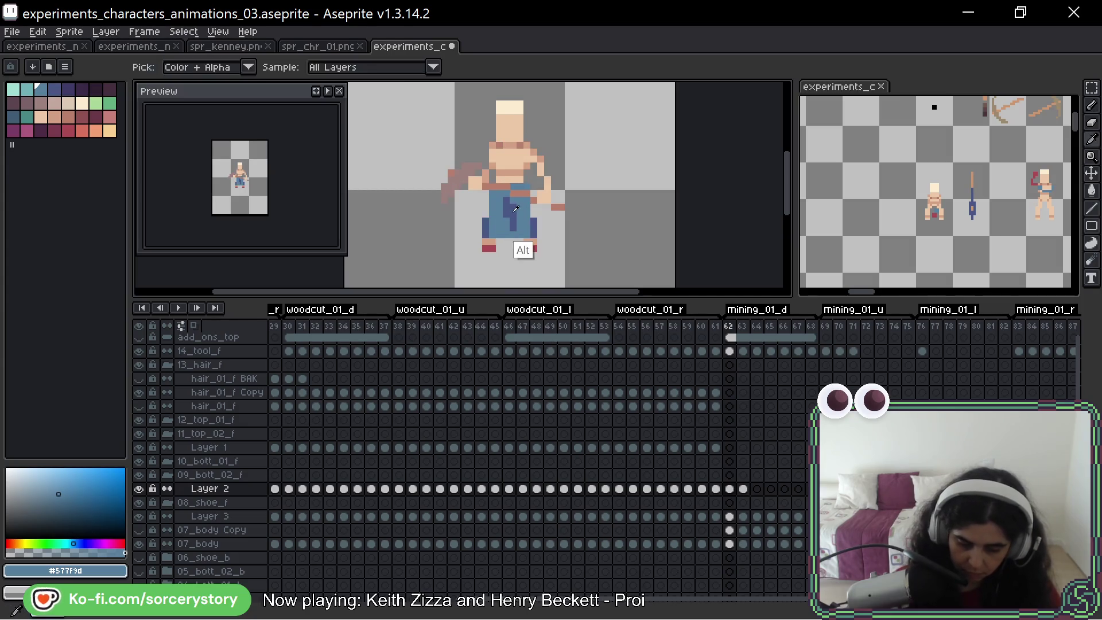
{"action": "left_click", "coordinate": [525, 203], "text": "alt"}
{"action": "key", "text": "Right"}
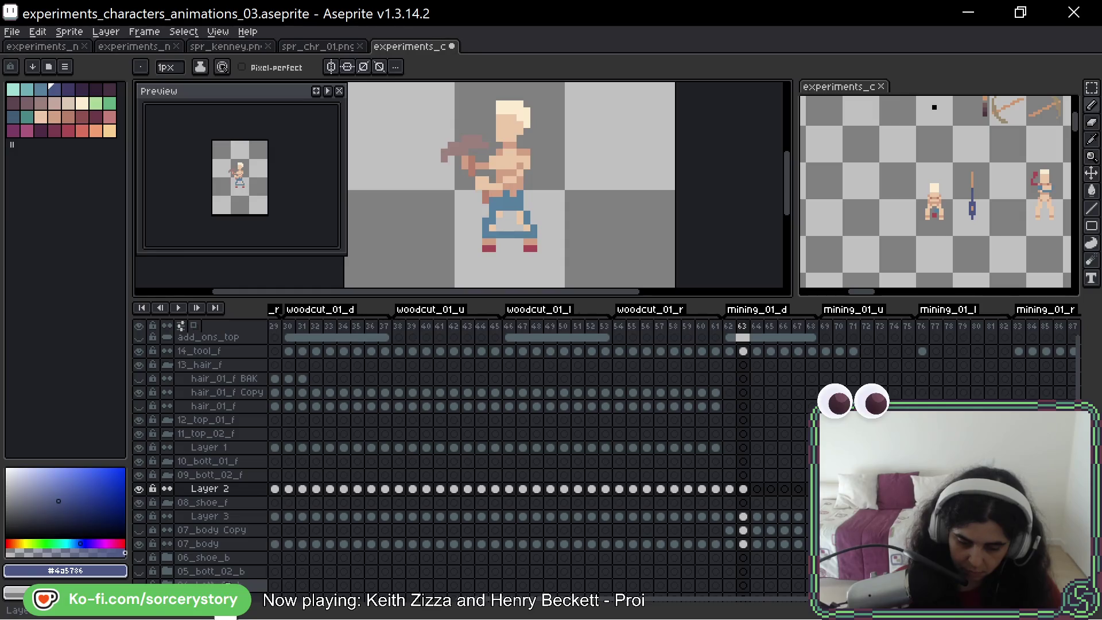
{"action": "key", "text": "ctrl+shift+z"}
{"action": "key", "text": "ctrl+shift+z"}
Undo a lighter leg fill, then shade the left leg, widen the right leg and add a dark centre crease on frame 63
{"action": "left_click", "coordinate": [495, 231], "text": "alt"}
{"action": "key", "text": "ctrl+z"}
{"action": "key", "text": "ctrl+z"}
{"action": "left_click", "coordinate": [485, 227], "text": "alt"}
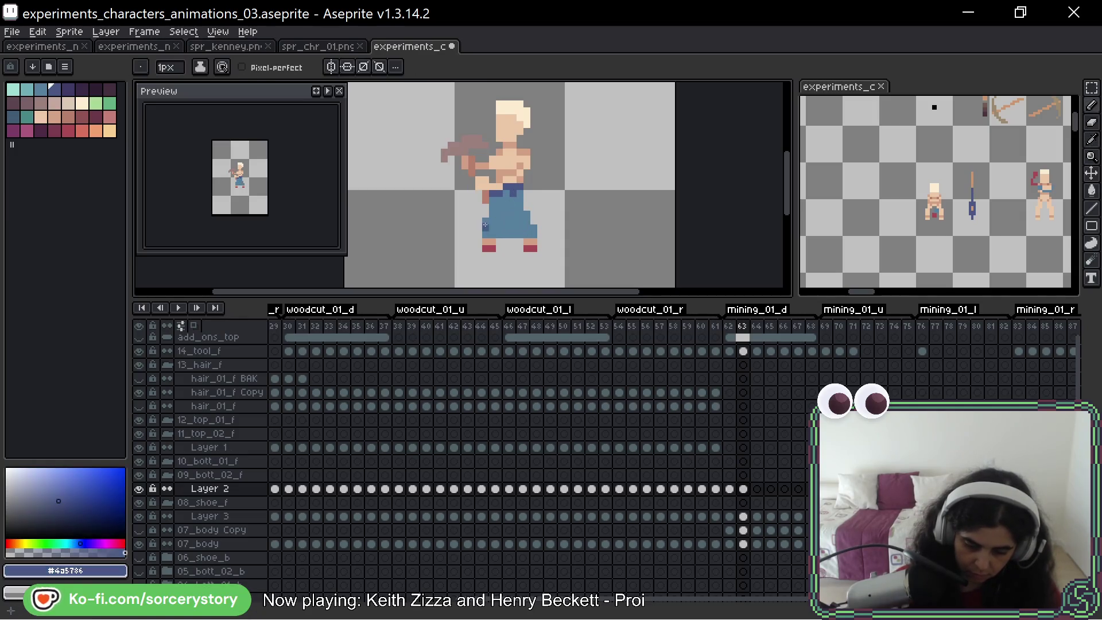
{"action": "left_click_drag", "start_coordinate": [485, 223], "coordinate": [486, 238]}
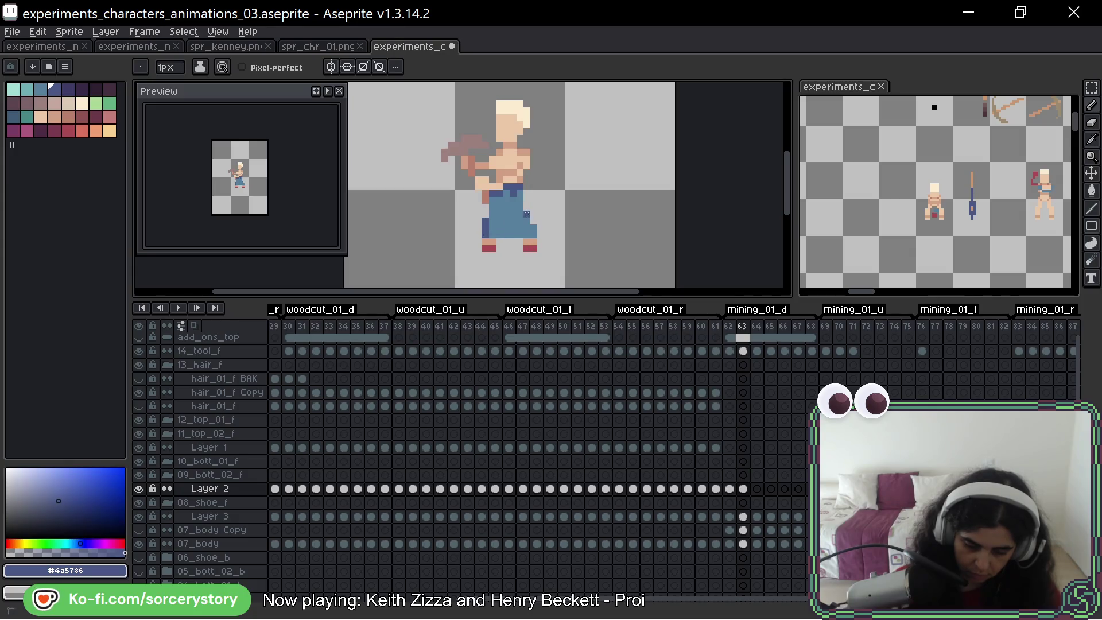
{"action": "left_click_drag", "start_coordinate": [533, 239], "coordinate": [535, 222]}
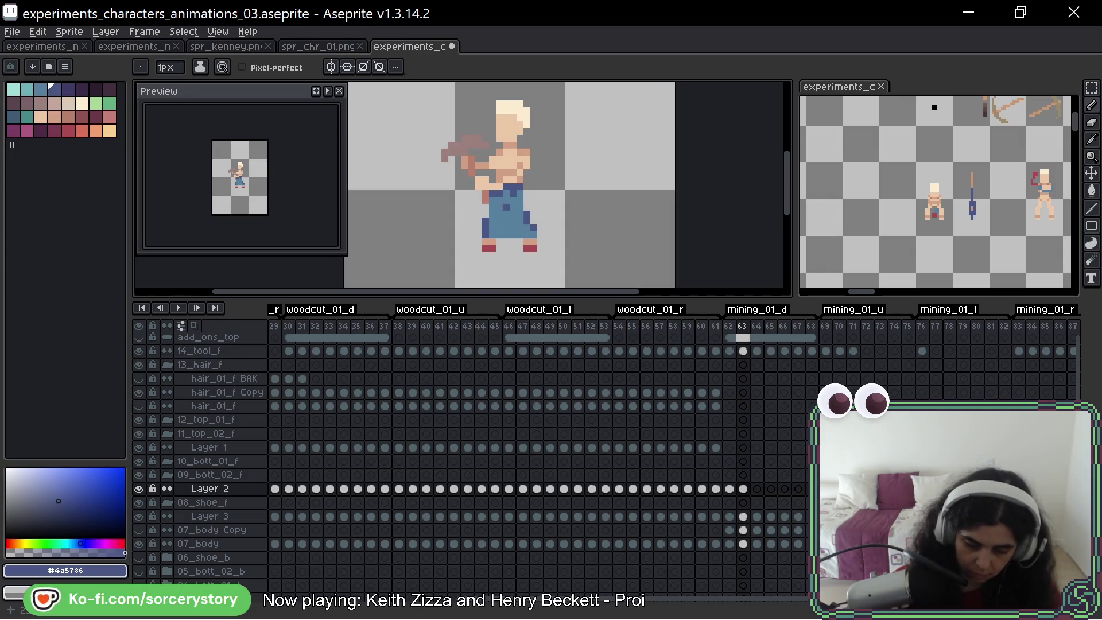
{"action": "left_click_drag", "start_coordinate": [510, 210], "coordinate": [512, 227]}
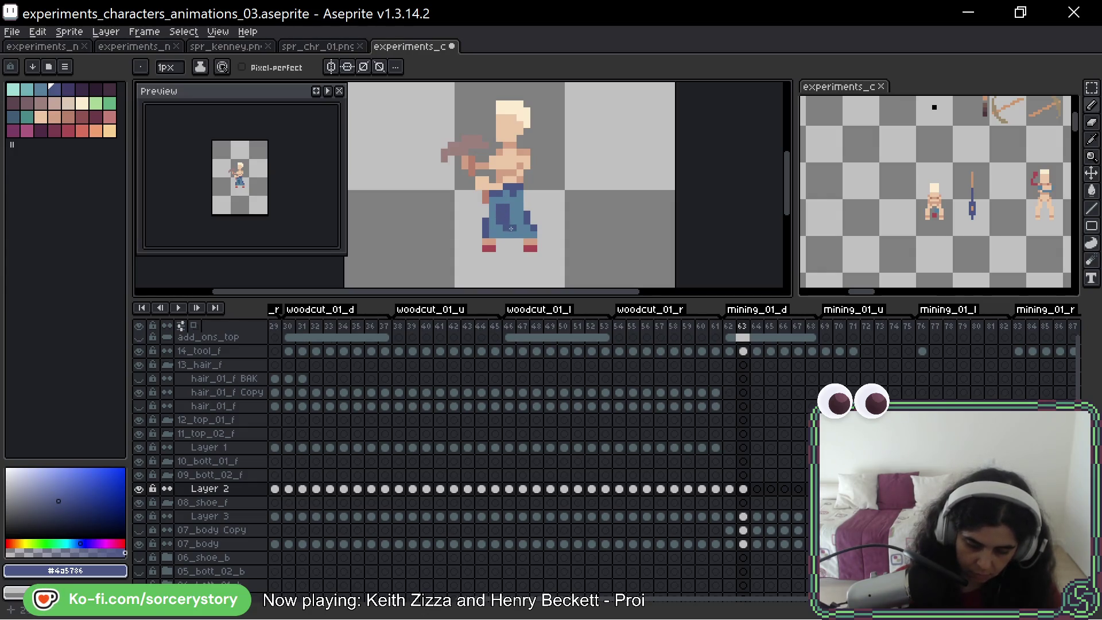
Compare with the neighbouring frame, re-pick the dark shading blue and advance to frame 64
{"action": "left_click", "coordinate": [512, 226], "text": "alt"}
{"action": "key", "text": "Left"}
{"action": "key", "text": "Right"}
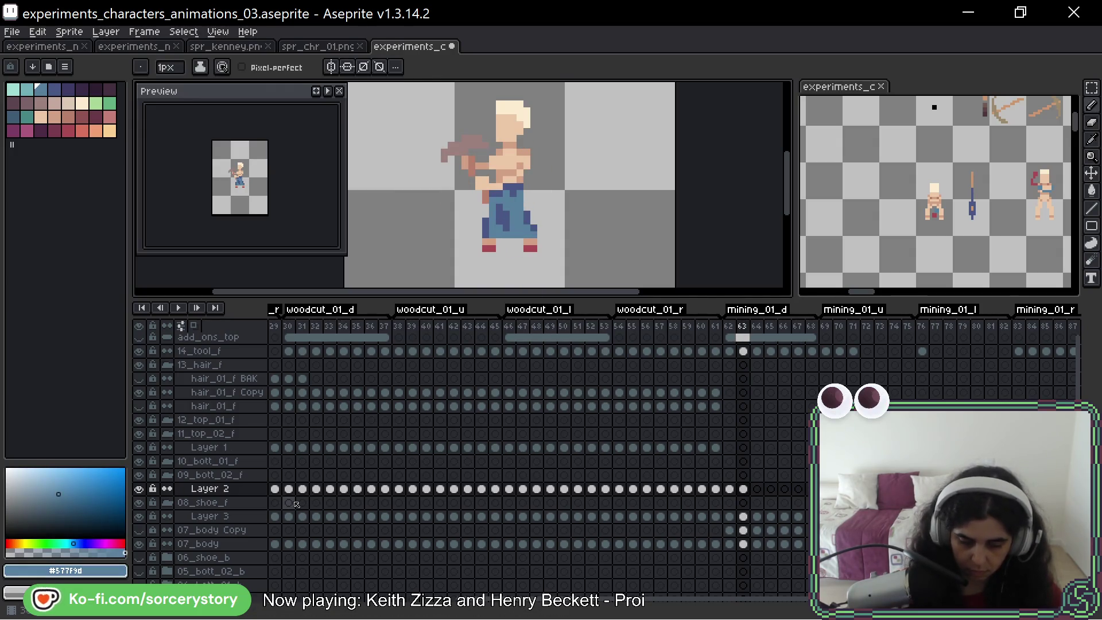
{"action": "left_click", "coordinate": [519, 184], "text": "alt"}
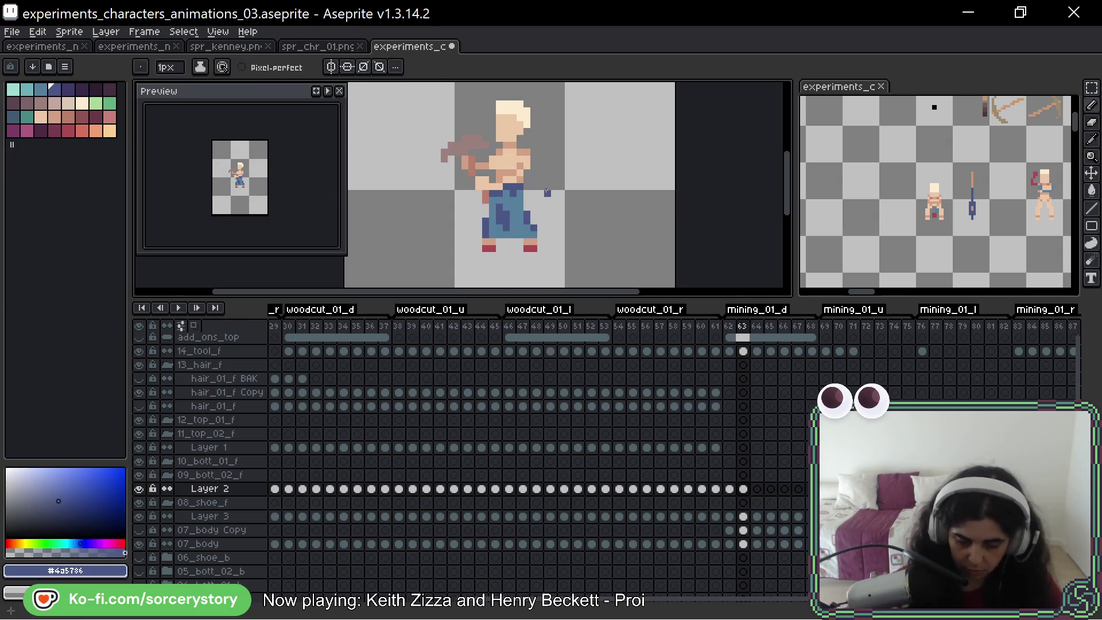
{"action": "key", "text": "Right"}
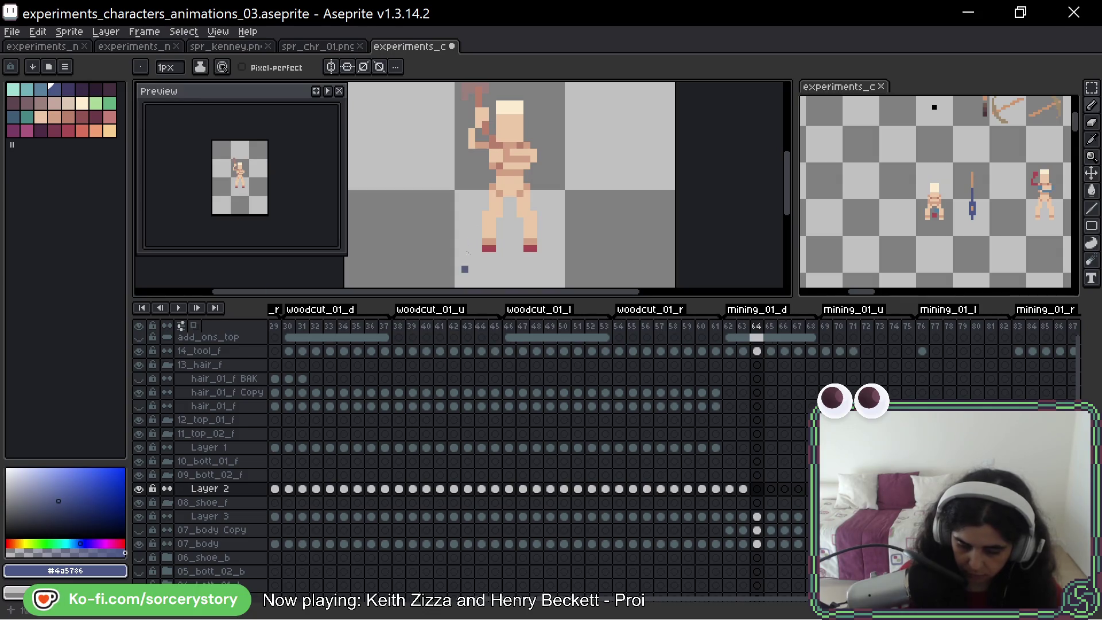
Paint frame 64's left-leg stripe, waistline and trouser outline in the lighter blue, referencing frame 63
{"action": "left_click_drag", "start_coordinate": [485, 234], "coordinate": [486, 212]}
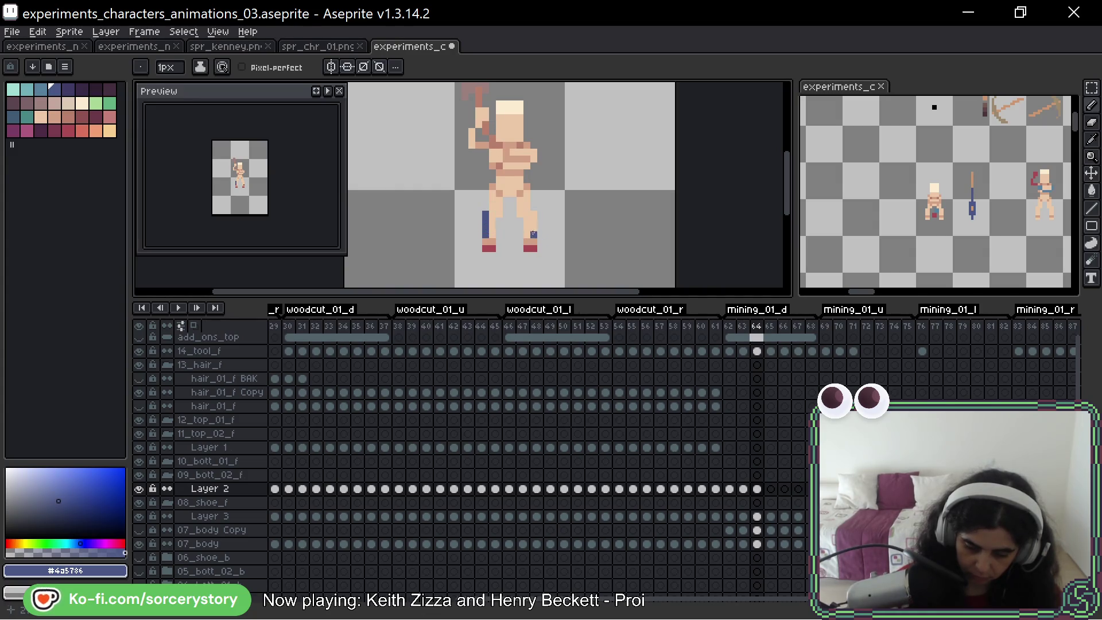
{"action": "key", "text": "Left"}
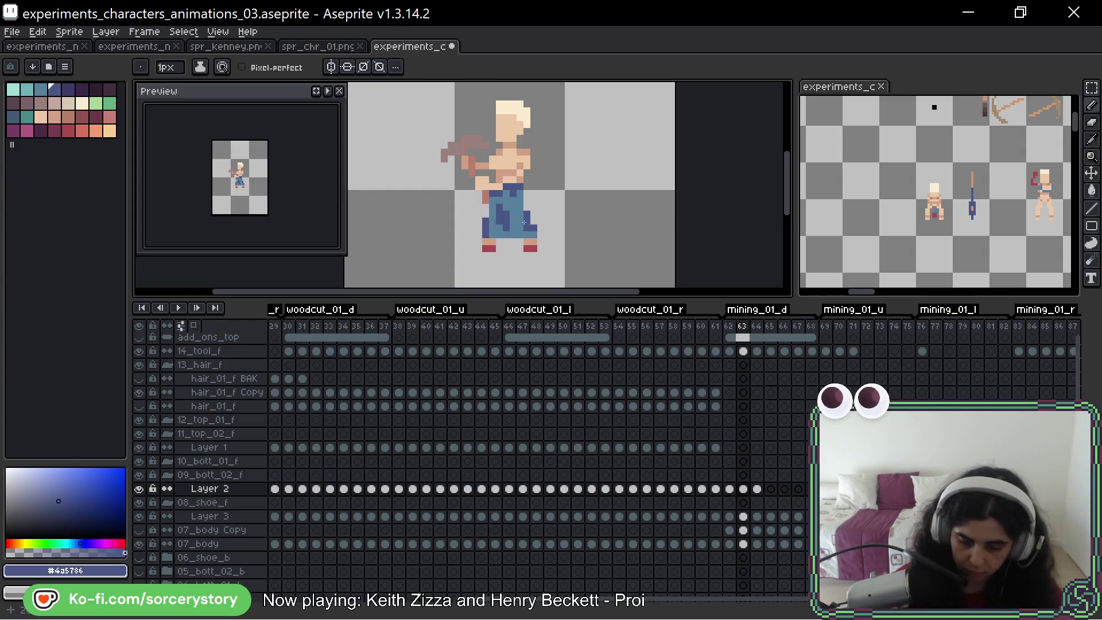
{"action": "left_click", "coordinate": [513, 229], "text": "alt"}
{"action": "key", "text": "Right"}
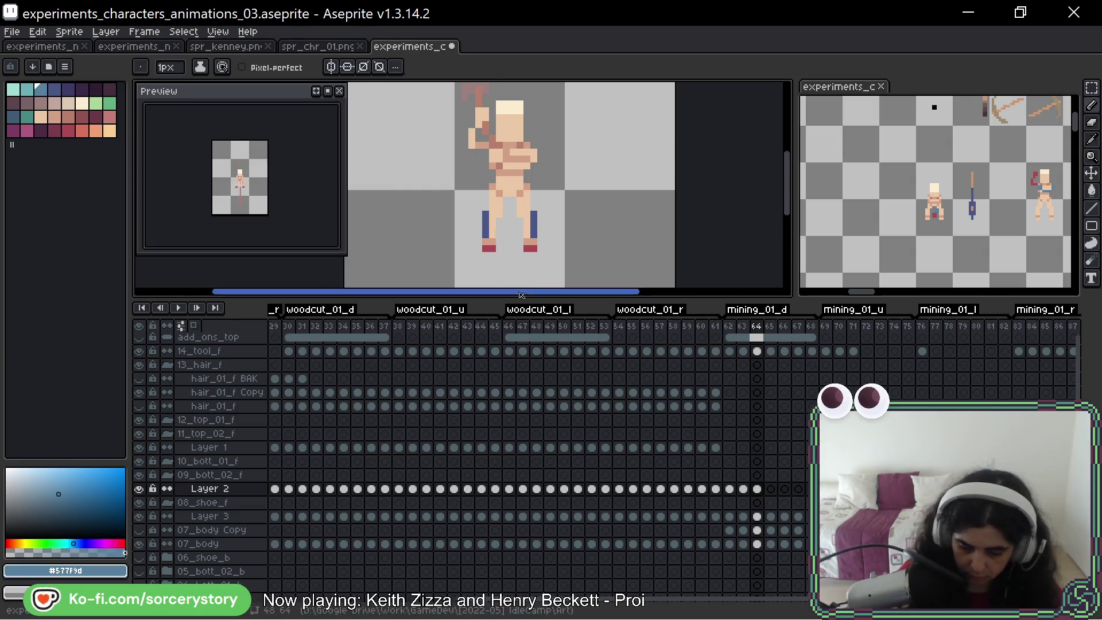
{"action": "left_click_drag", "start_coordinate": [527, 185], "coordinate": [504, 186]}
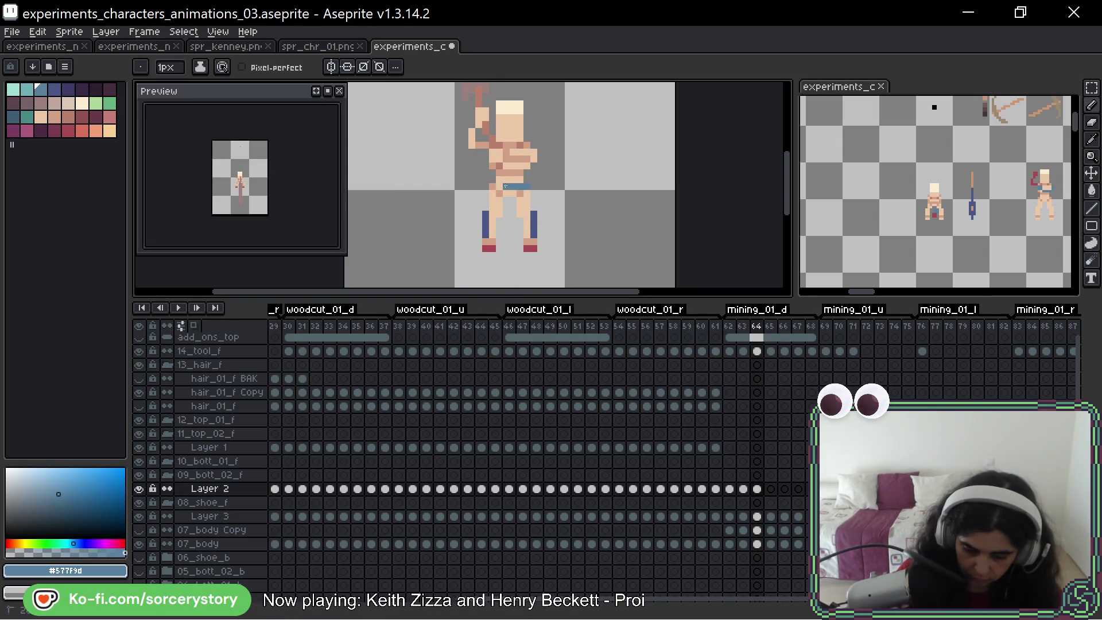
{"action": "mouse_move", "coordinate": [516, 233]}
{"action": "left_mouse_down"}
{"action": "mouse_move", "coordinate": [527, 193]}
{"action": "mouse_move", "coordinate": [501, 229]}
{"action": "mouse_move", "coordinate": [521, 226]}
{"action": "left_mouse_up"}
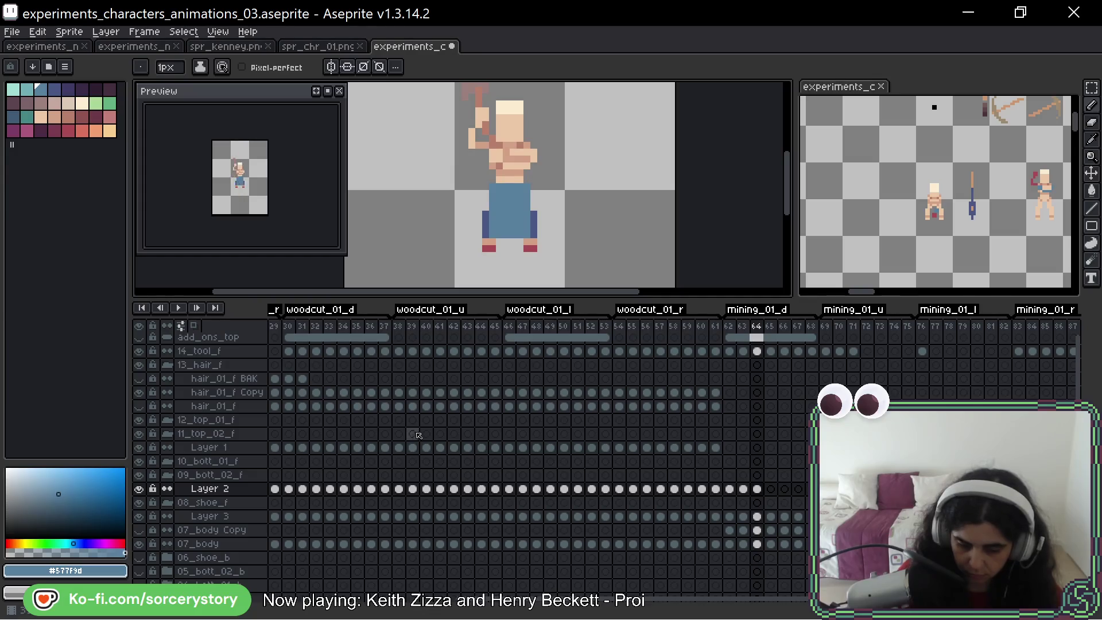
Fill two gaps on frame 64 with the dark shading blue and sample the overalls blue
{"action": "left_click", "coordinate": [537, 212], "text": "alt"}
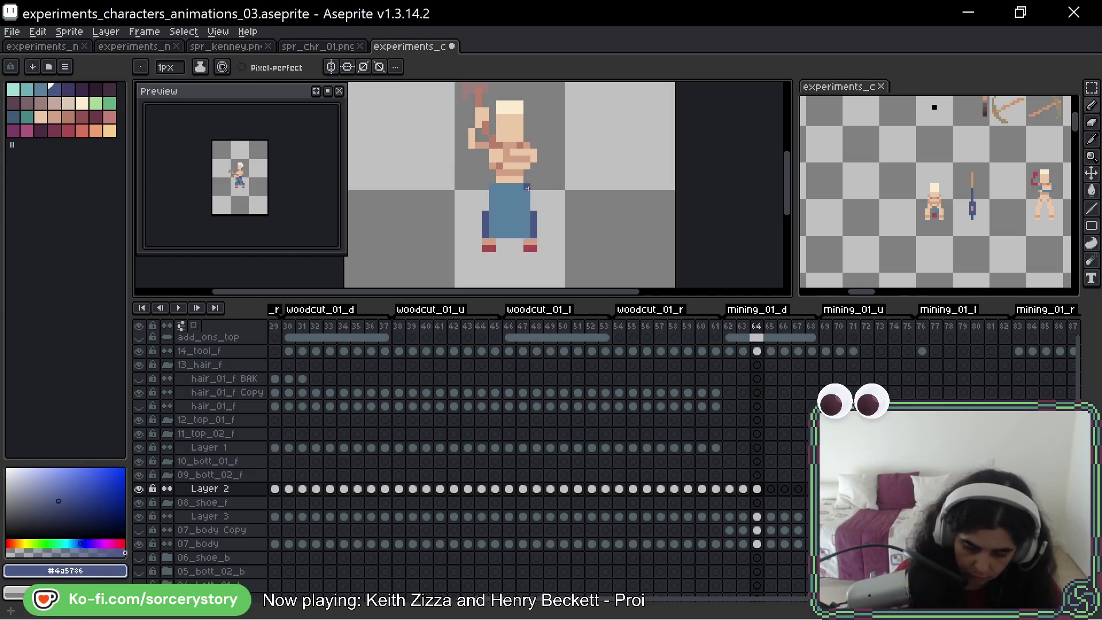
{"action": "key", "text": "space"}
{"action": "left_click", "coordinate": [527, 205]}
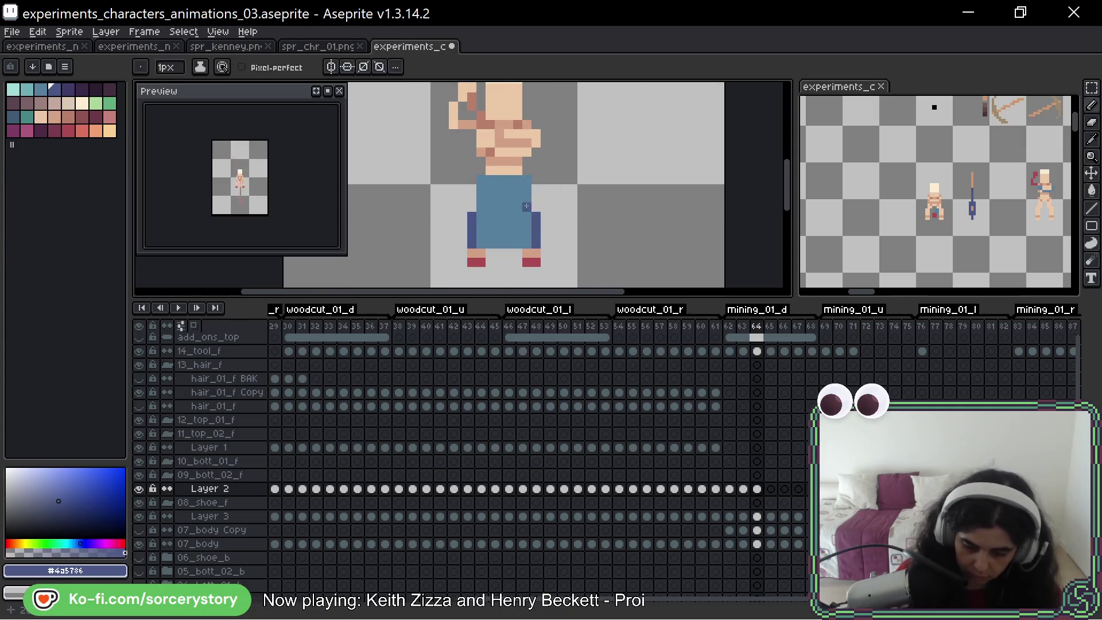
{"action": "left_click", "coordinate": [481, 189]}
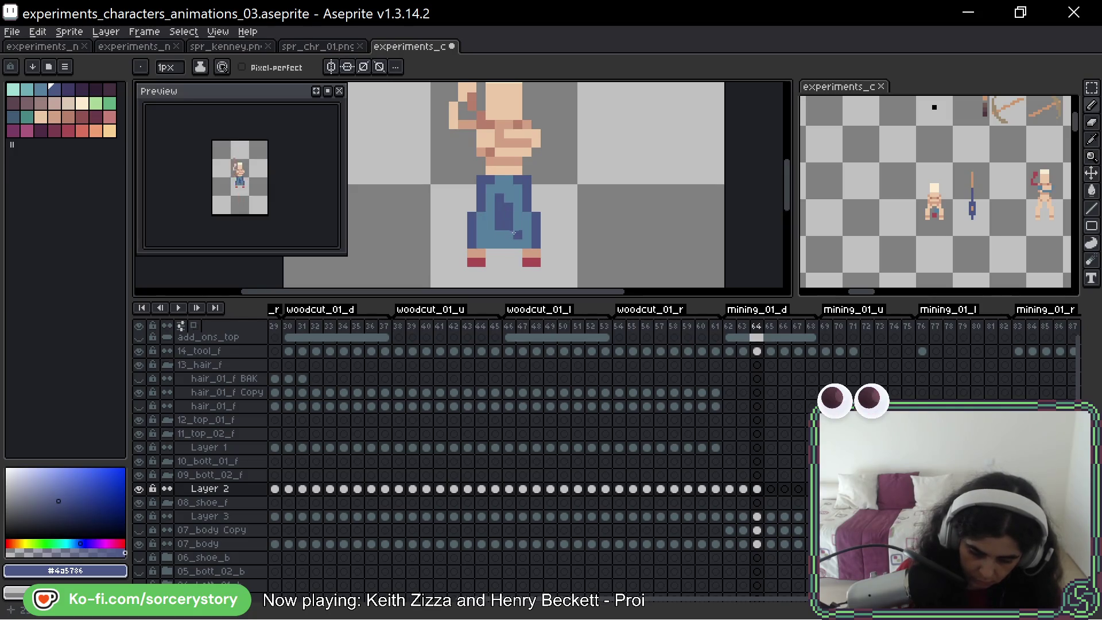
{"action": "key", "text": "Left"}
{"action": "key", "text": "Right"}
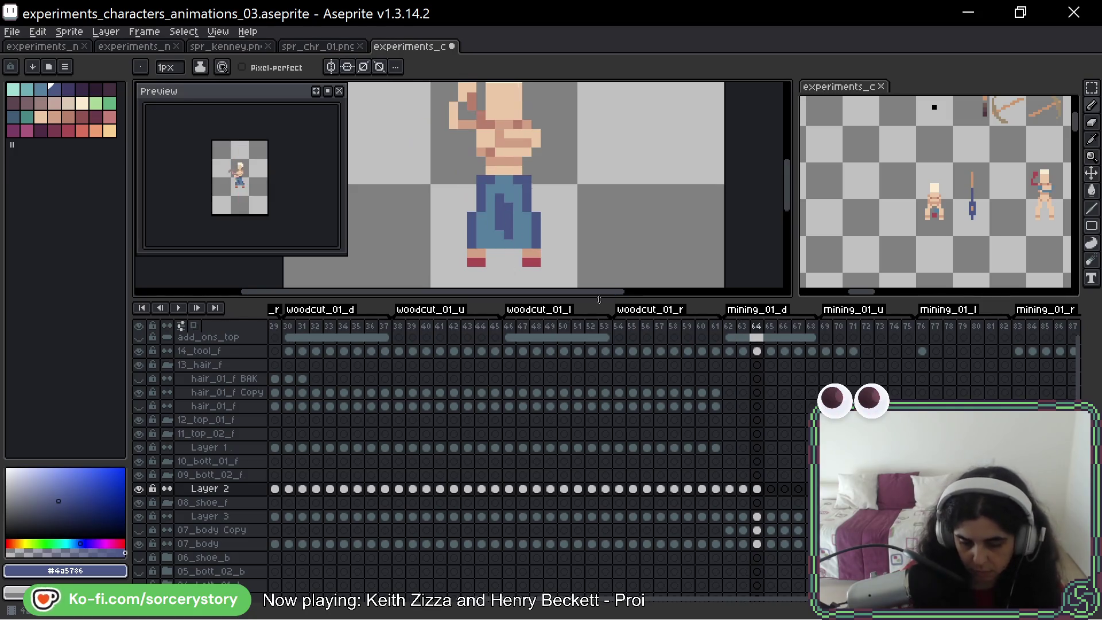
{"action": "left_click", "coordinate": [492, 179], "text": "alt"}
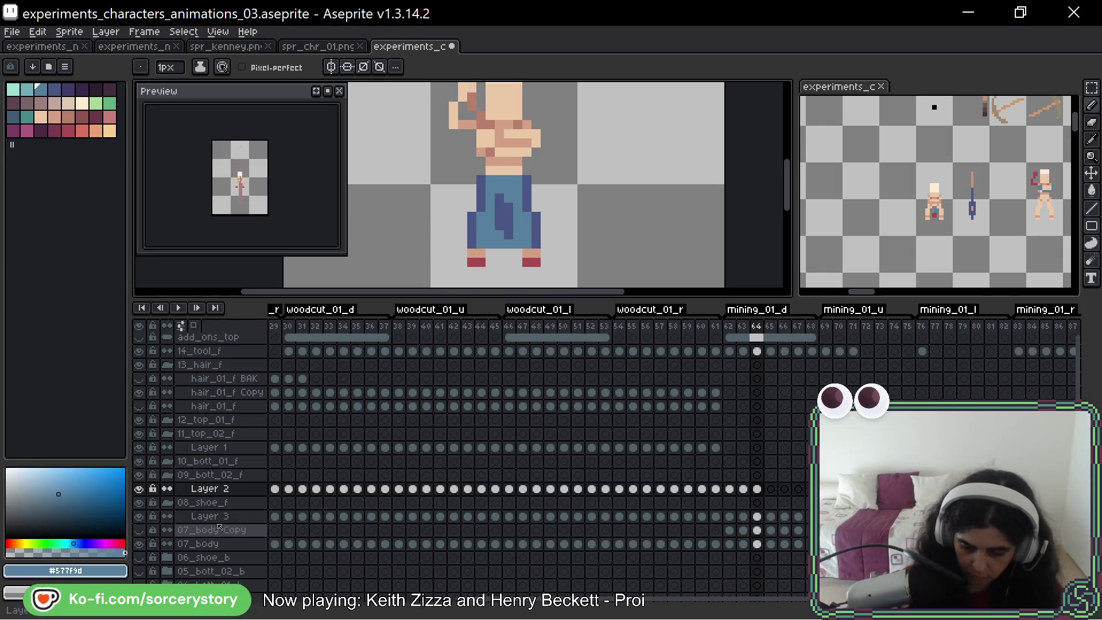
Flip between frames 62–64 to compare poses, then move on to frame 65
{"action": "key", "text": "Left"}
{"action": "key", "text": "Left"}
{"action": "key", "text": "Right"}
{"action": "key", "text": "Right"}
{"action": "key", "text": "Left"}
{"action": "key", "text": "Left"}
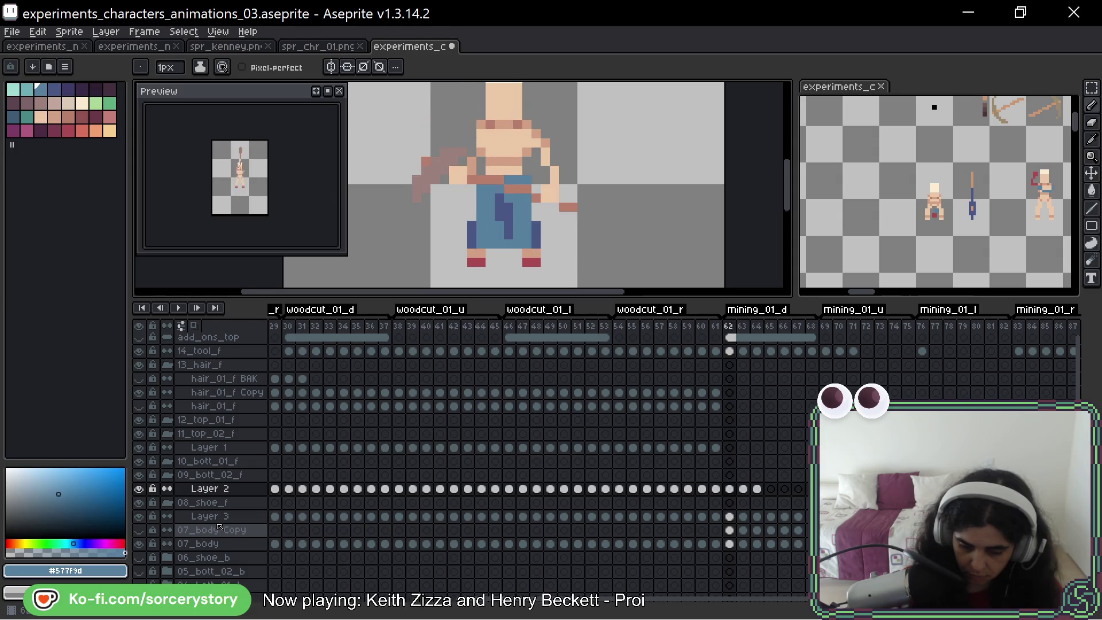
{"action": "key", "text": "Right"}
{"action": "key", "text": "Right"}
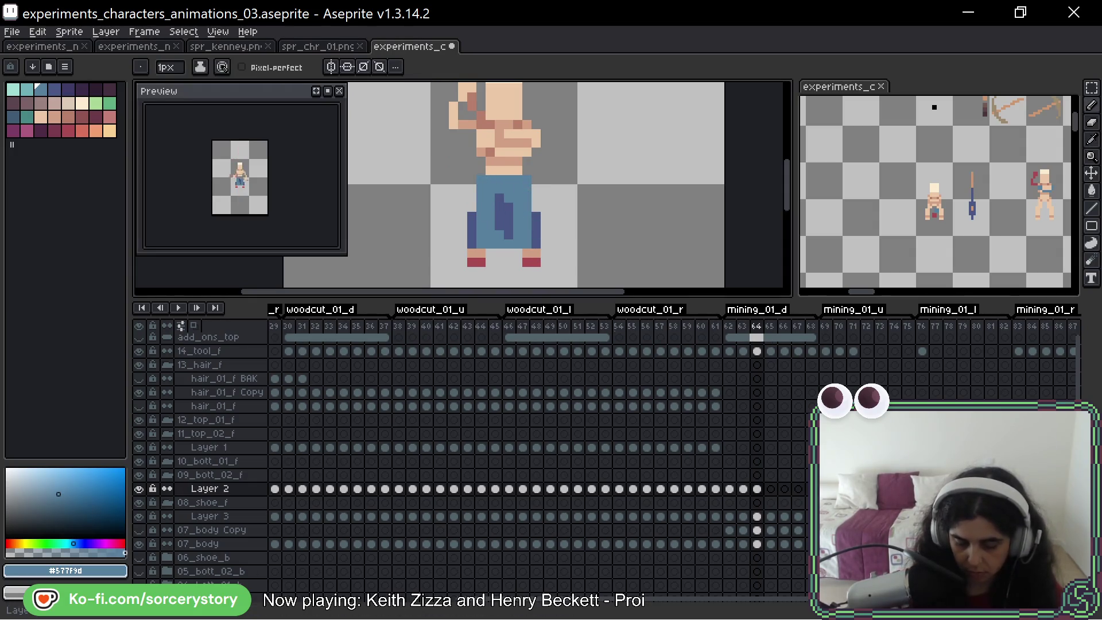
{"action": "key", "text": "Right"}
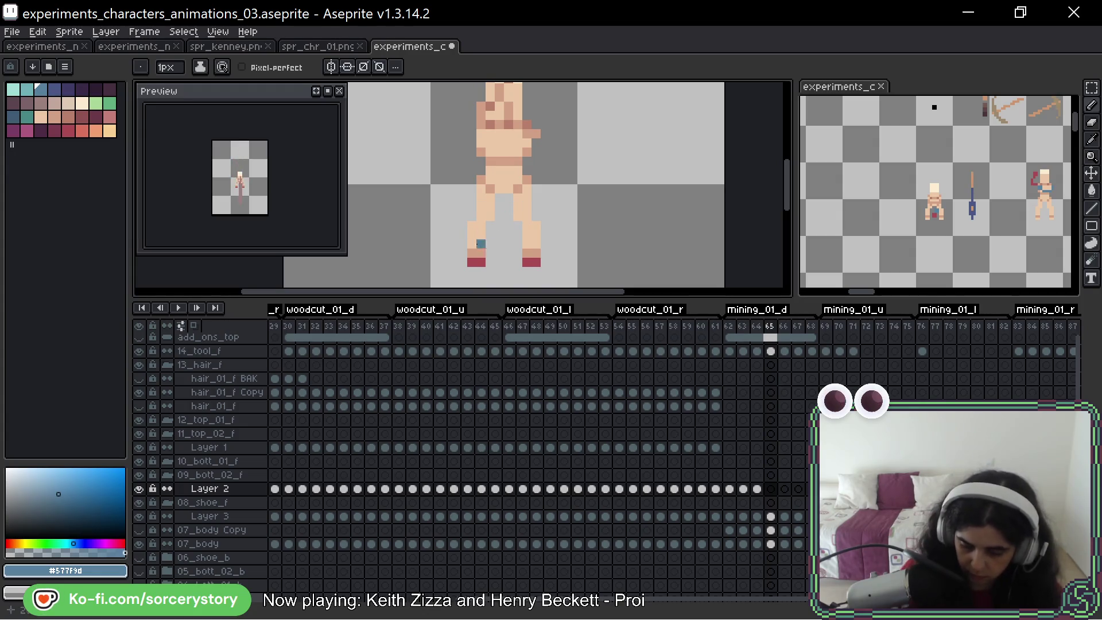
Draw both outer pants edges and the waist on frame 65, then make the 13_hair_f layer visible again
{"action": "left_click", "coordinate": [536, 243]}
{"action": "left_click_drag", "start_coordinate": [526, 179], "coordinate": [527, 227]}
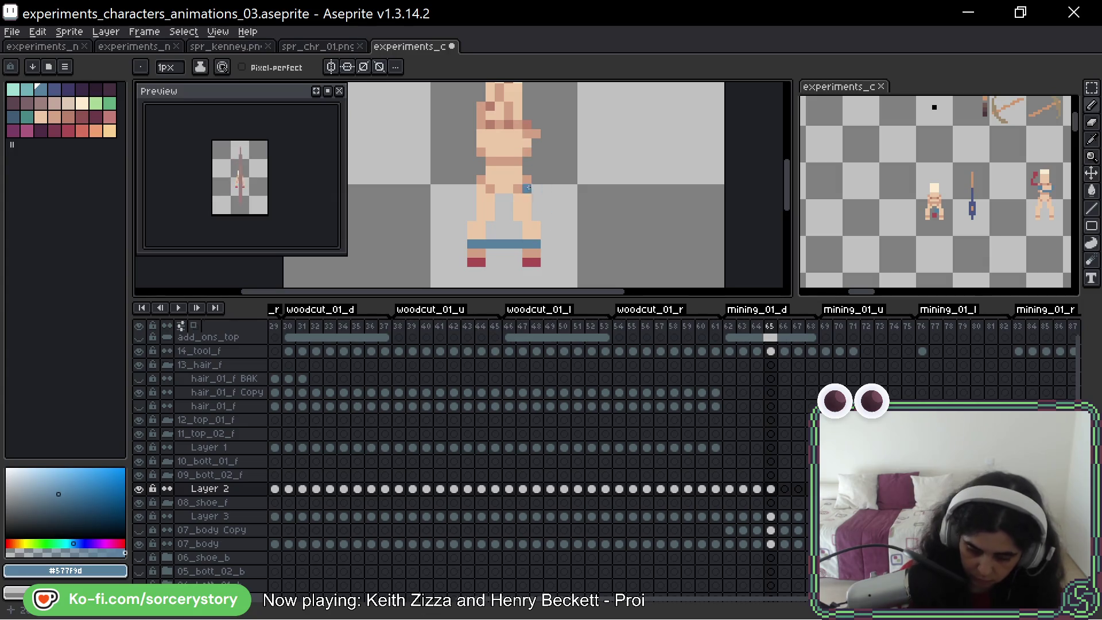
{"action": "left_click_drag", "start_coordinate": [479, 184], "coordinate": [480, 229]}
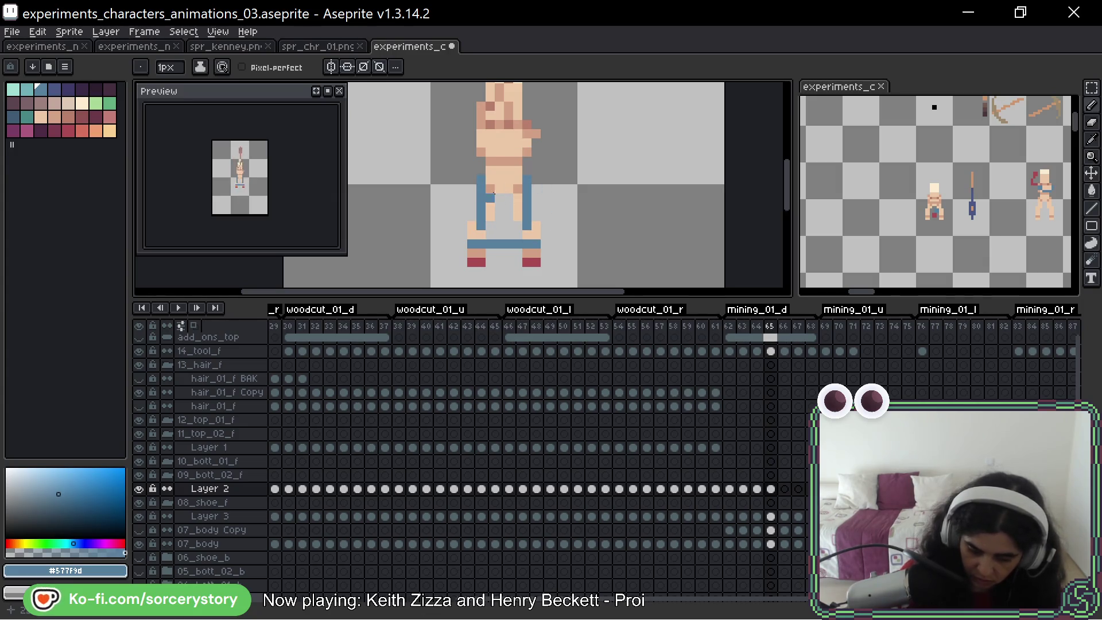
{"action": "left_click_drag", "start_coordinate": [483, 179], "coordinate": [524, 179]}
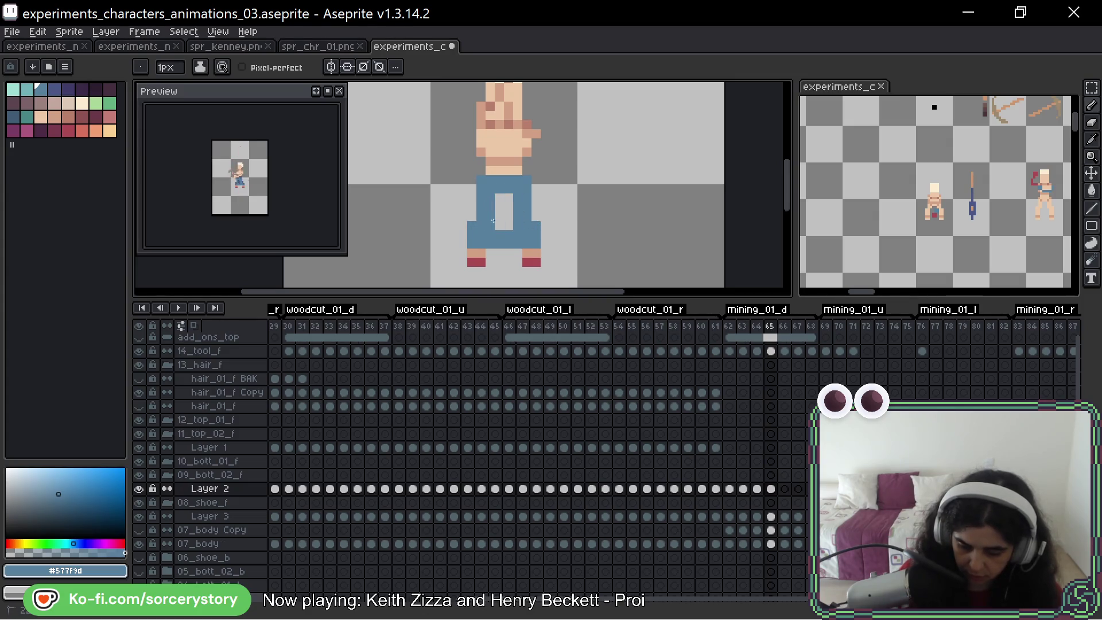
{"action": "key", "text": "Right"}
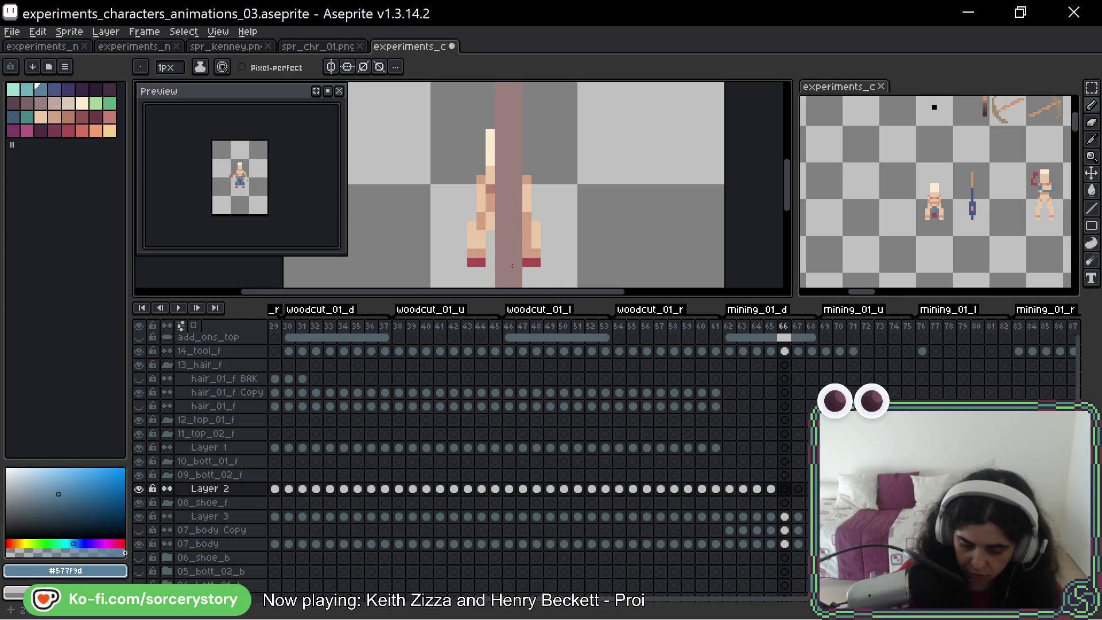
{"action": "left_click", "coordinate": [140, 365]}
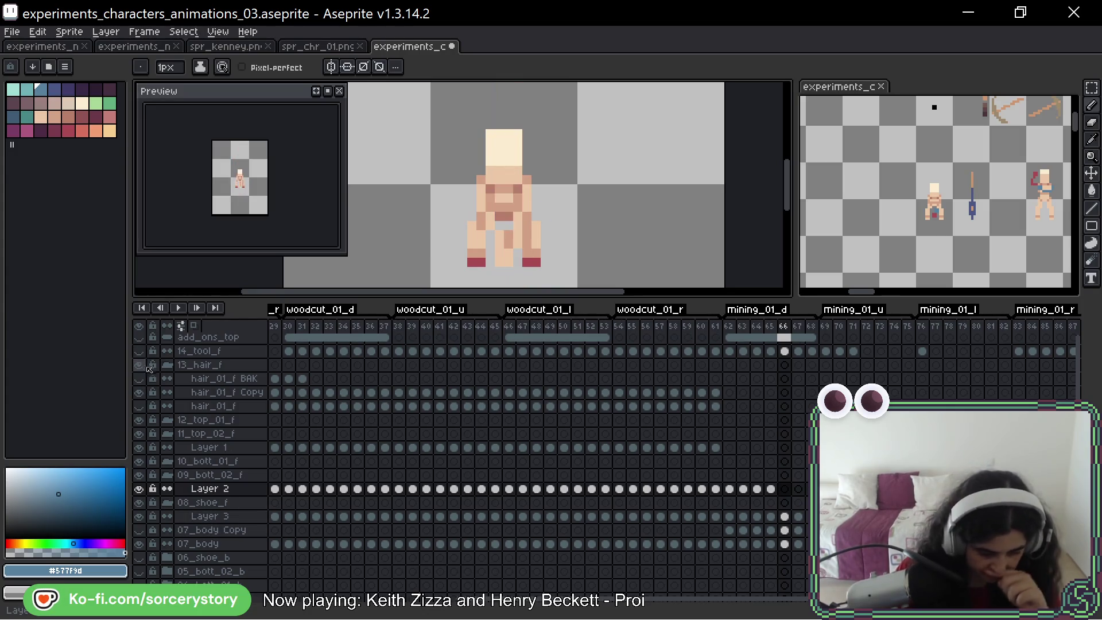
Paint blue pants pixels on frames 66, 67 and 68, then step back to review frame 64
{"action": "left_click_drag", "start_coordinate": [472, 226], "coordinate": [475, 246]}
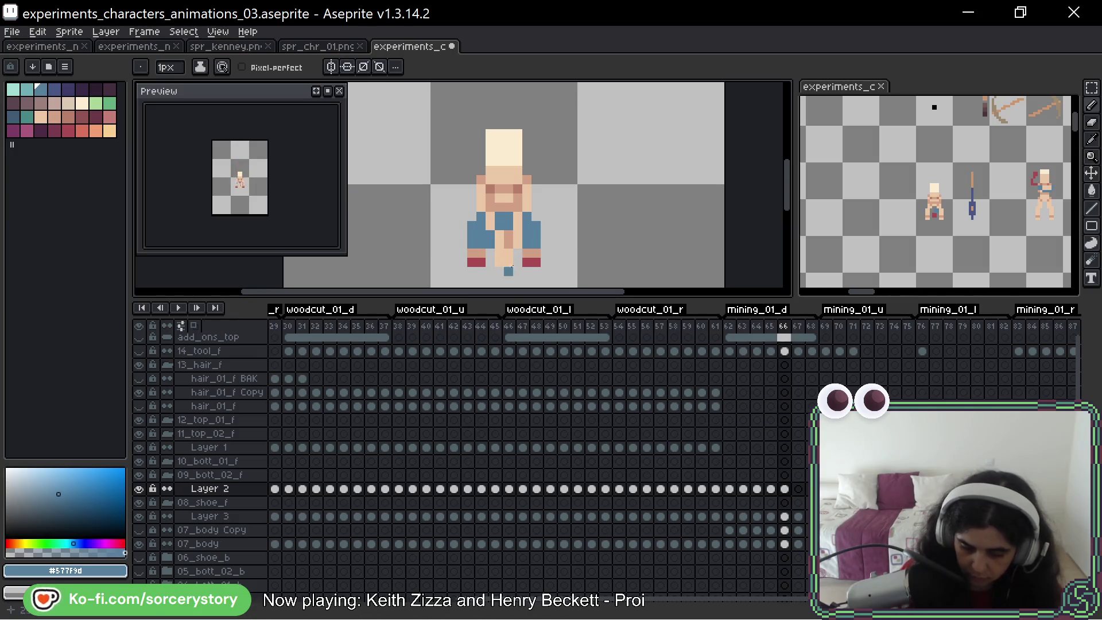
{"action": "key", "text": "Right"}
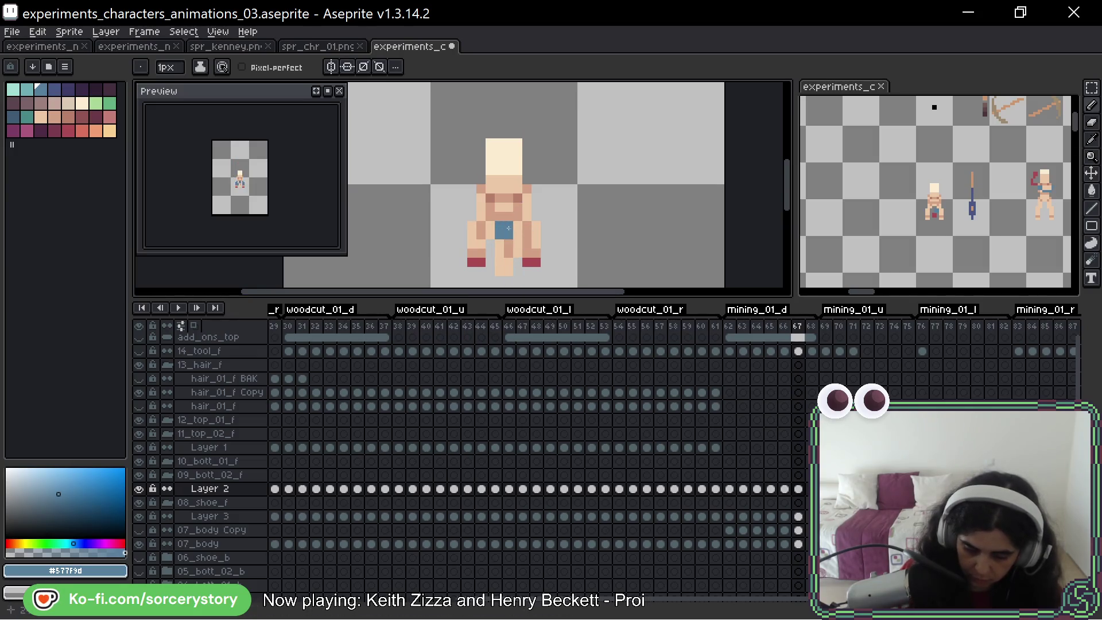
{"action": "left_click", "coordinate": [472, 234]}
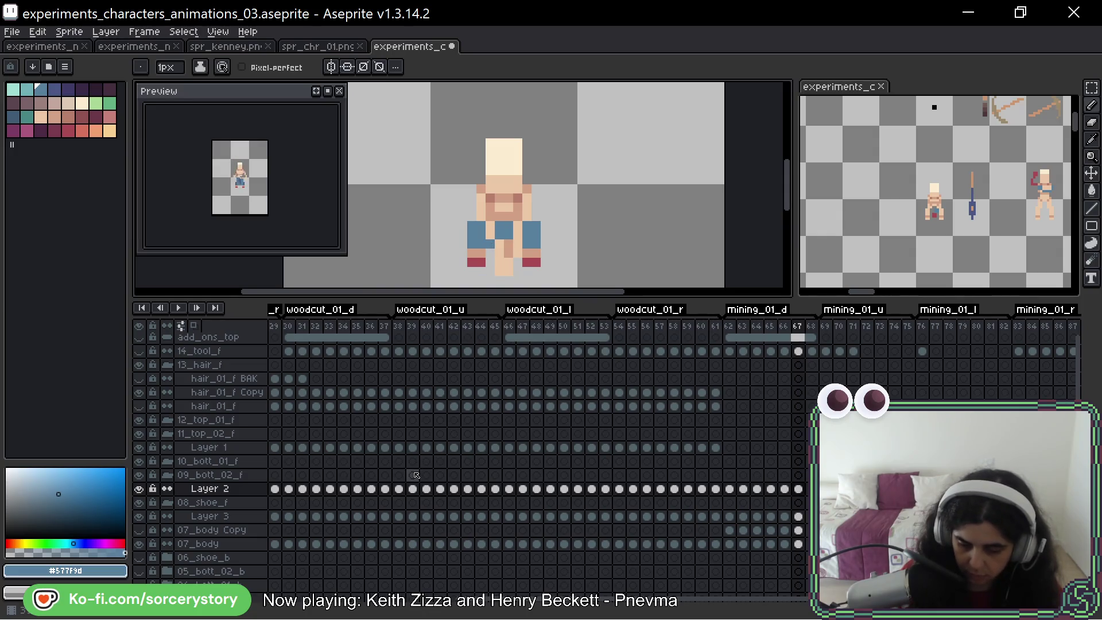
{"action": "key", "text": "Right"}
{"action": "mouse_move", "coordinate": [489, 226]}
{"action": "left_mouse_down"}
{"action": "mouse_move", "coordinate": [470, 246]}
{"action": "mouse_move", "coordinate": [530, 231]}
{"action": "mouse_move", "coordinate": [520, 242]}
{"action": "left_mouse_up"}
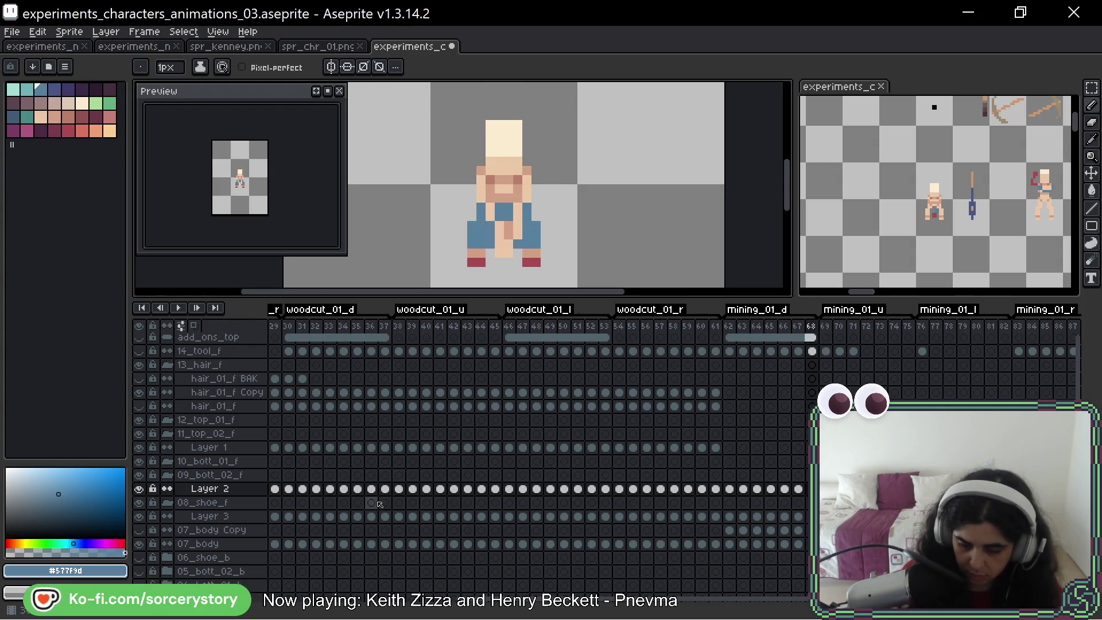
{"action": "key", "text": "Left"}
{"action": "key", "text": "Left"}
{"action": "key", "text": "Left"}
{"action": "key", "text": "Left"}
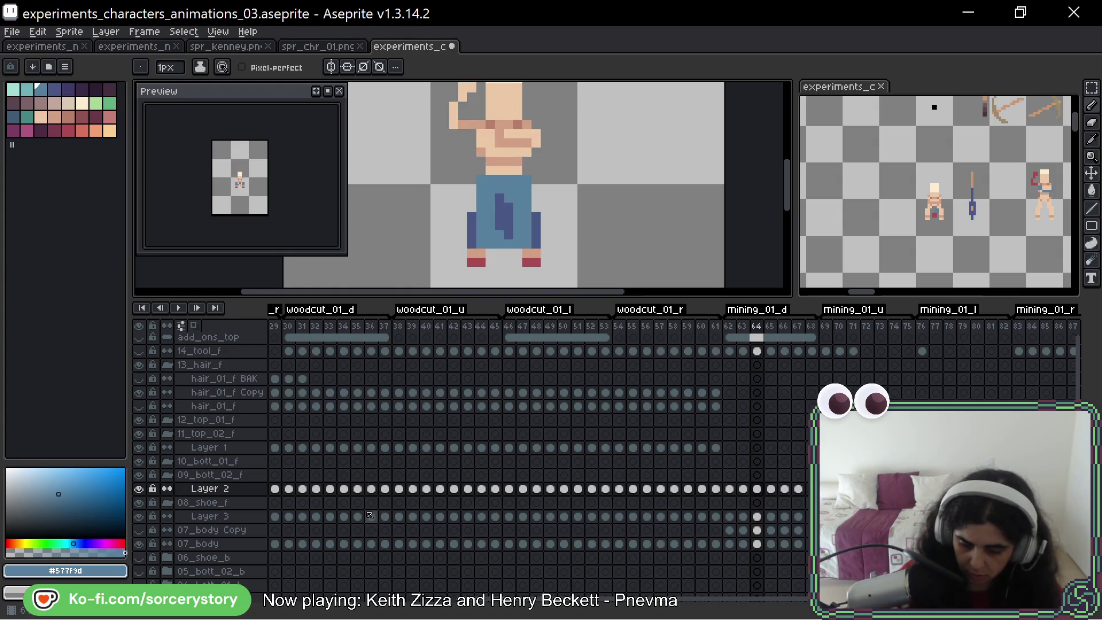
Shade frame 65's pants with a dark-blue #4a5786 line, checking it against frame 64
{"action": "left_click", "coordinate": [500, 233], "text": "alt"}
{"action": "key", "text": "Right"}
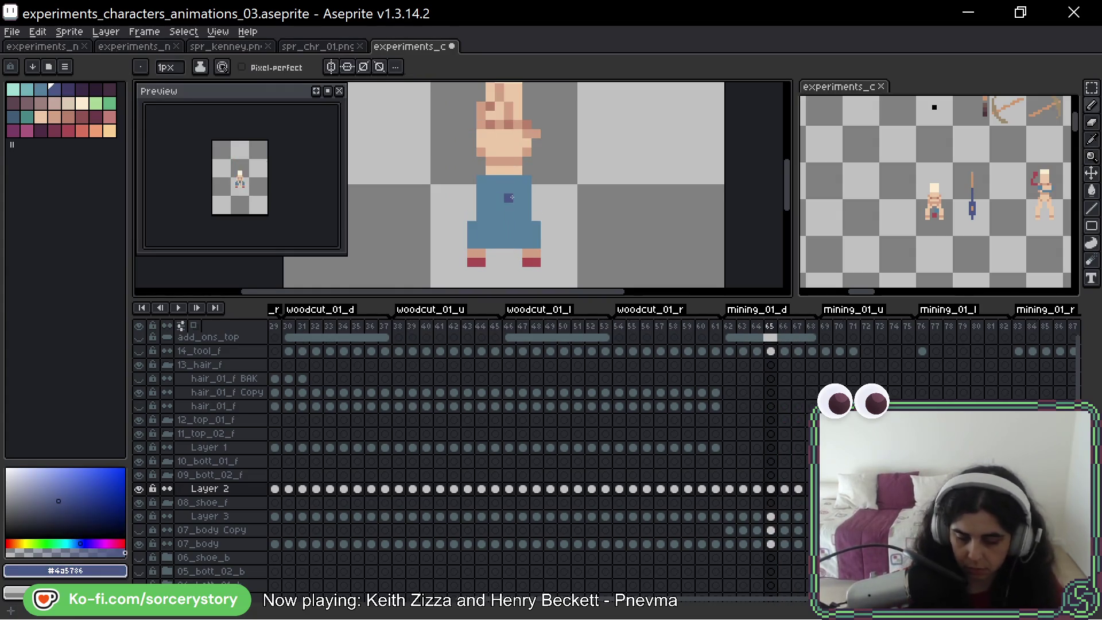
{"action": "left_click_drag", "start_coordinate": [500, 198], "coordinate": [508, 238]}
{"action": "key", "text": "Right"}
{"action": "key", "text": "Left"}
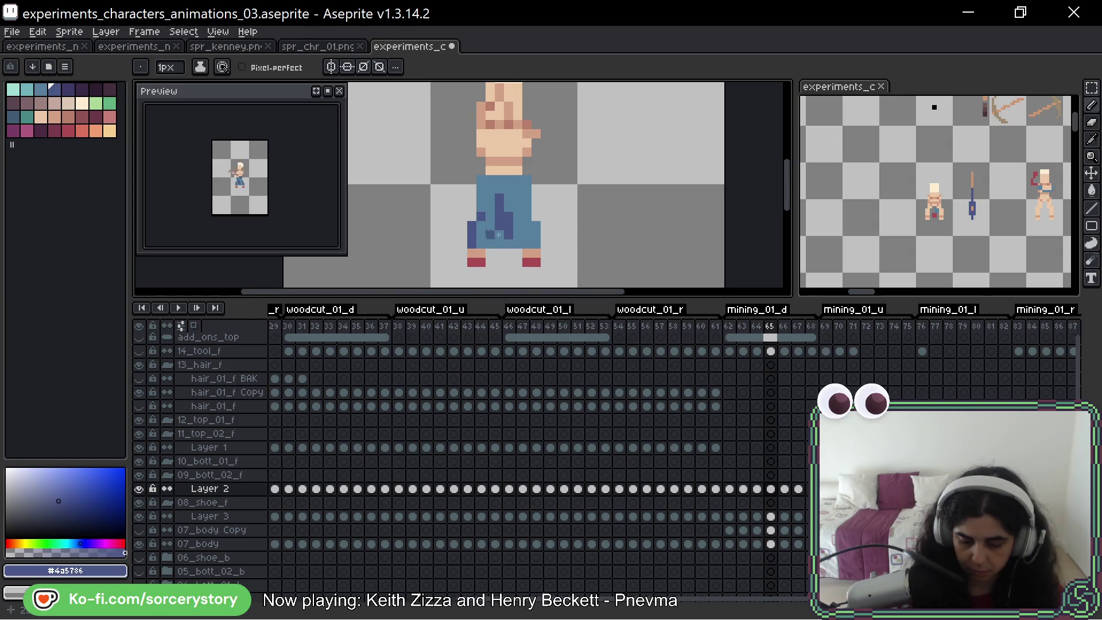
{"action": "key", "text": "Left"}
{"action": "key", "text": "Right"}
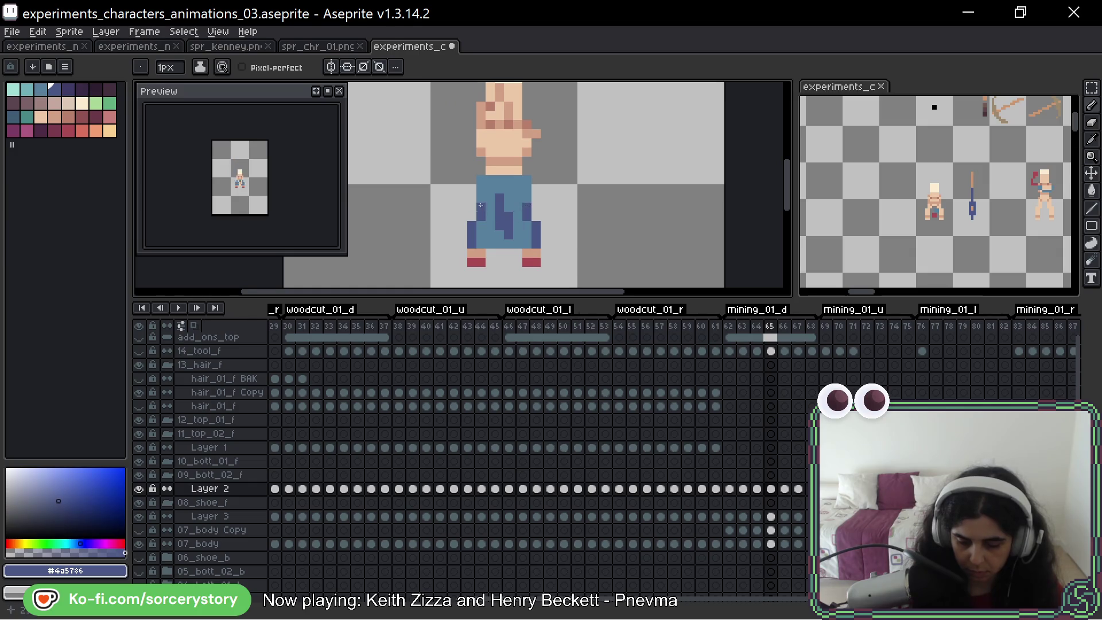
{"action": "key", "text": "Left"}
{"action": "key", "text": "Right"}
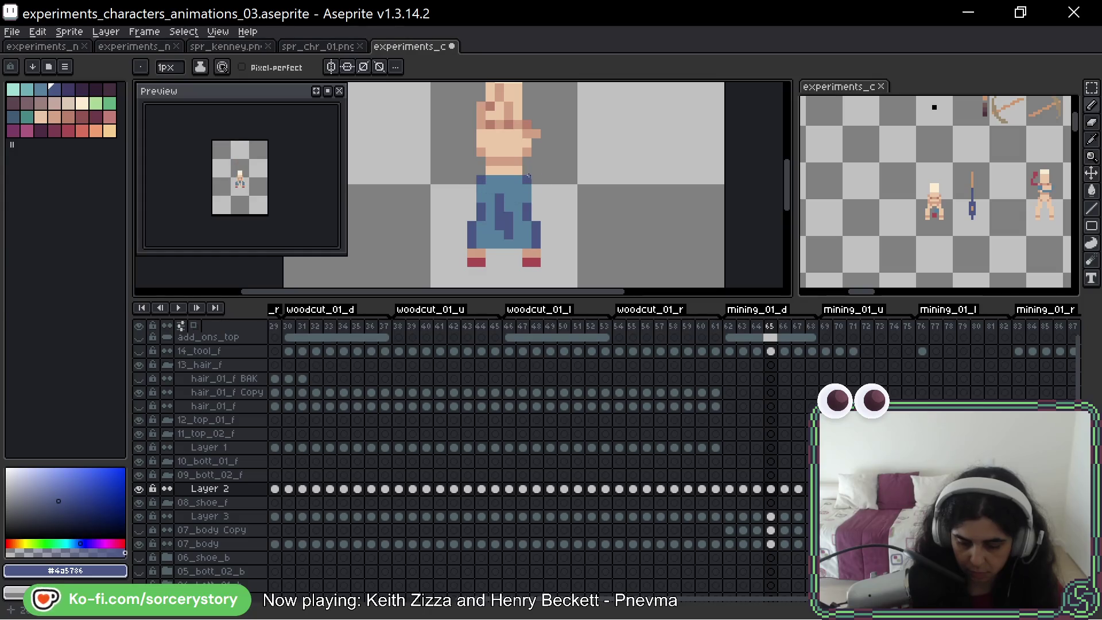
{"action": "key", "text": "Left"}
{"action": "key", "text": "Right"}
{"action": "key", "text": "Left"}
{"action": "key", "text": "Right"}
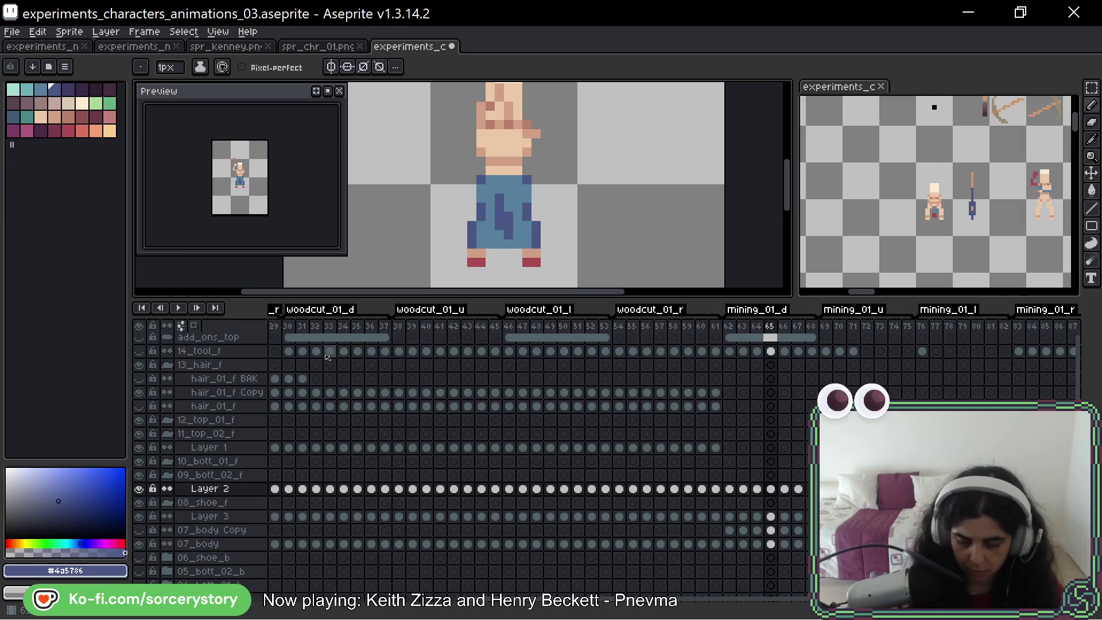
Shade the left side on frame 66 and both trouser legs on frame 67 dark blue
{"action": "key", "text": "Right"}
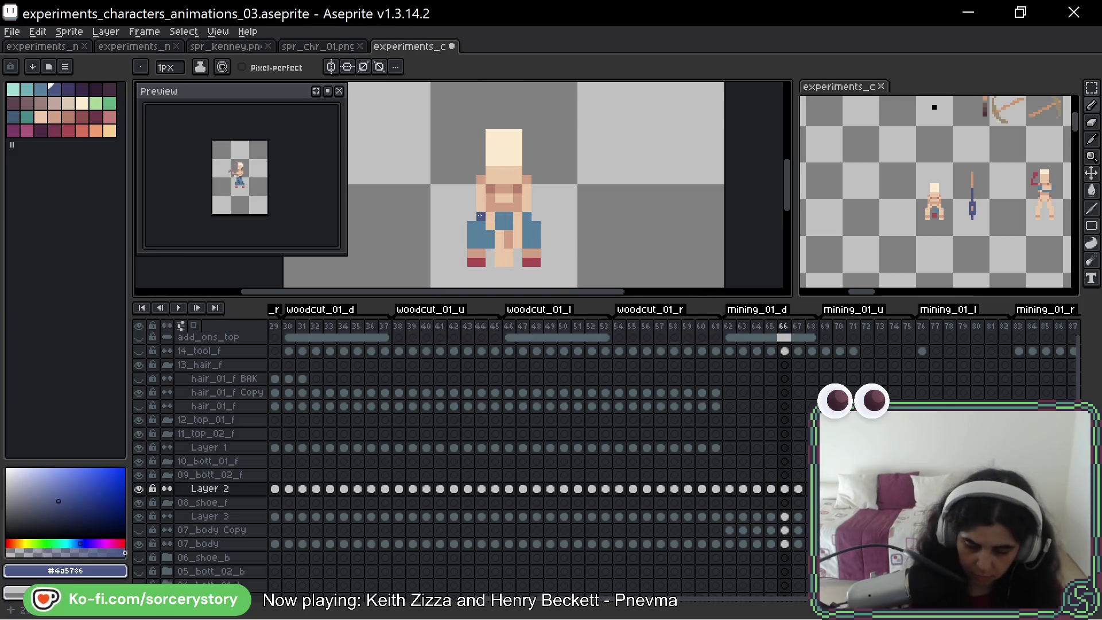
{"action": "left_click_drag", "start_coordinate": [471, 223], "coordinate": [472, 240]}
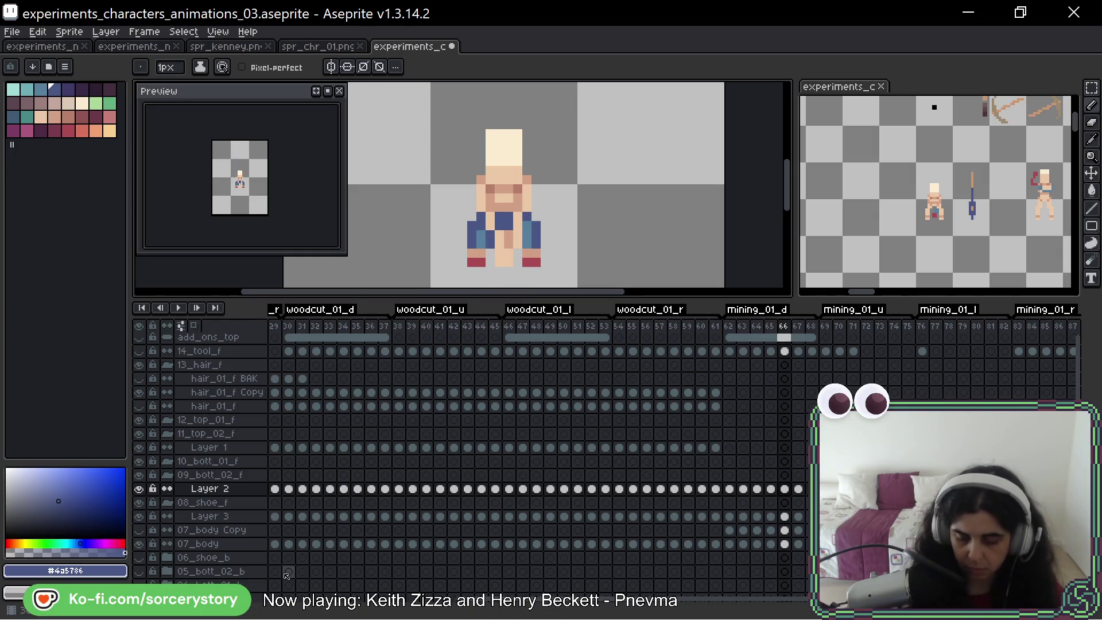
{"action": "key", "text": "Right"}
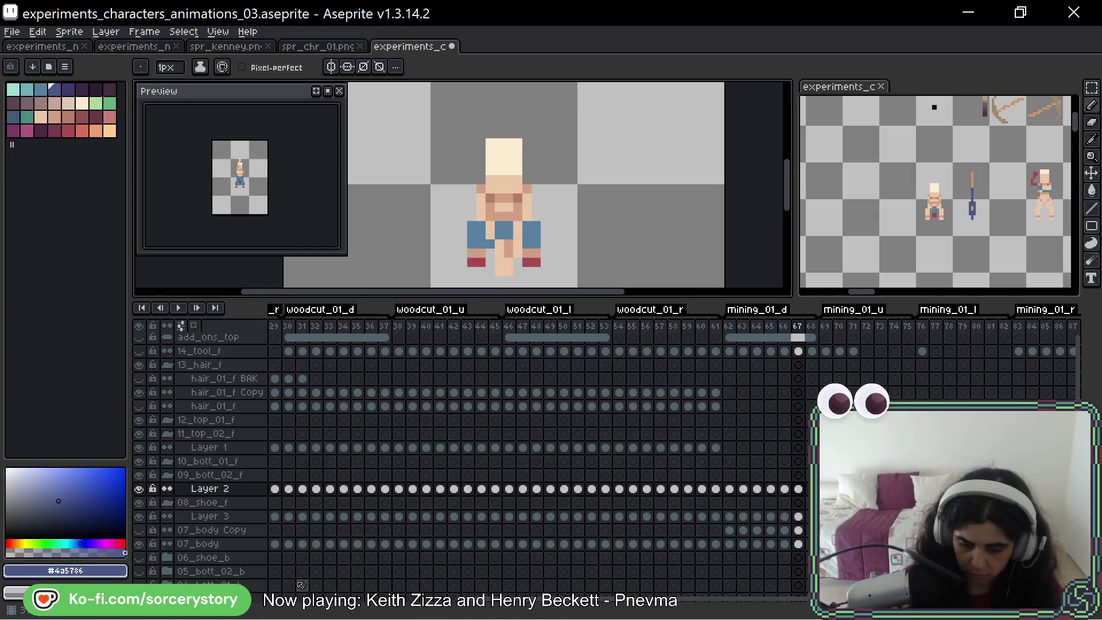
{"action": "mouse_move", "coordinate": [524, 224]}
{"action": "left_mouse_down"}
{"action": "mouse_move", "coordinate": [539, 229]}
{"action": "mouse_move", "coordinate": [537, 244]}
{"action": "left_mouse_up"}
{"action": "mouse_move", "coordinate": [480, 222]}
{"action": "left_mouse_down"}
{"action": "mouse_move", "coordinate": [472, 237]}
{"action": "mouse_move", "coordinate": [487, 250]}
{"action": "mouse_move", "coordinate": [508, 234]}
{"action": "mouse_move", "coordinate": [470, 226]}
{"action": "mouse_move", "coordinate": [472, 244]}
{"action": "left_mouse_up"}
Shade frame 68's waistband centre, then pick the lighter pants blue and go to frame 69
{"action": "key", "text": "Right"}
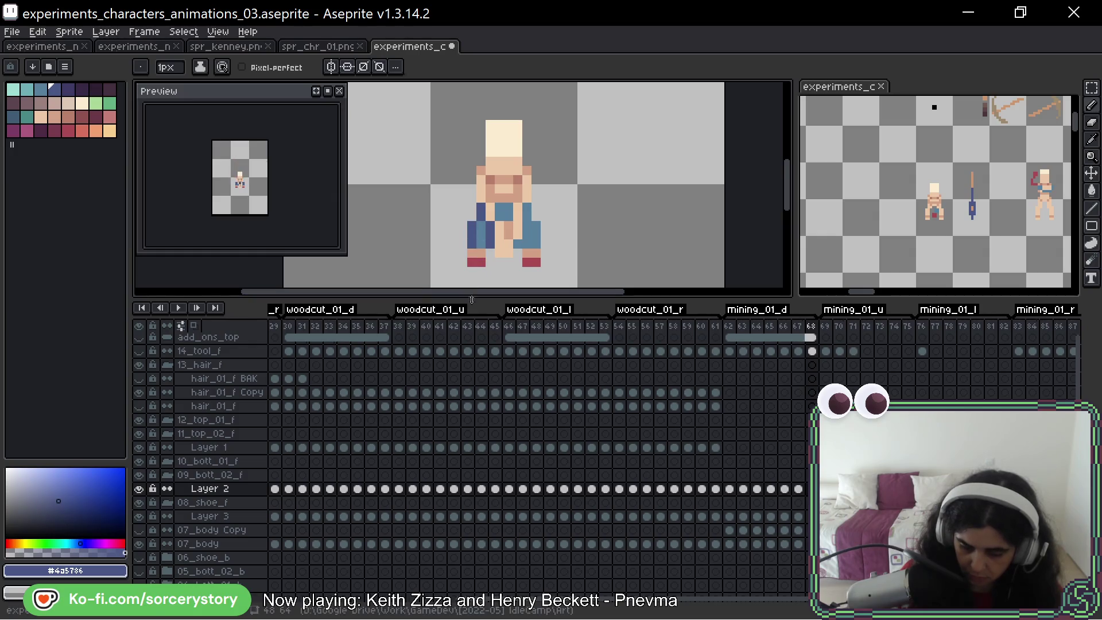
{"action": "left_click_drag", "start_coordinate": [507, 207], "coordinate": [525, 246]}
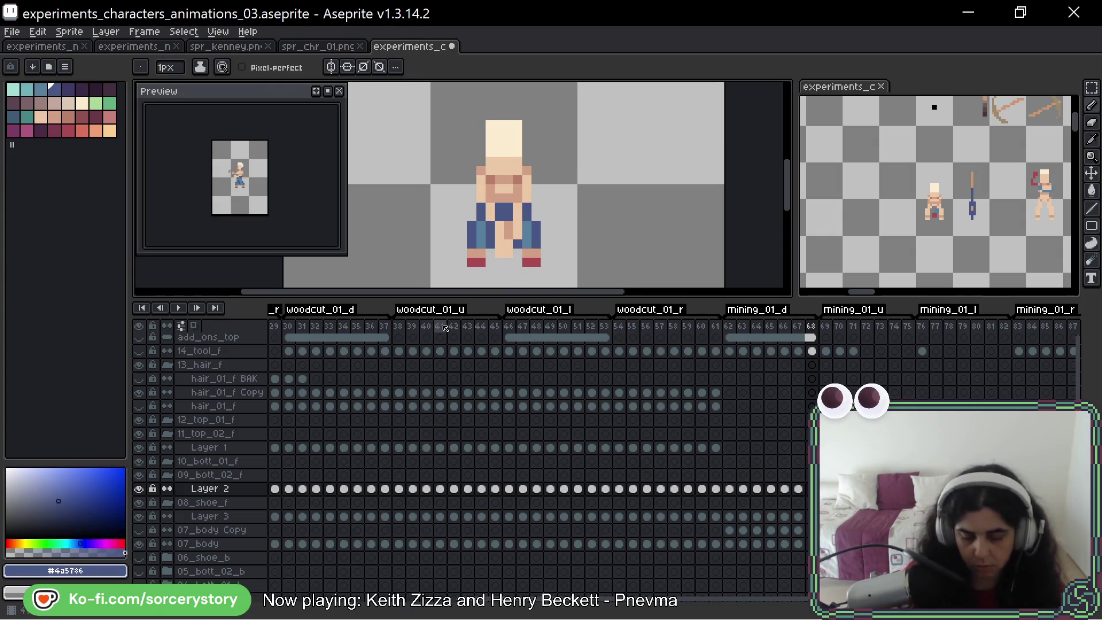
{"action": "key", "text": "Left"}
{"action": "key", "text": "Left"}
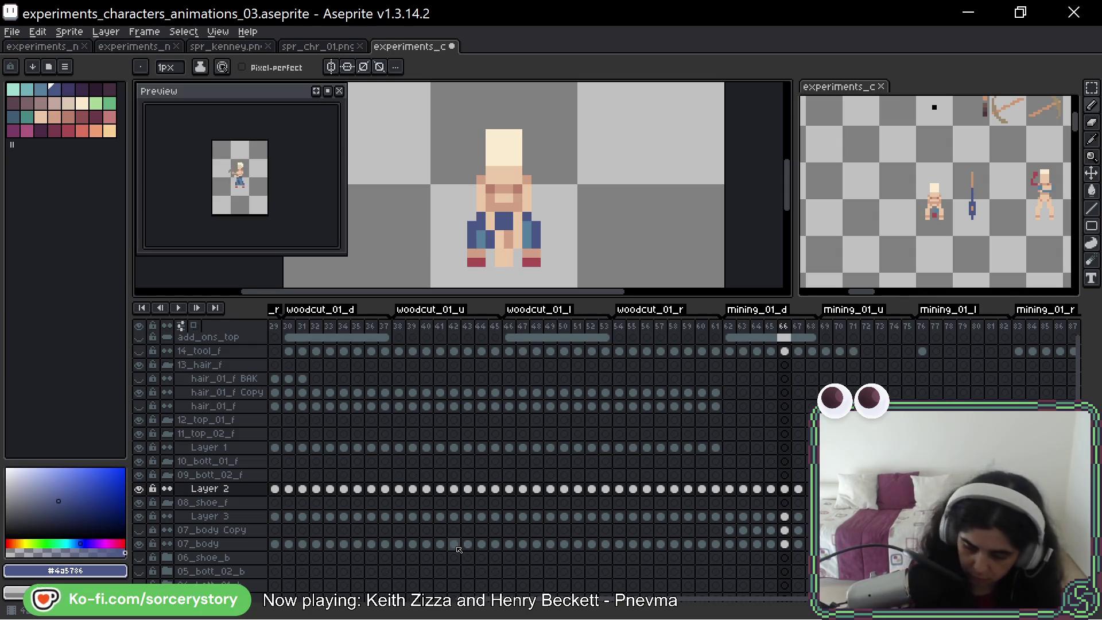
{"action": "key", "text": "Right"}
{"action": "key", "text": "Right"}
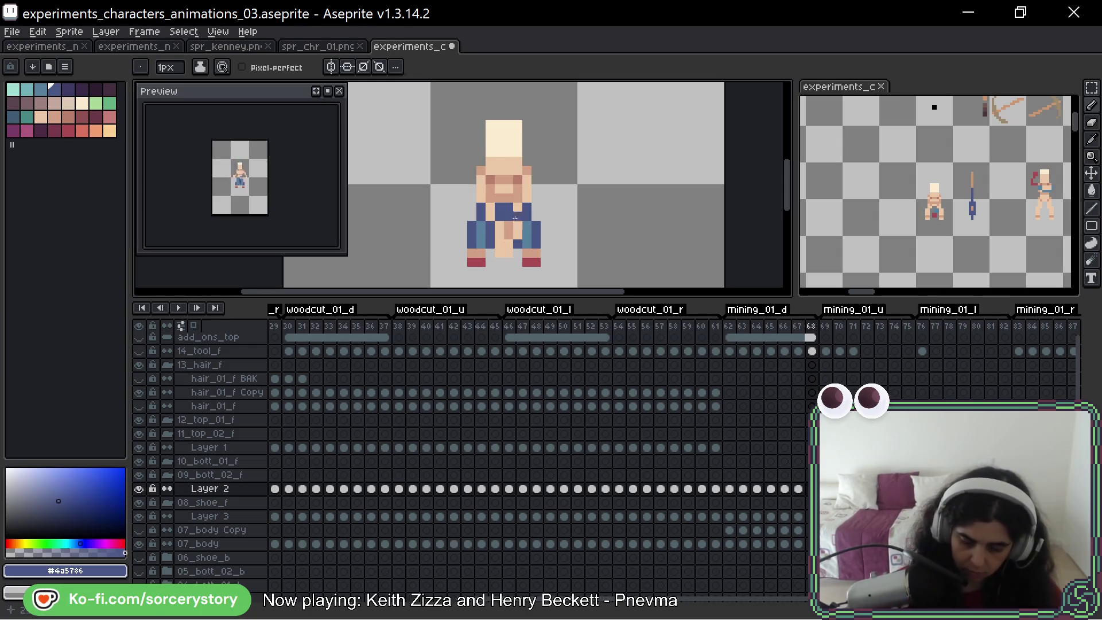
{"action": "left_click", "coordinate": [524, 252], "text": "alt"}
{"action": "key", "text": "Right"}
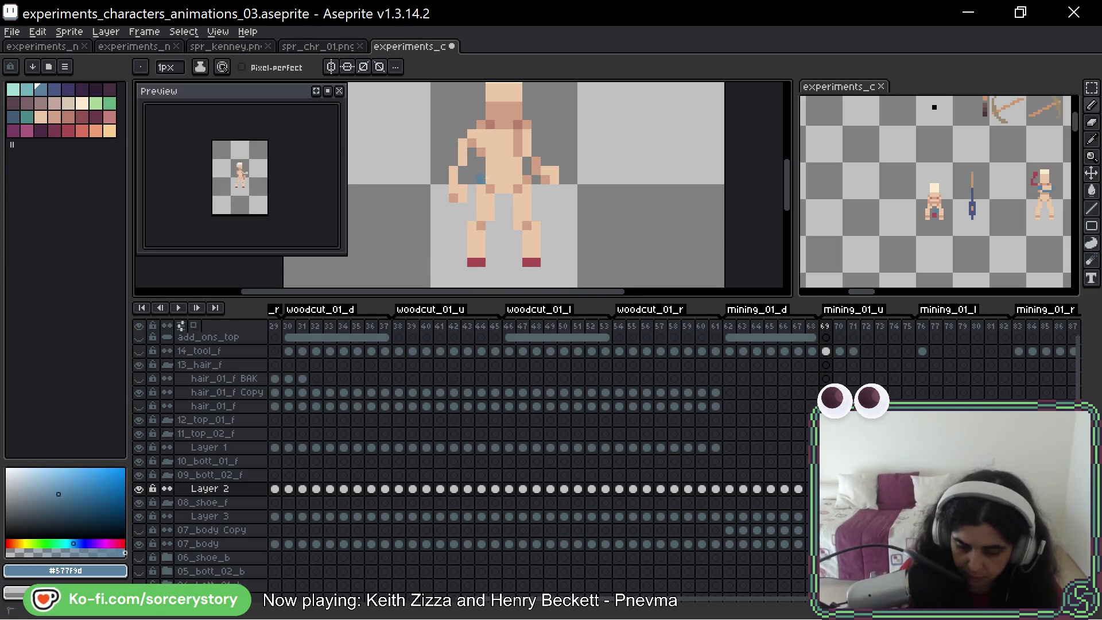
Paint a blue waistband on frame 69 and fill the pants between the outlines
{"action": "left_click_drag", "start_coordinate": [480, 179], "coordinate": [521, 178]}
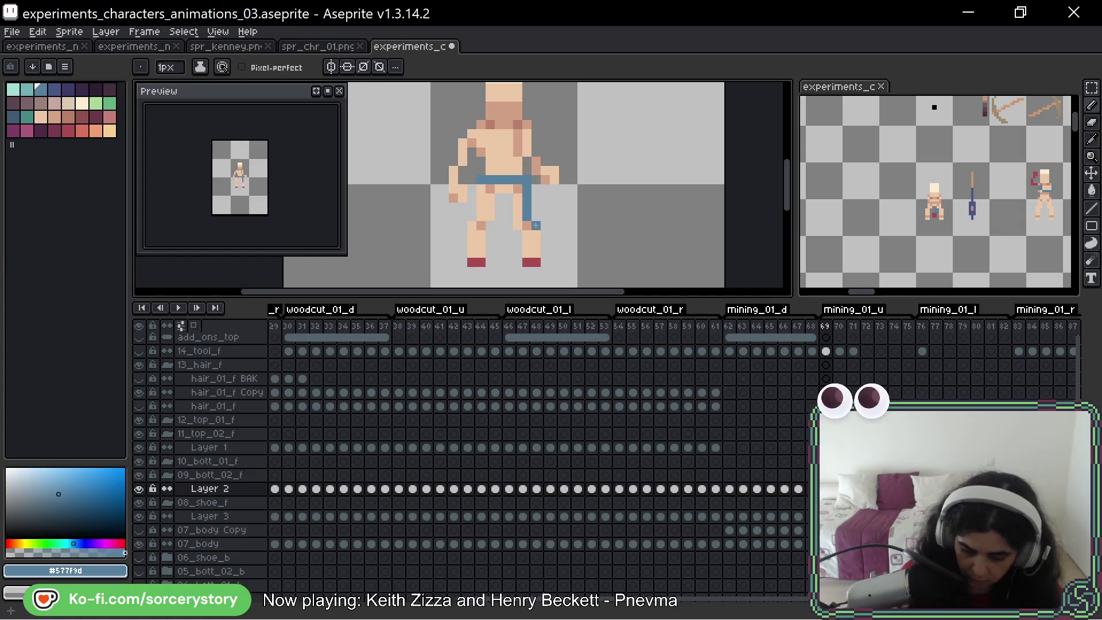
{"action": "mouse_move", "coordinate": [473, 235]}
{"action": "left_mouse_down"}
{"action": "mouse_move", "coordinate": [519, 205]}
{"action": "mouse_move", "coordinate": [526, 234]}
{"action": "left_mouse_up"}
{"action": "left_click", "coordinate": [481, 234]}
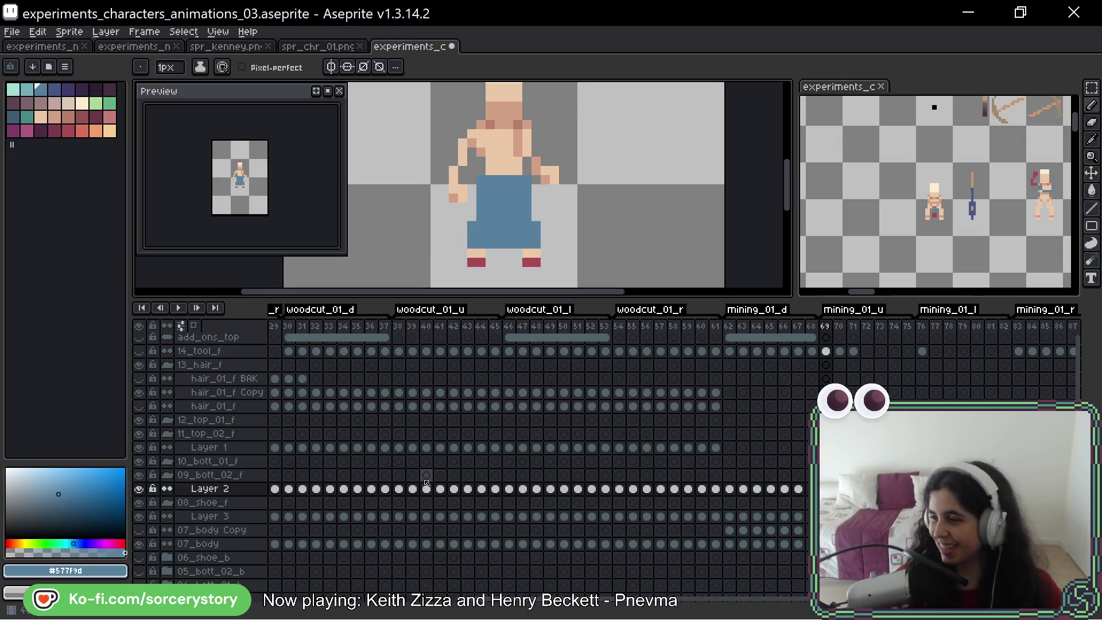
{"action": "key", "text": "Right"}
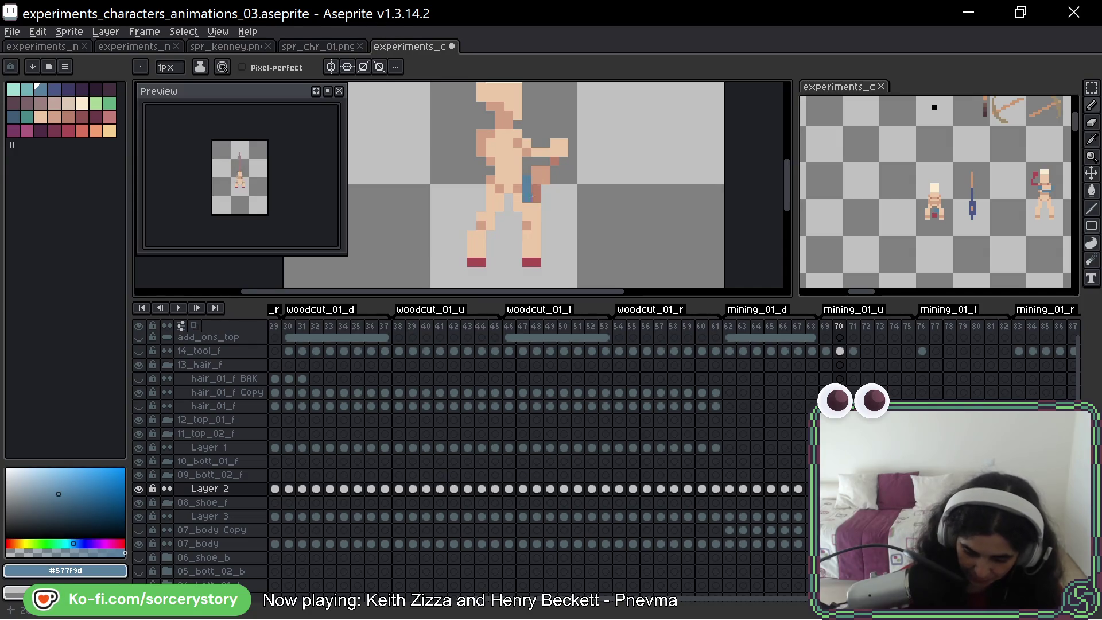
Outline and fill the blue pants on frames 70, 71 and 72
{"action": "mouse_move", "coordinate": [502, 243]}
{"action": "left_mouse_down"}
{"action": "mouse_move", "coordinate": [492, 183]}
{"action": "mouse_move", "coordinate": [520, 183]}
{"action": "mouse_move", "coordinate": [500, 197]}
{"action": "left_mouse_up"}
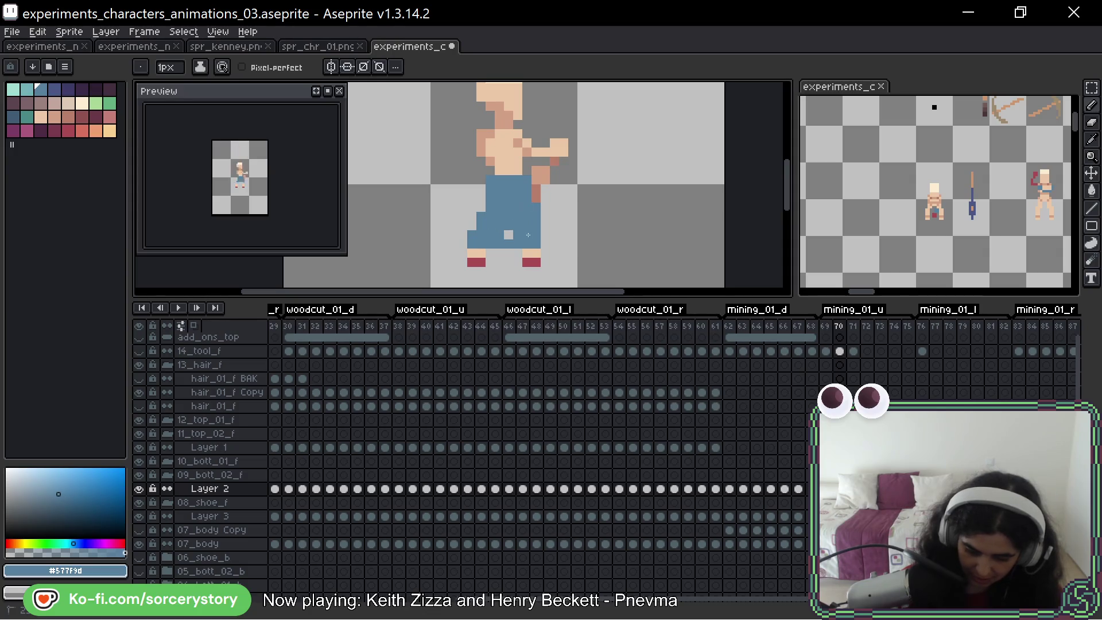
{"action": "key", "text": "Right"}
{"action": "left_click_drag", "start_coordinate": [527, 180], "coordinate": [480, 229]}
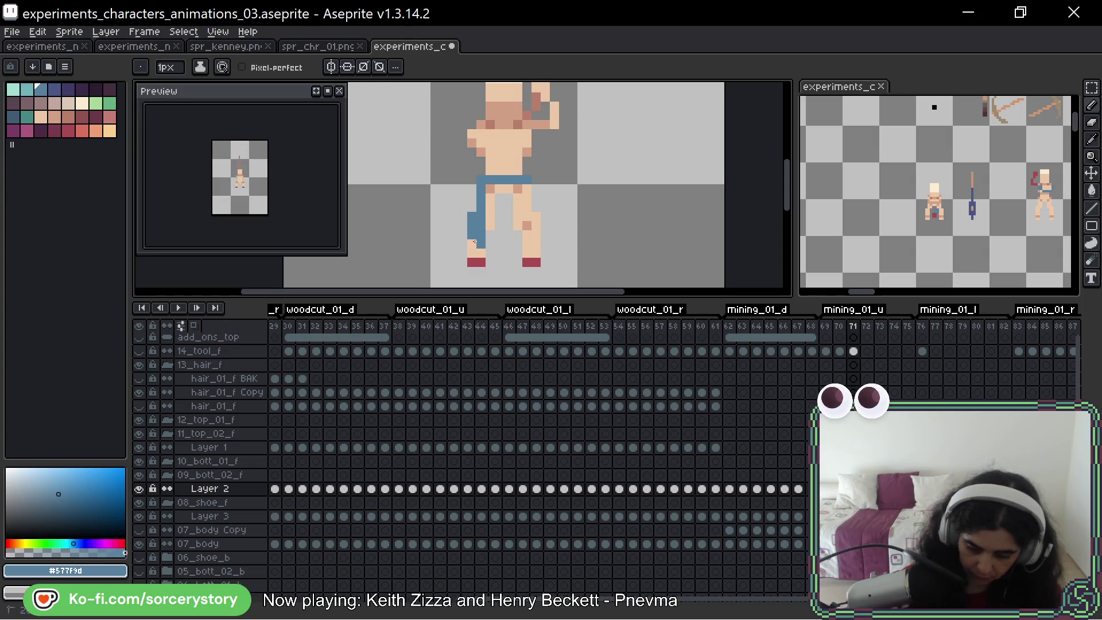
{"action": "mouse_move", "coordinate": [528, 216]}
{"action": "left_mouse_down"}
{"action": "mouse_move", "coordinate": [512, 219]}
{"action": "mouse_move", "coordinate": [527, 235]}
{"action": "left_mouse_up"}
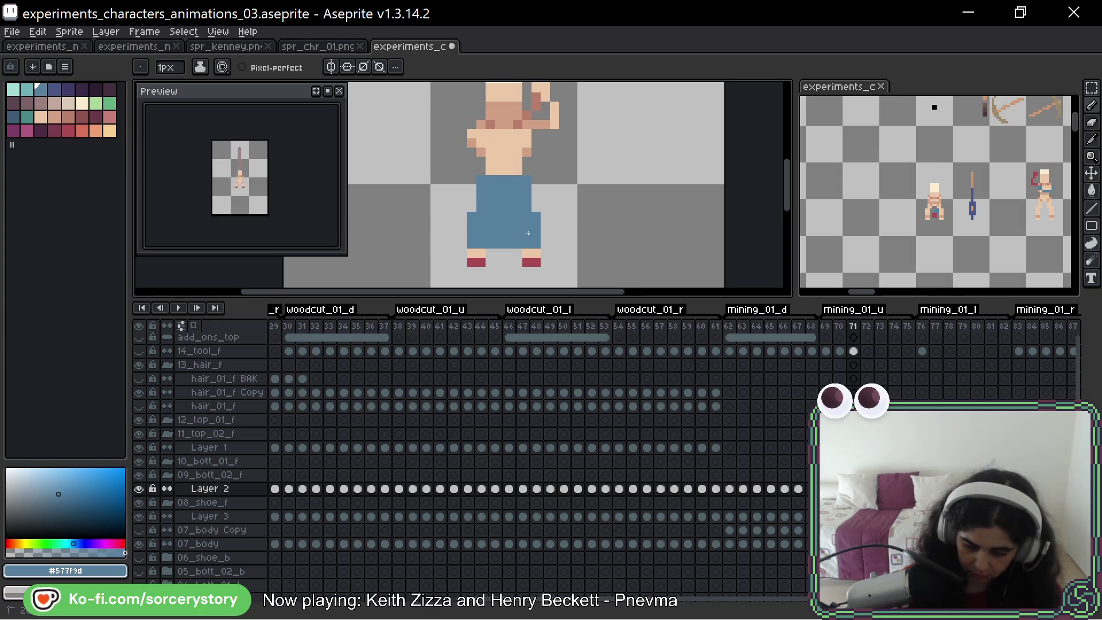
{"action": "key", "text": "Right"}
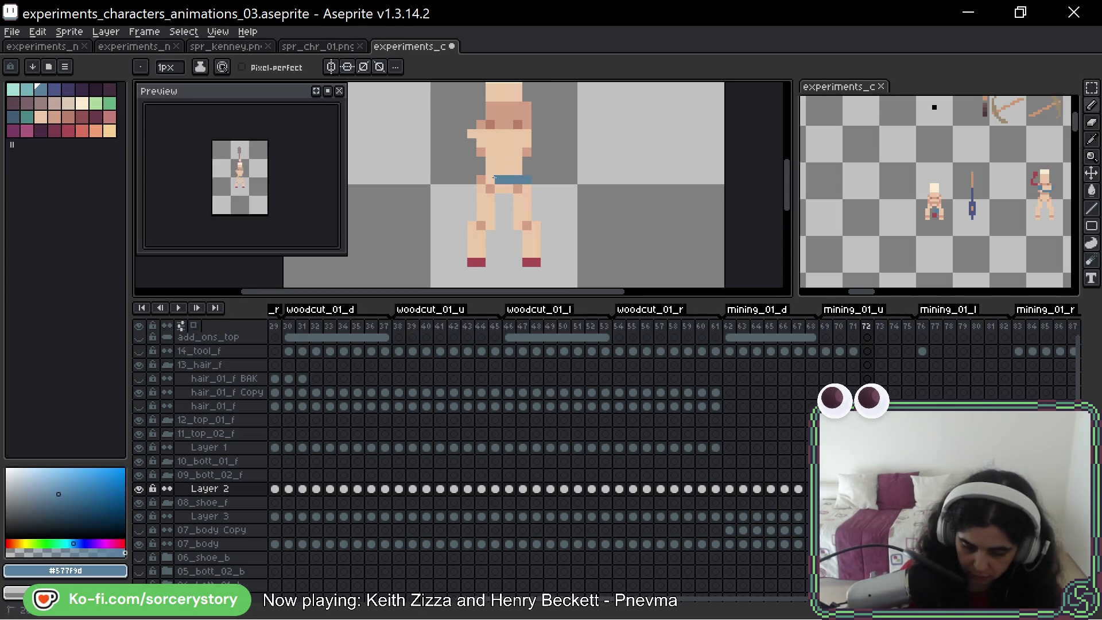
{"action": "mouse_move", "coordinate": [536, 238]}
{"action": "left_mouse_down"}
{"action": "mouse_move", "coordinate": [498, 189]}
{"action": "mouse_move", "coordinate": [496, 232]}
{"action": "mouse_move", "coordinate": [522, 223]}
{"action": "mouse_move", "coordinate": [481, 234]}
{"action": "left_mouse_up"}
Paint blue hip bands on frames 73 and 74 and fill frame 74's remaining skin patches
{"action": "key", "text": "Right"}
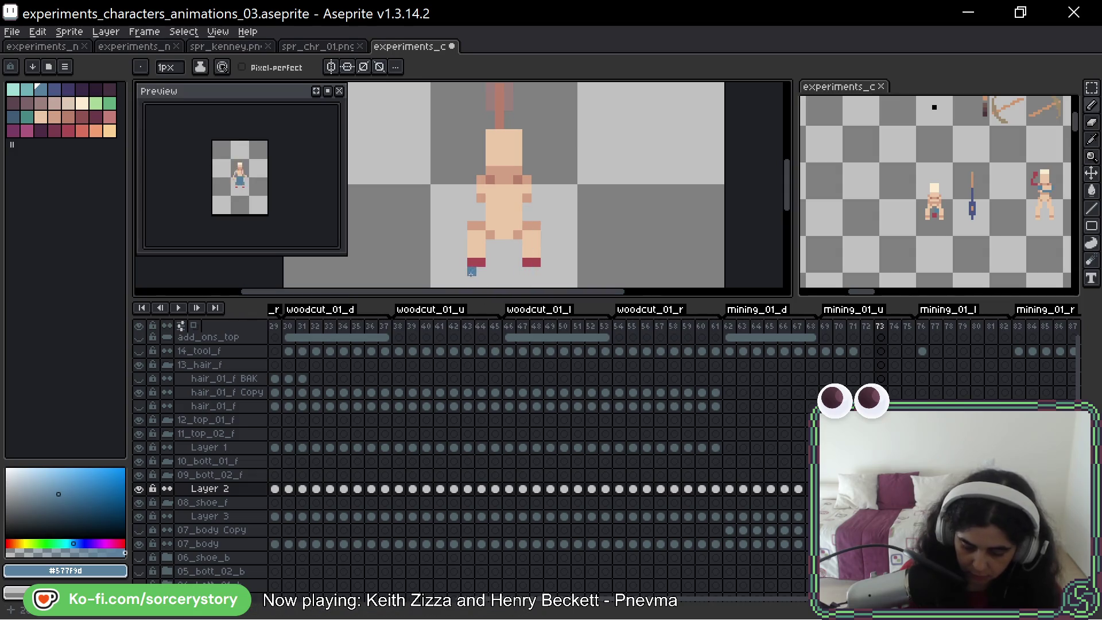
{"action": "left_click_drag", "start_coordinate": [490, 225], "coordinate": [534, 226]}
{"action": "key", "text": "Left"}
{"action": "key", "text": "Right"}
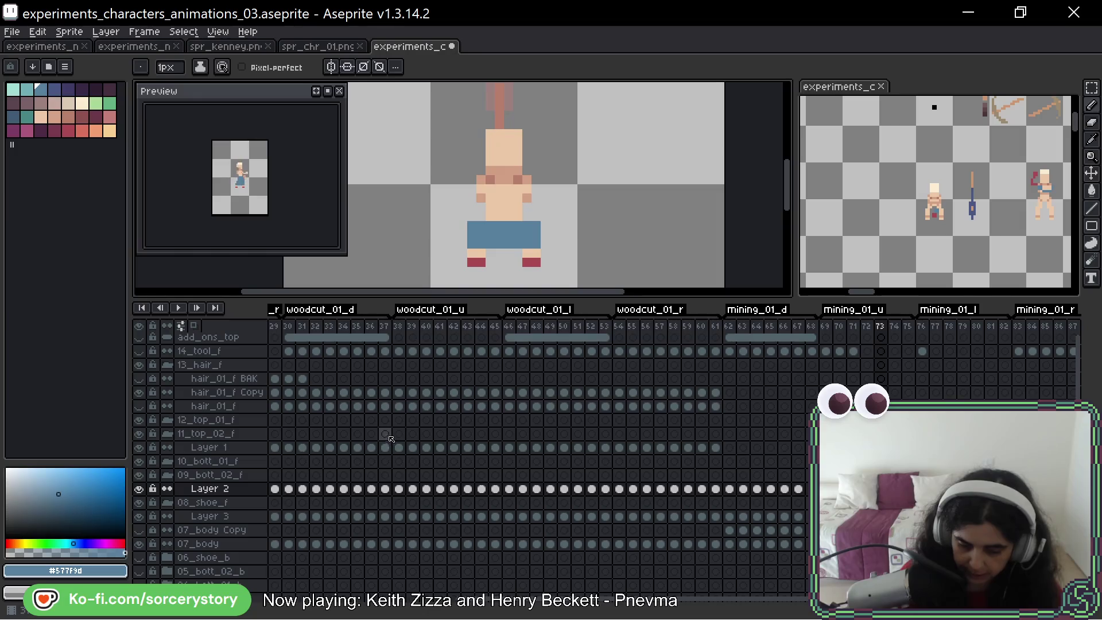
{"action": "key", "text": "Right"}
{"action": "mouse_move", "coordinate": [469, 225]}
{"action": "left_mouse_down"}
{"action": "mouse_move", "coordinate": [510, 226]}
{"action": "mouse_move", "coordinate": [473, 241]}
{"action": "left_mouse_up"}
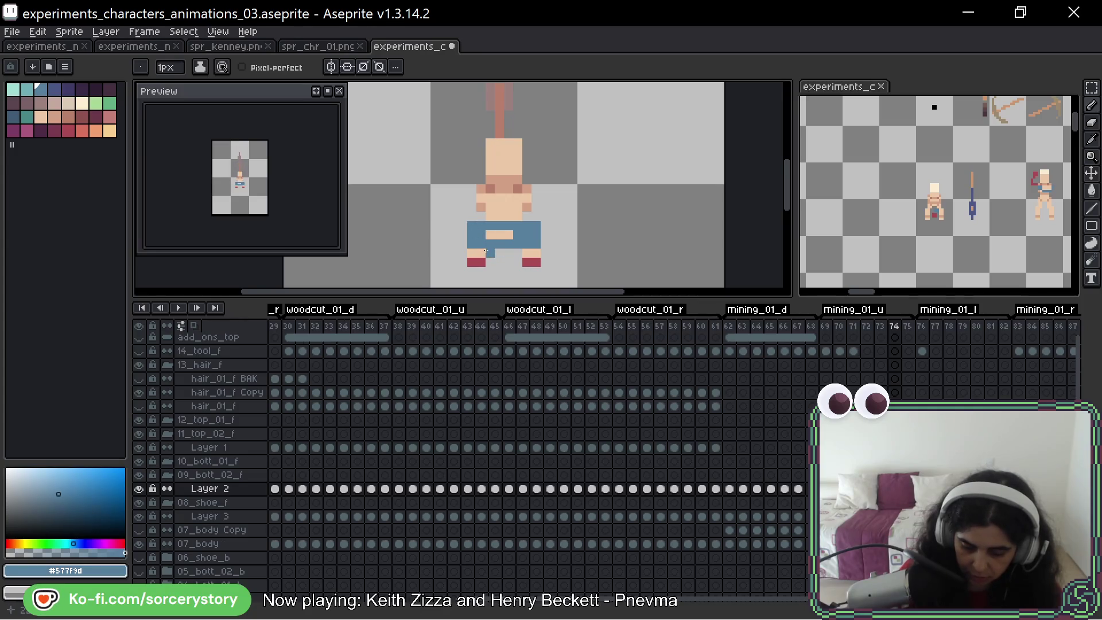
{"action": "left_click", "coordinate": [481, 254]}
{"action": "left_click", "coordinate": [527, 253]}
{"action": "left_click_drag", "start_coordinate": [501, 235], "coordinate": [486, 234]}
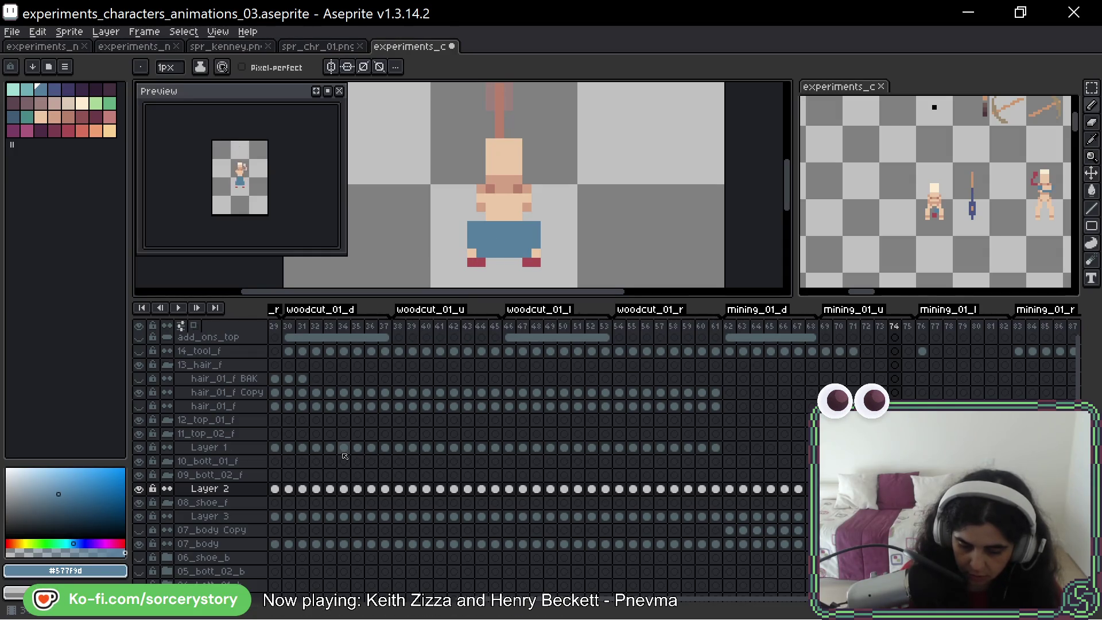
Paint a blue line across the hips on frame 75, flipping to frame 74 to compare
{"action": "key", "text": "Right"}
{"action": "mouse_move", "coordinate": [468, 217]}
{"action": "left_mouse_down"}
{"action": "mouse_move", "coordinate": [536, 223]}
{"action": "mouse_move", "coordinate": [502, 230]}
{"action": "left_mouse_up"}
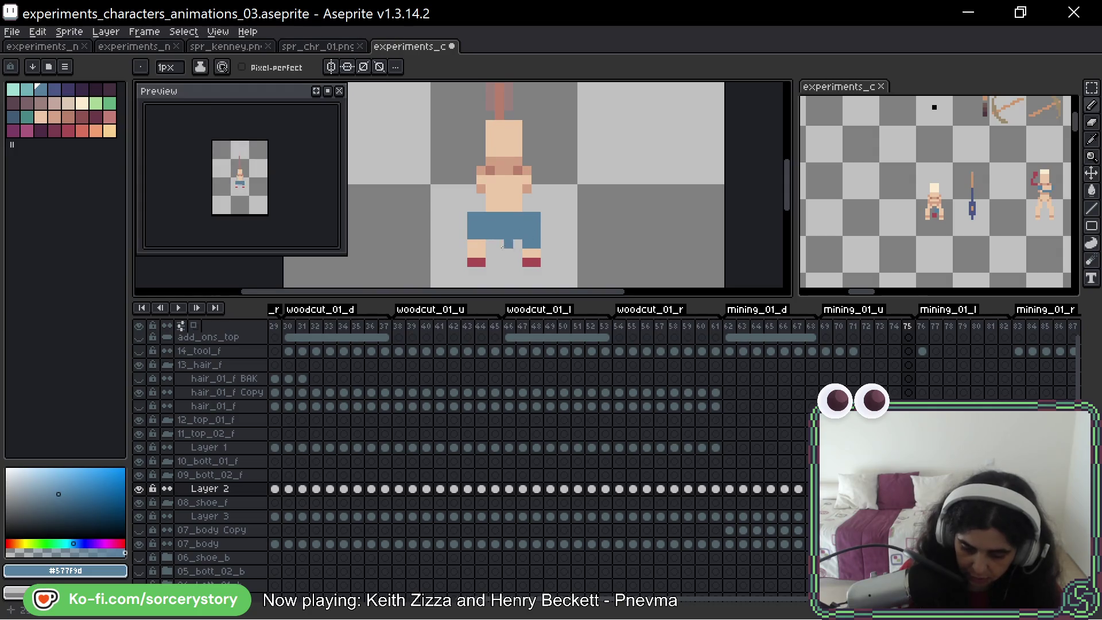
{"action": "key", "text": "Left"}
{"action": "key", "text": "Right"}
{"action": "key", "text": "Left"}
{"action": "key", "text": "Right"}
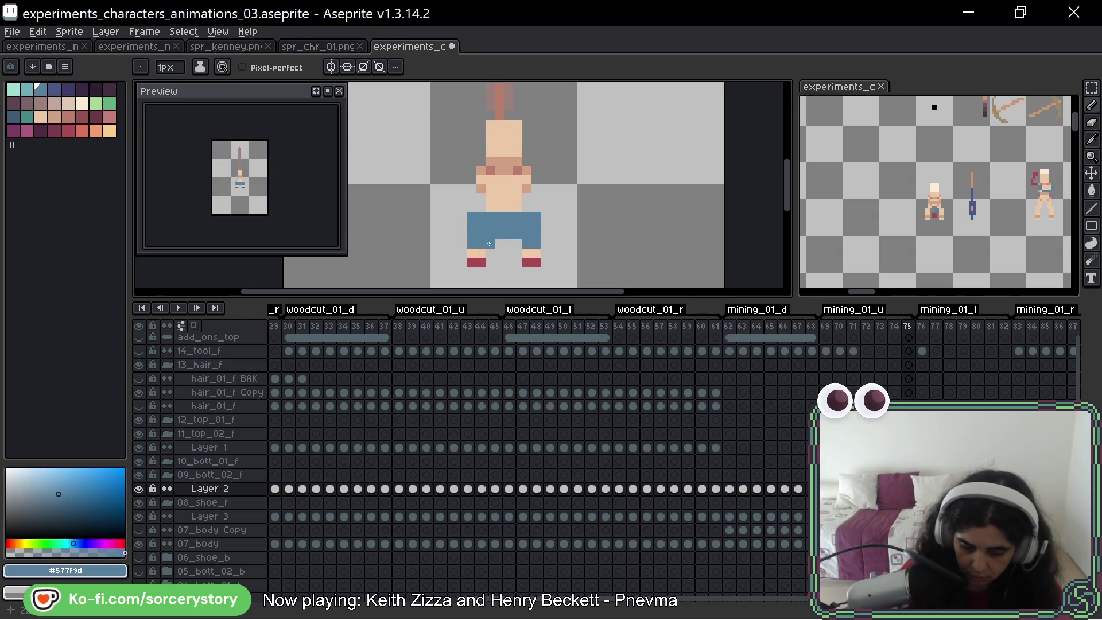
Review the pants across frames 73–75, then advance to side-view frame 76
{"action": "key", "text": "Left"}
{"action": "key", "text": "Left"}
{"action": "key", "text": "Left"}
{"action": "key", "text": "Right"}
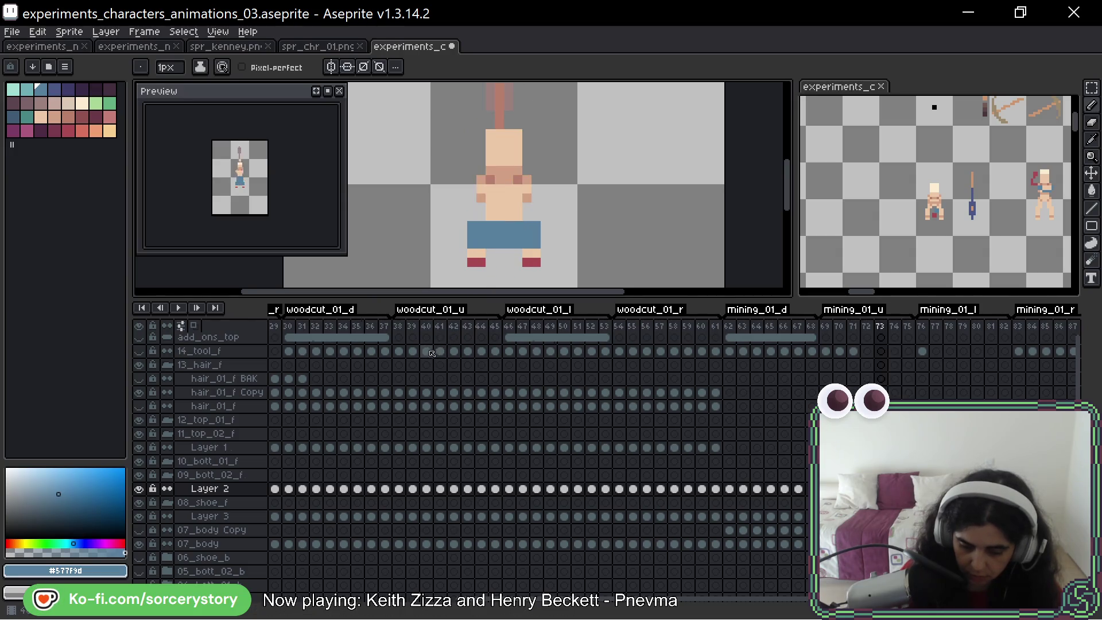
{"action": "key", "text": "Left"}
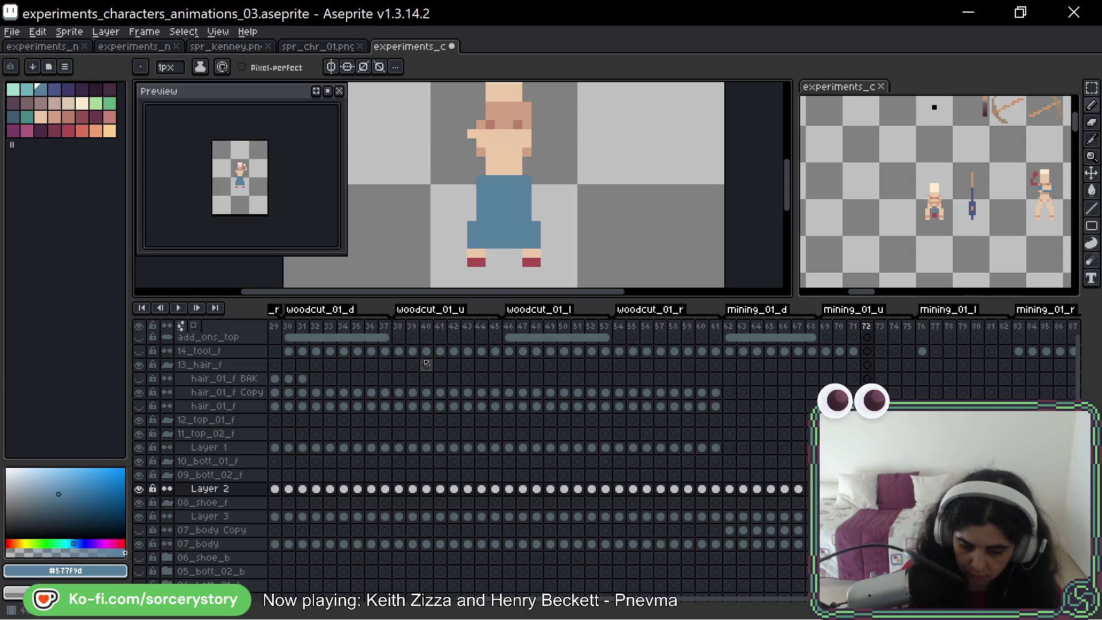
{"action": "key", "text": "Right"}
{"action": "key", "text": "Right"}
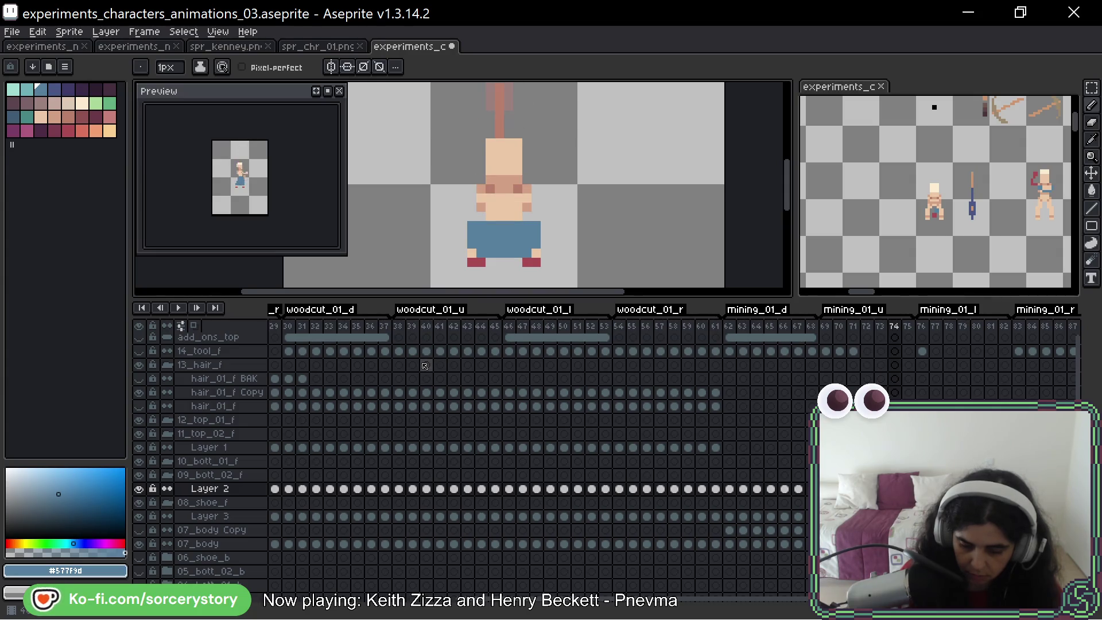
{"action": "key", "text": "Right"}
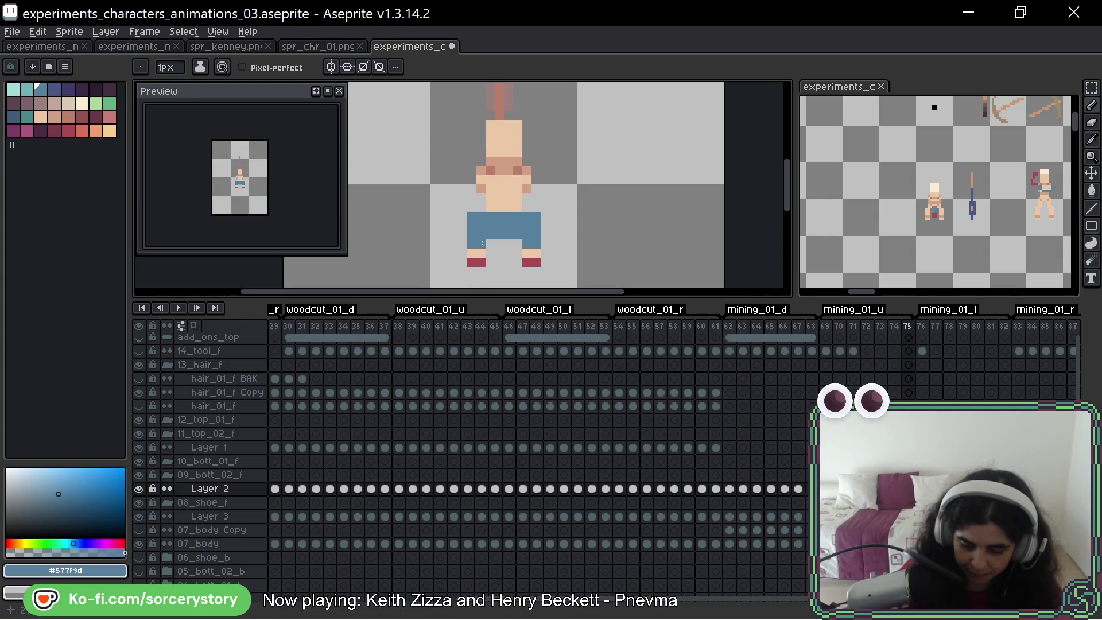
{"action": "key", "text": "Left"}
{"action": "key", "text": "Right"}
{"action": "key", "text": "Left"}
{"action": "key", "text": "Right"}
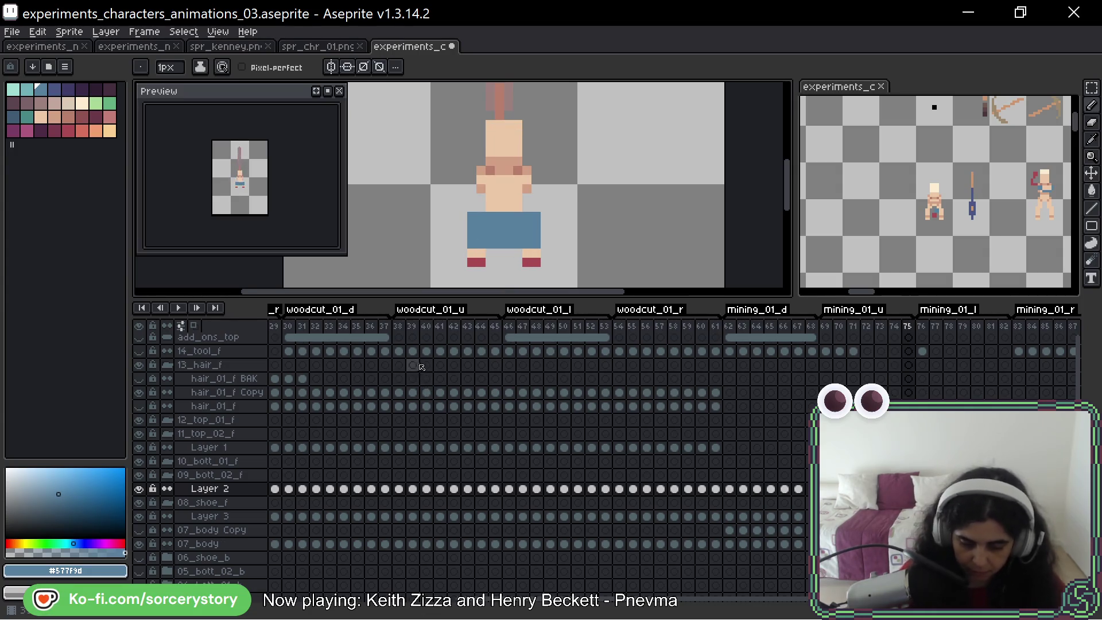
{"action": "key", "text": "Left"}
{"action": "key", "text": "Left"}
{"action": "key", "text": "Right"}
{"action": "key", "text": "Right"}
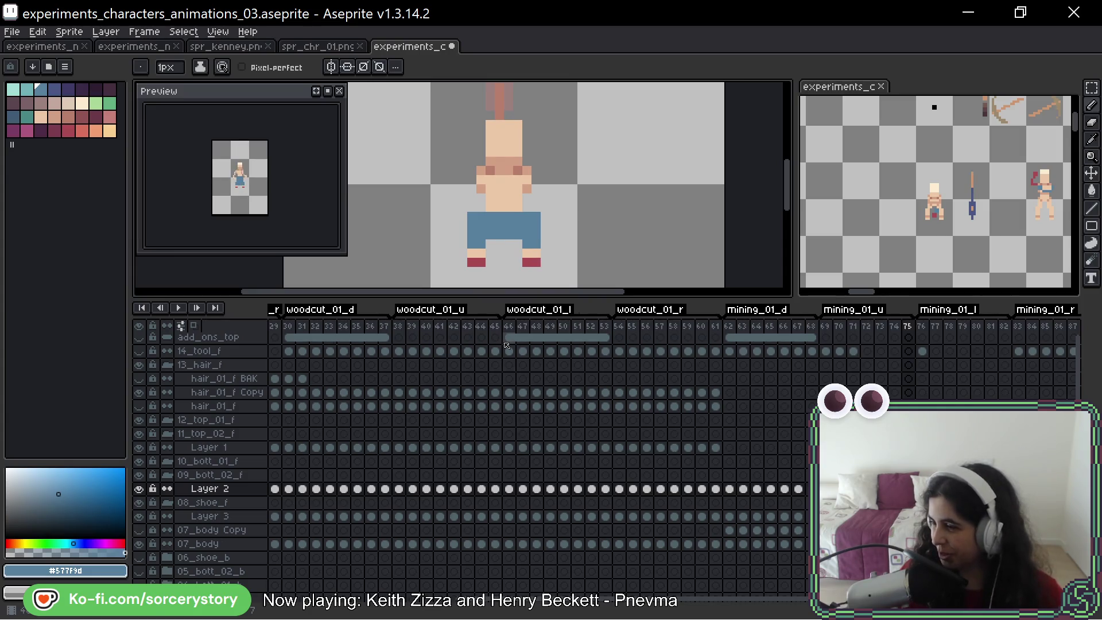
{"action": "key", "text": "Right"}
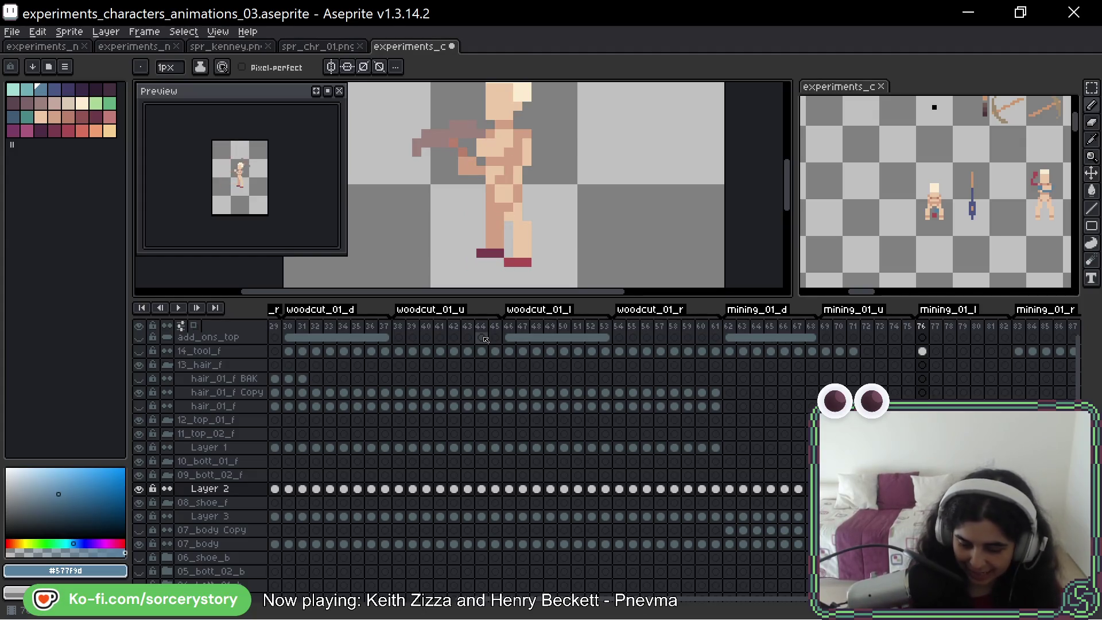
Pick dark blue #4a5786 and paint diagonal and V-shaped shading on frame 69's pants
{"action": "key", "text": "Left"}
{"action": "key", "text": "Left"}
{"action": "key", "text": "Left"}
{"action": "key", "text": "Left"}
{"action": "key", "text": "Left"}
{"action": "key", "text": "Left"}
{"action": "key", "text": "Left"}
{"action": "key", "text": "Left"}
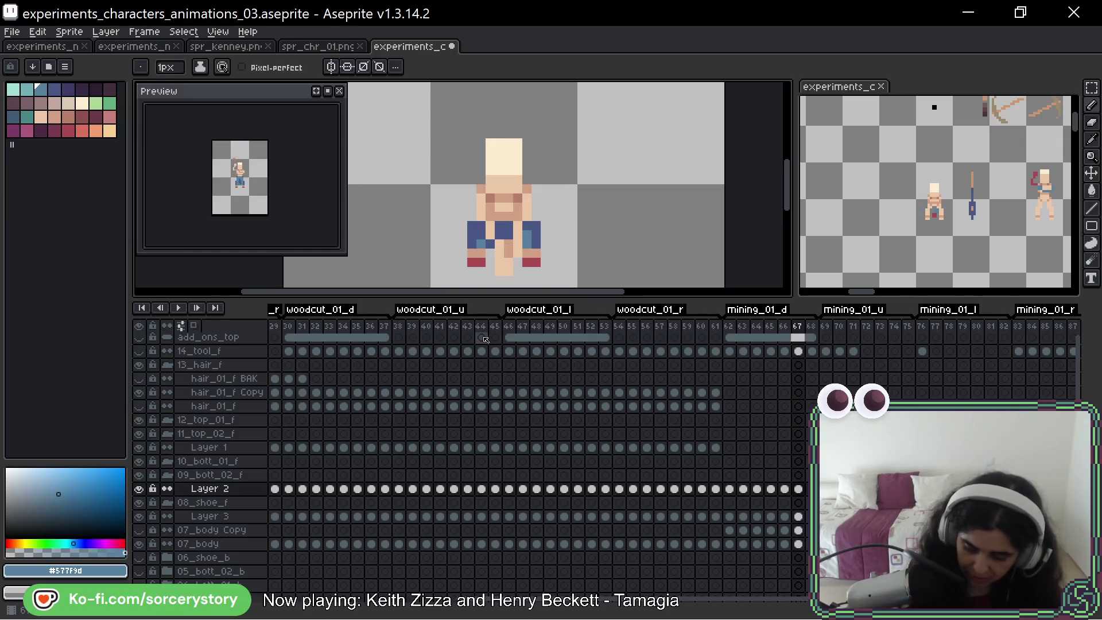
{"action": "key", "text": "Right"}
{"action": "left_click", "coordinate": [544, 187], "text": "alt"}
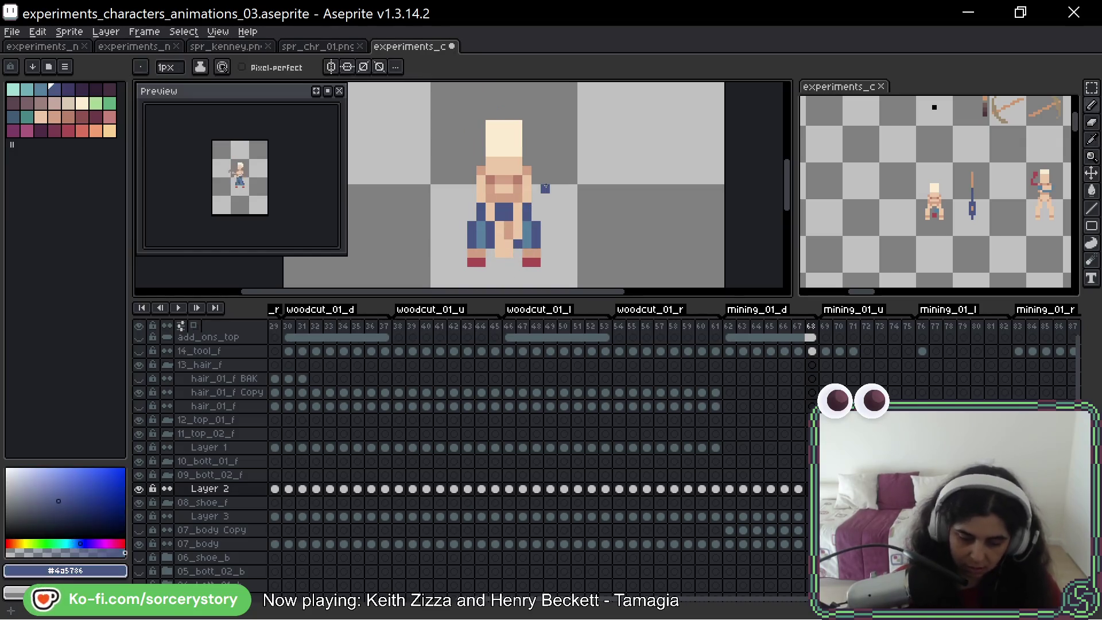
{"action": "key", "text": "Right"}
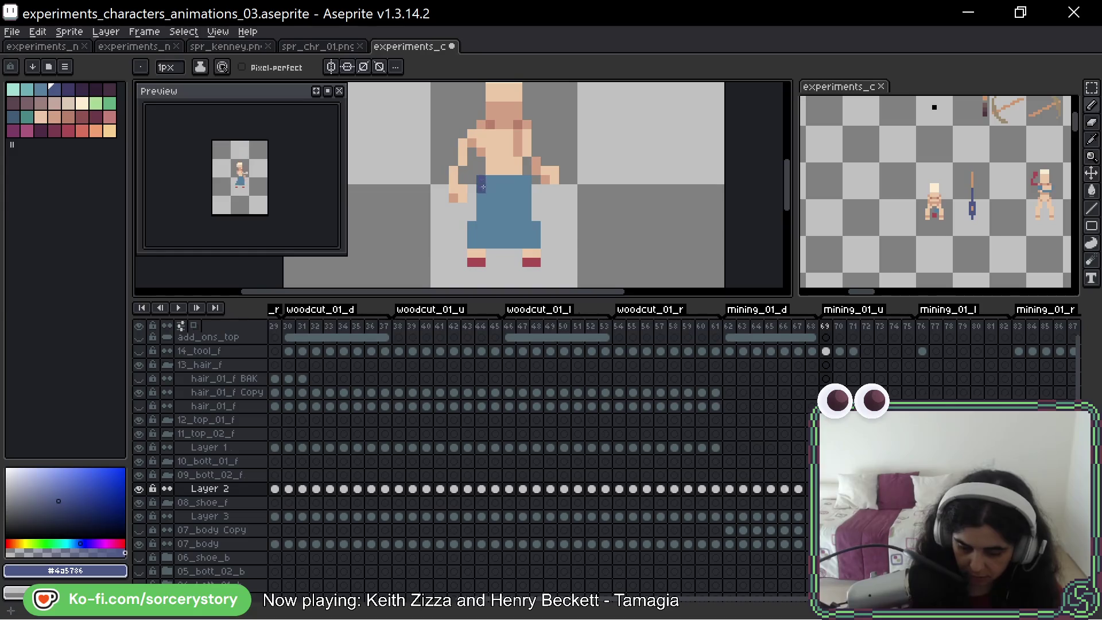
{"action": "left_click_drag", "start_coordinate": [534, 231], "coordinate": [508, 205]}
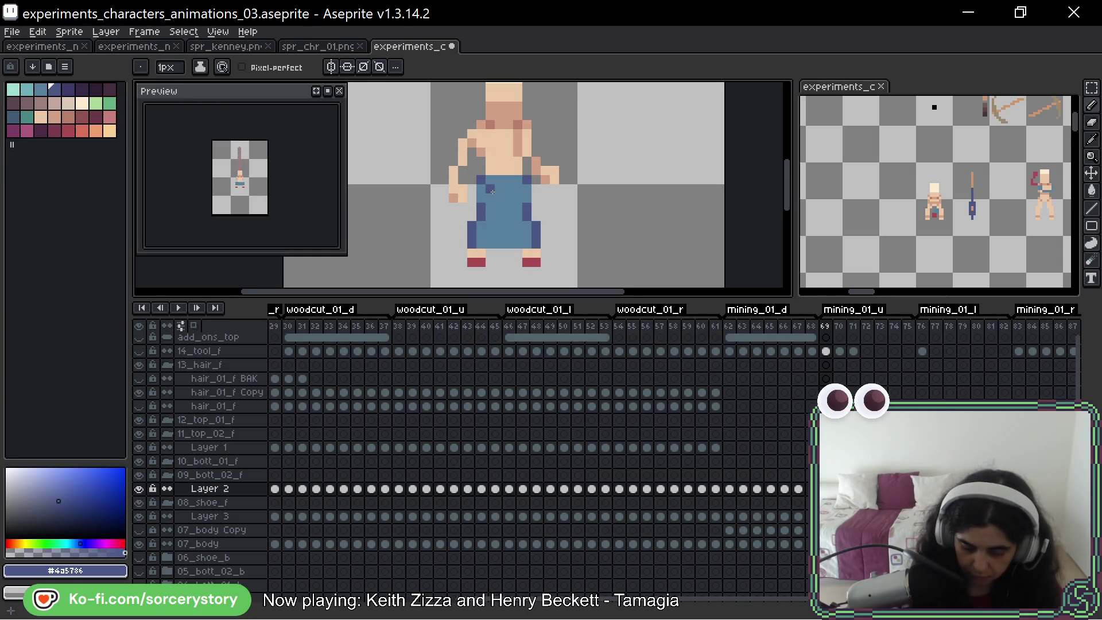
{"action": "left_click", "coordinate": [138, 488]}
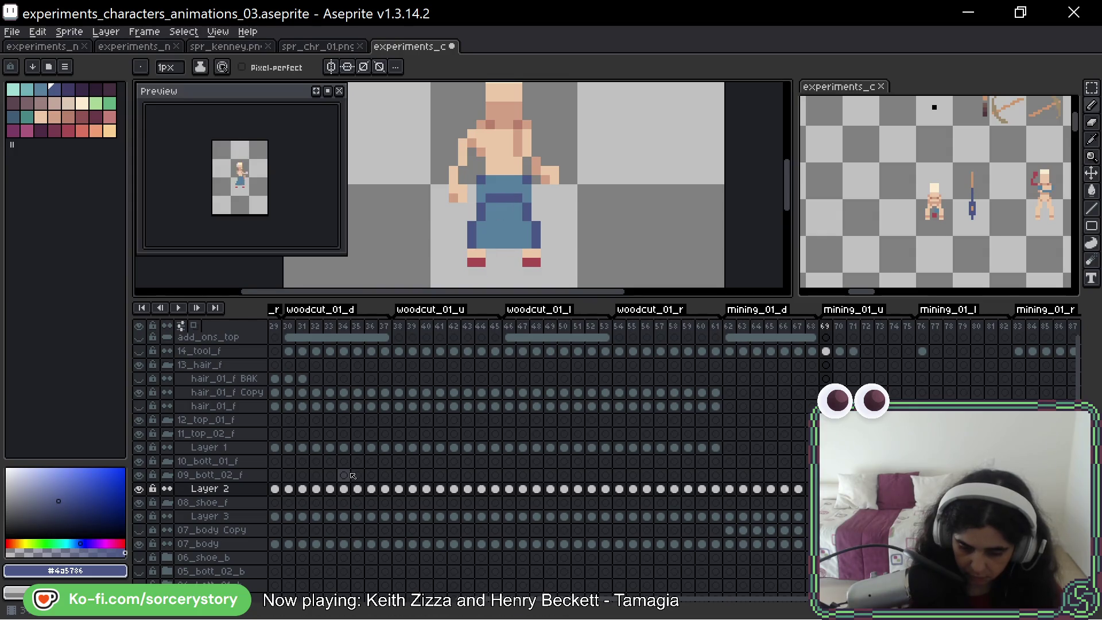
{"action": "left_click", "coordinate": [518, 225], "text": "alt"}
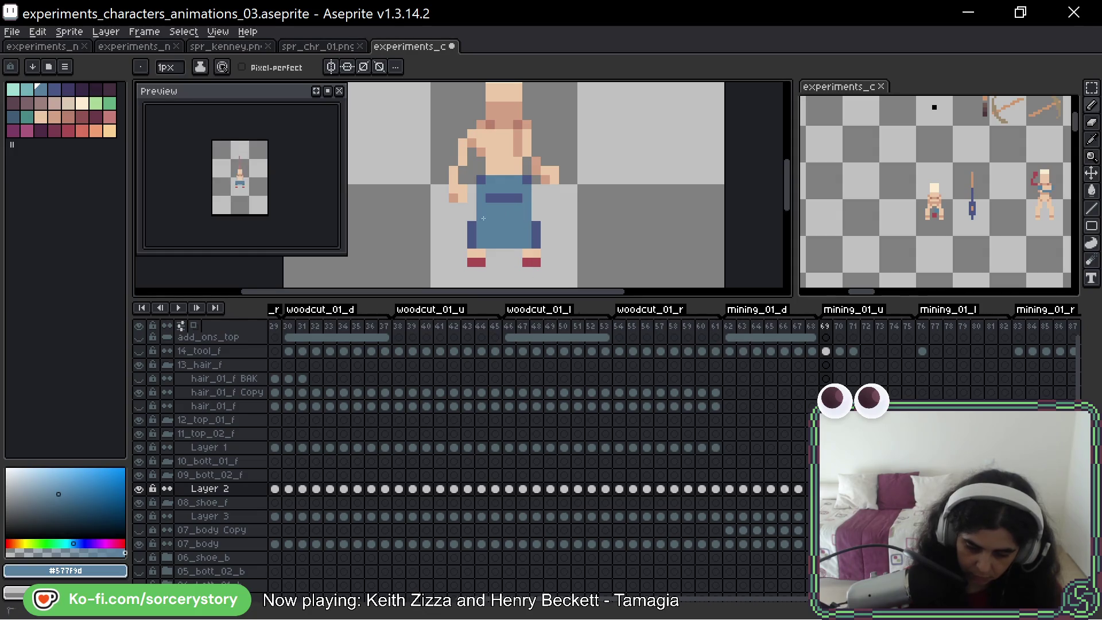
{"action": "left_click", "coordinate": [507, 201], "text": "alt"}
{"action": "left_click_drag", "start_coordinate": [508, 205], "coordinate": [499, 221]}
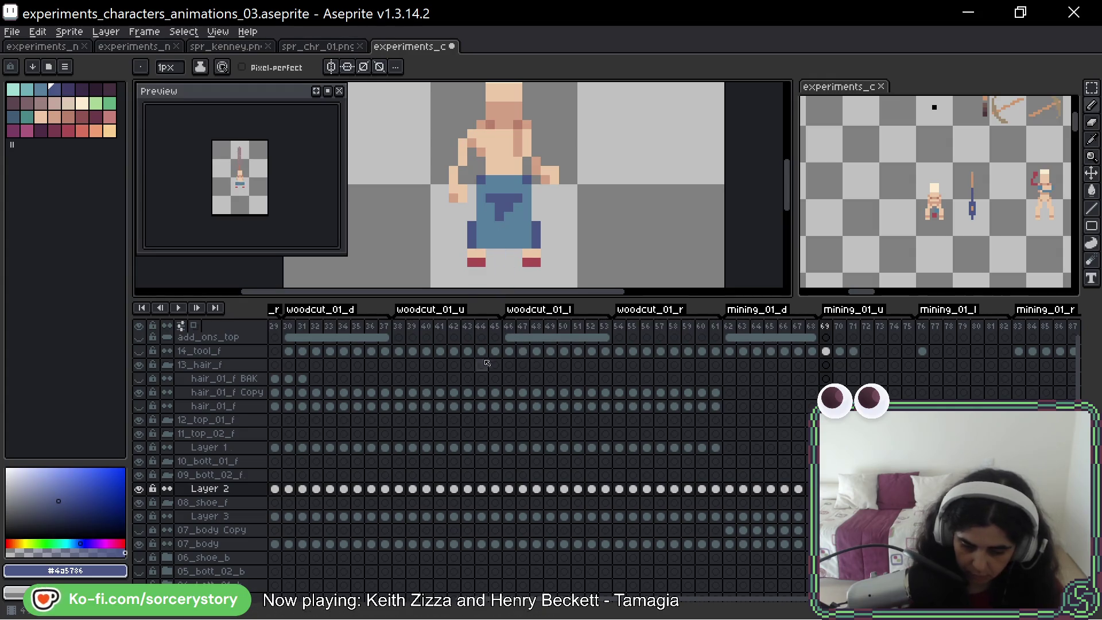
Shade frame 70 with a diagonal and edge pixel, then frame 71's pants top
{"action": "key", "text": "Right"}
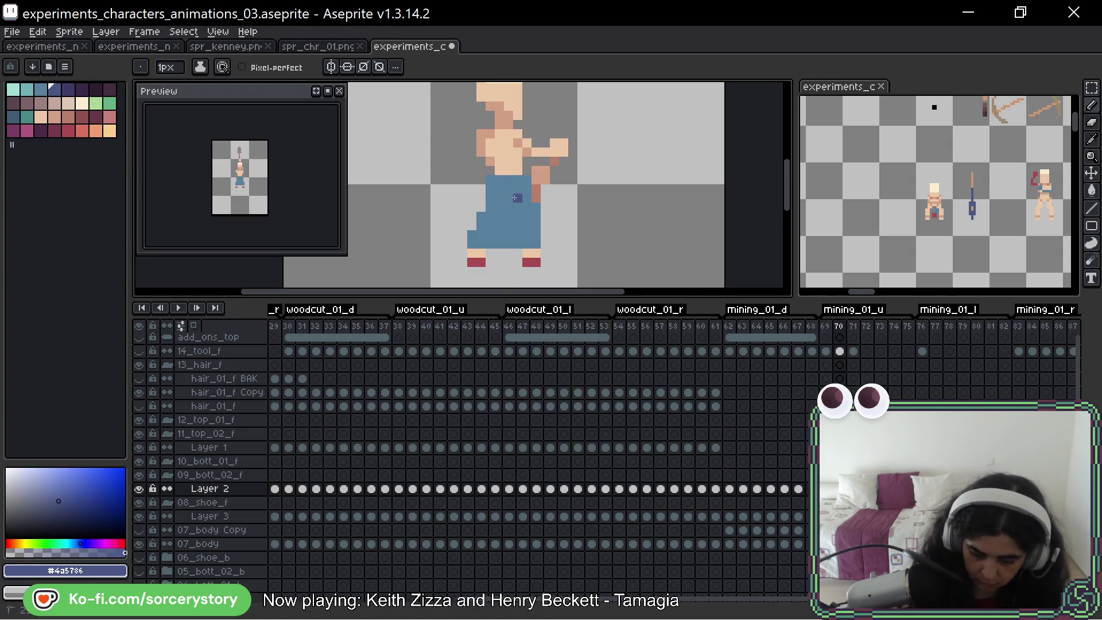
{"action": "left_click_drag", "start_coordinate": [520, 196], "coordinate": [498, 219]}
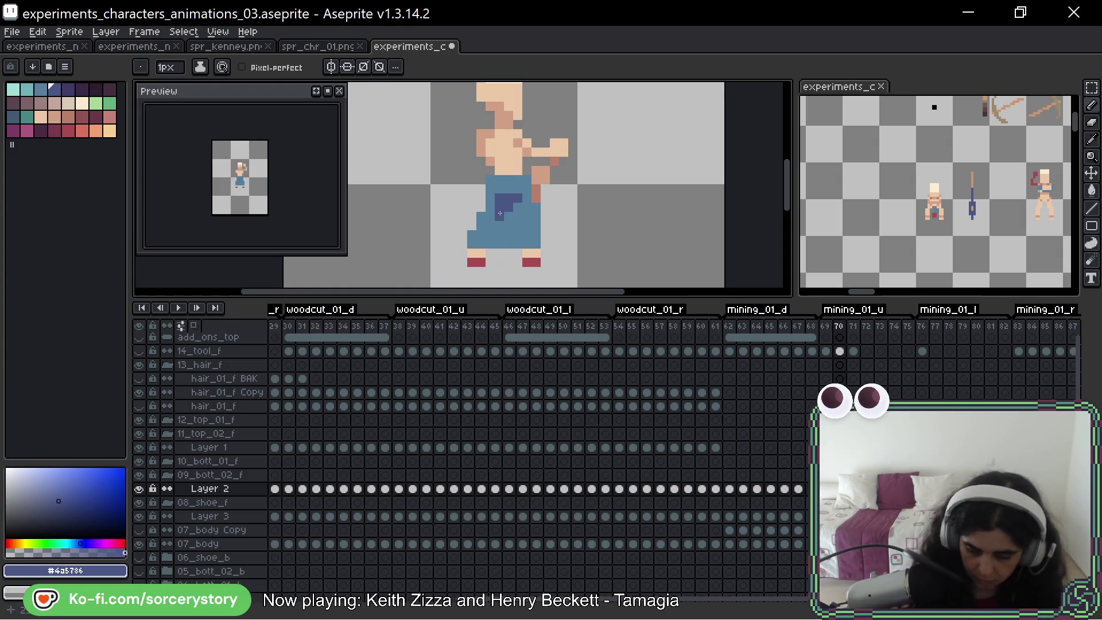
{"action": "left_click", "coordinate": [473, 235]}
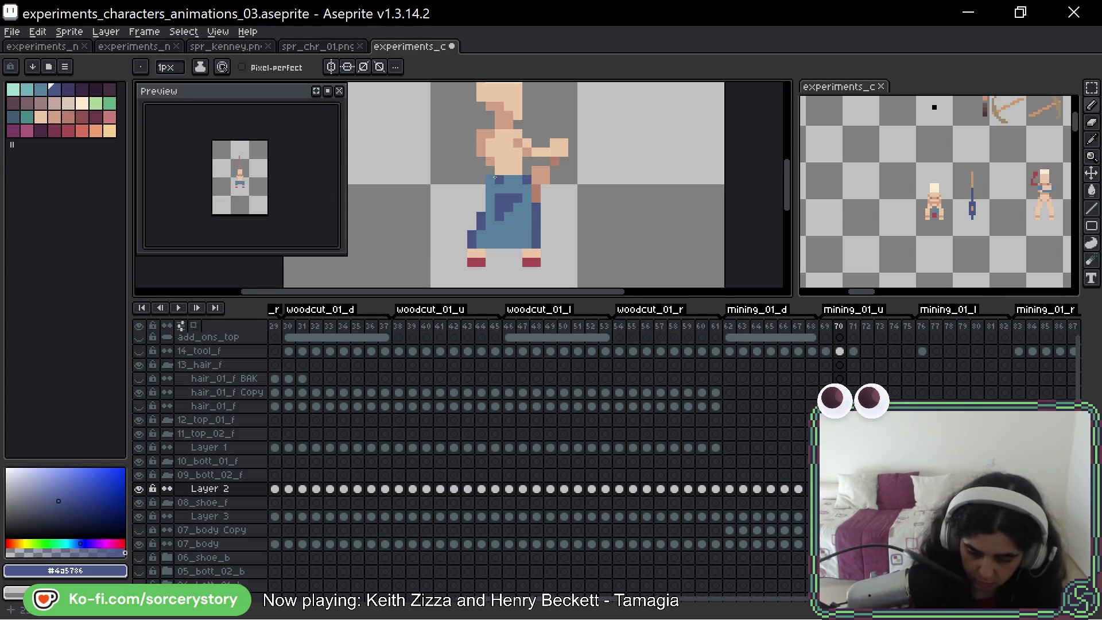
{"action": "key", "text": "Right"}
{"action": "left_click_drag", "start_coordinate": [497, 197], "coordinate": [521, 198]}
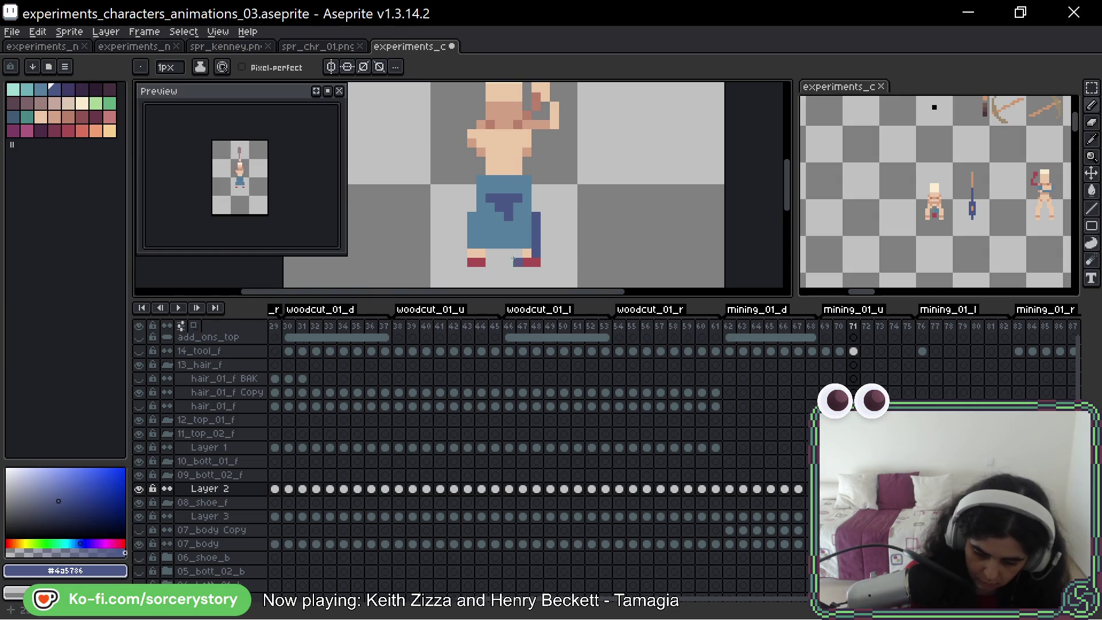
Shade the left edge and top-left pixel of frame 72's pants, comparing with frame 71
{"action": "left_click_drag", "start_coordinate": [471, 222], "coordinate": [472, 244]}
{"action": "left_click", "coordinate": [480, 179]}
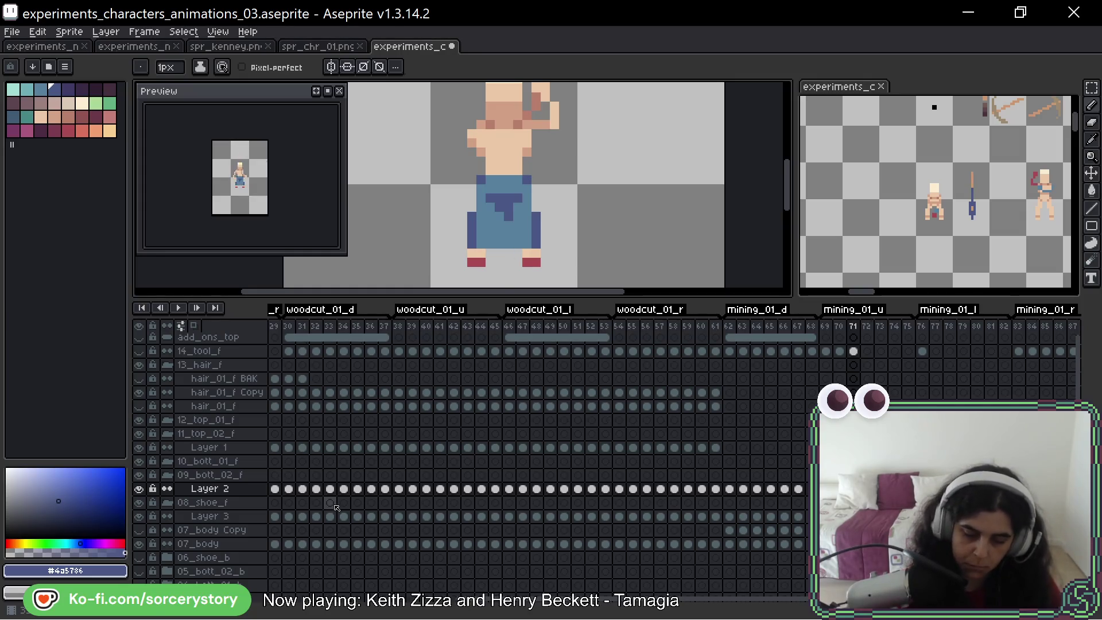
{"action": "key", "text": "Right"}
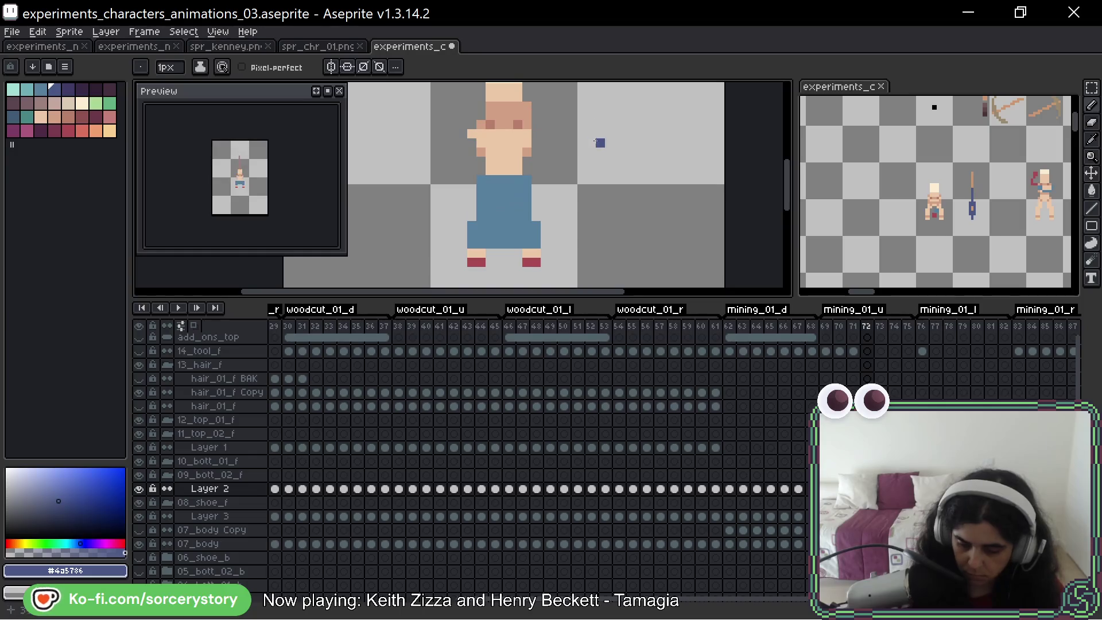
{"action": "key", "text": "Left"}
{"action": "key", "text": "Right"}
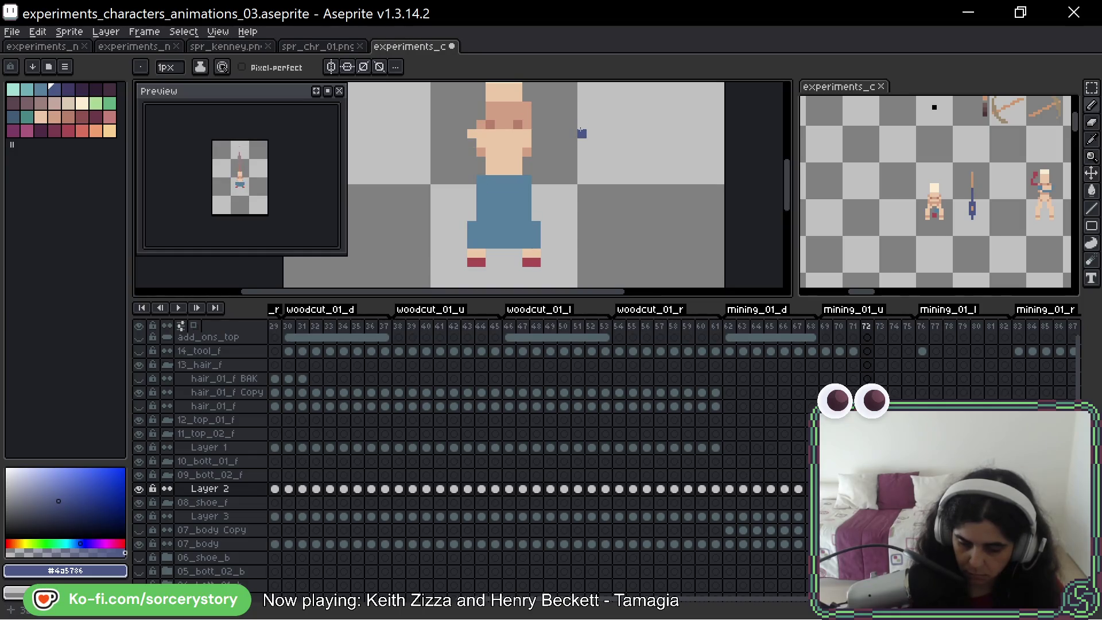
{"action": "key", "text": "Left"}
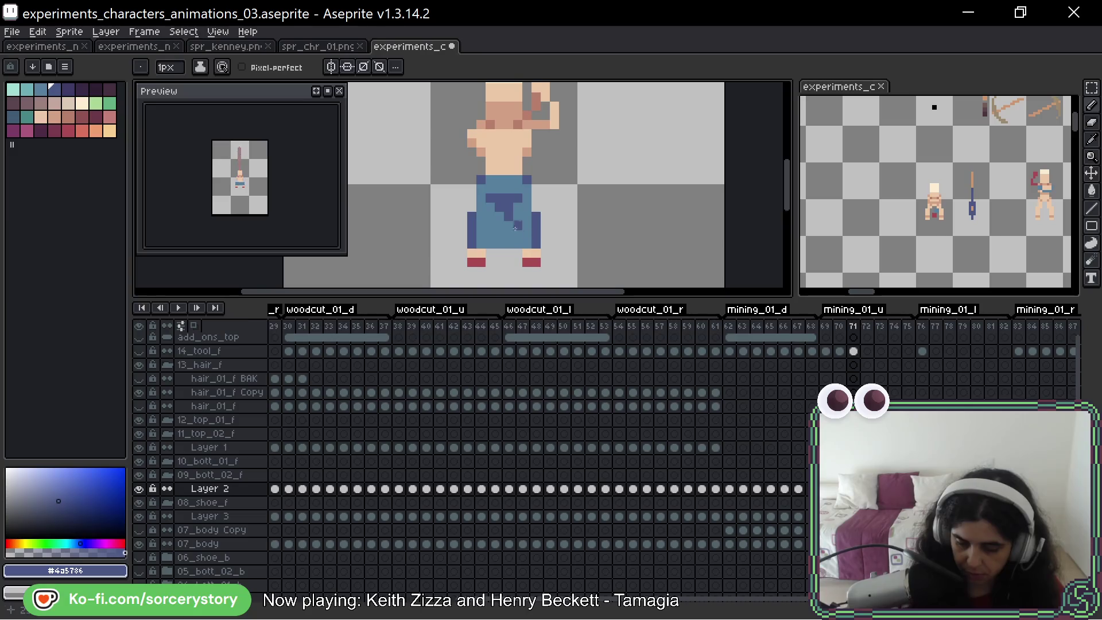
{"action": "key", "text": "Right"}
Paint a dark-blue stroke and T pixel on frame 72's apron, checking frame 71
{"action": "left_click_drag", "start_coordinate": [490, 198], "coordinate": [518, 199]}
{"action": "key", "text": "Left"}
{"action": "key", "text": "Right"}
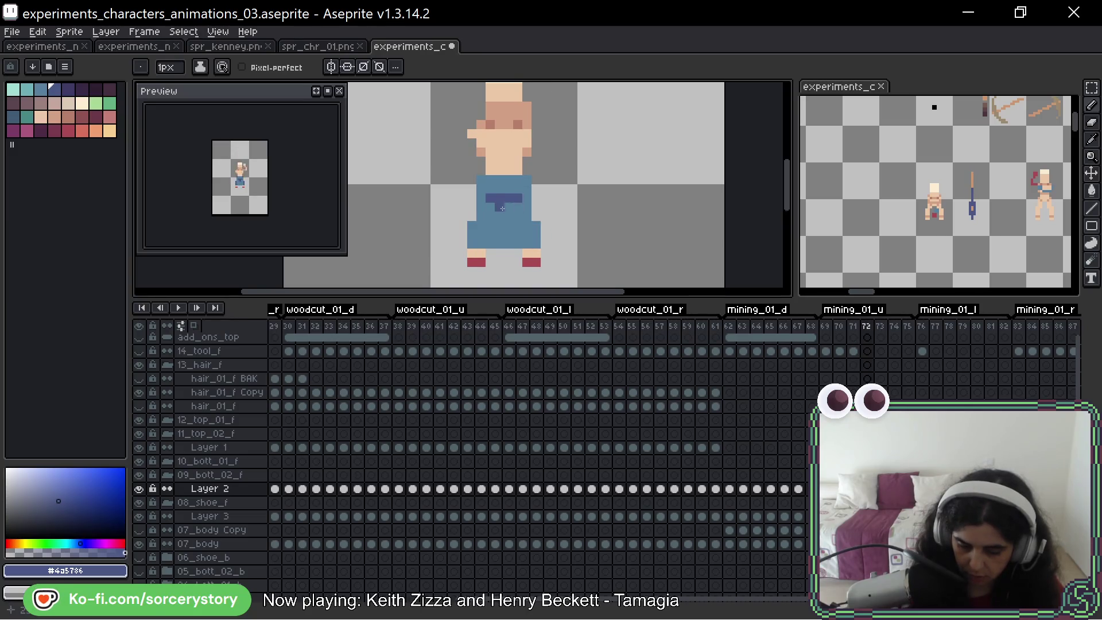
{"action": "left_click", "coordinate": [508, 207]}
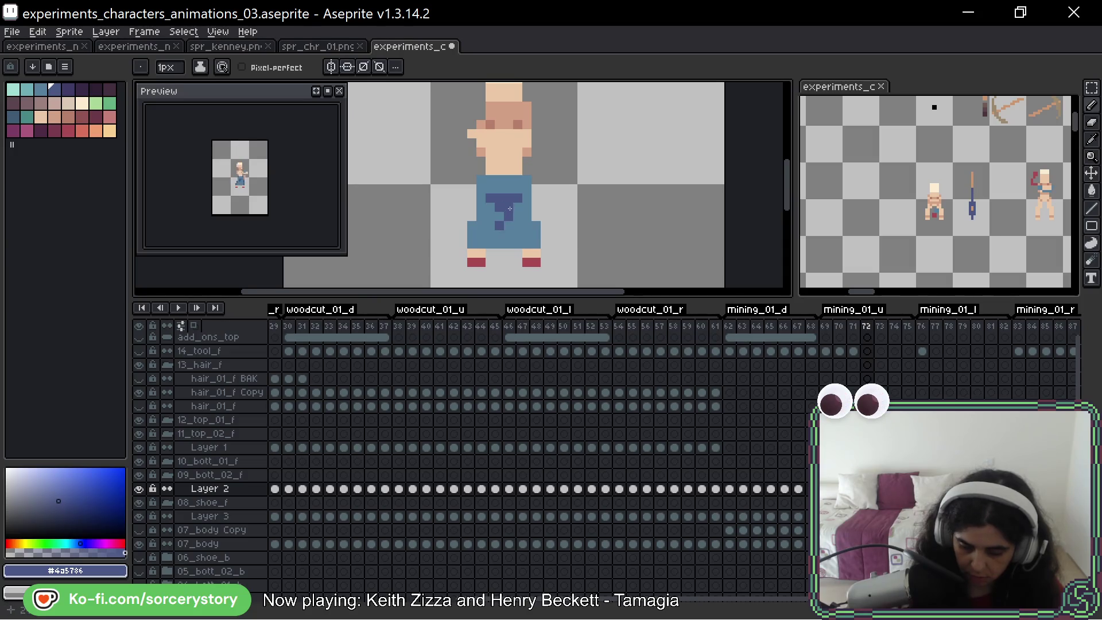
{"action": "key", "text": "Left"}
{"action": "key", "text": "Right"}
{"action": "key", "text": "Left"}
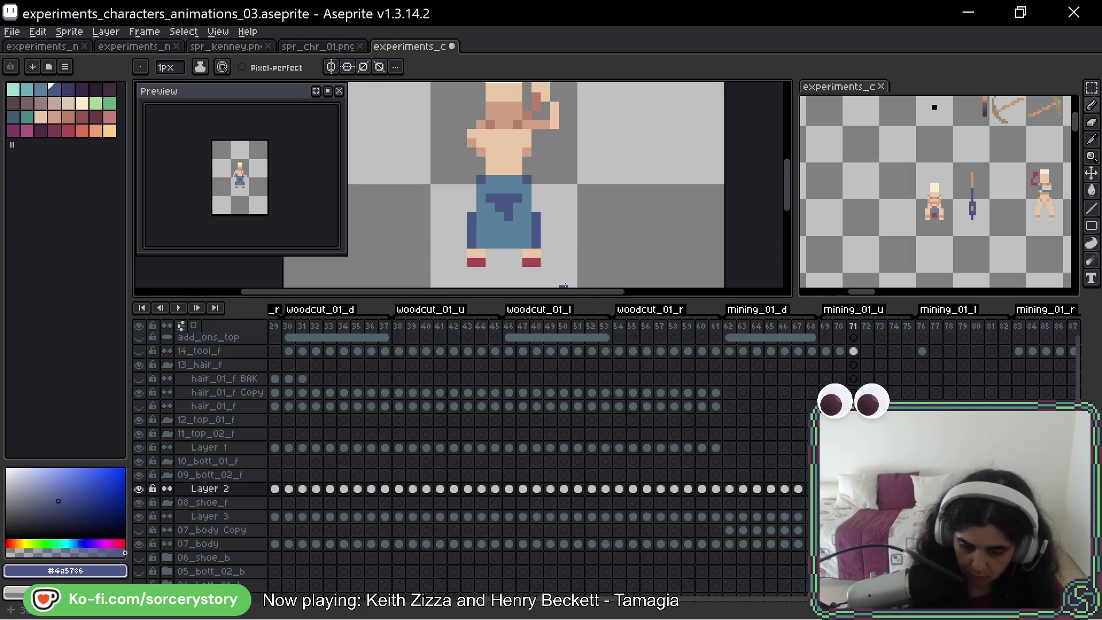
{"action": "key", "text": "Right"}
{"action": "key", "text": "Left"}
{"action": "key", "text": "Right"}
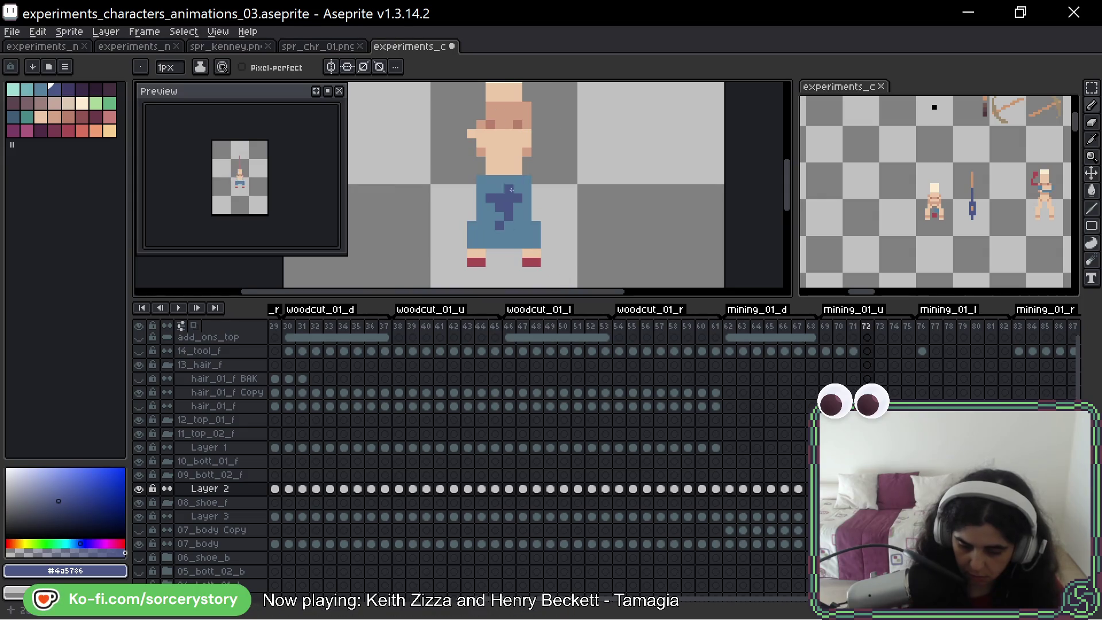
Adjust the apron's bottom pixels, add a dark block on the right side, and go to frame 73
{"action": "left_click", "coordinate": [503, 237], "text": "alt"}
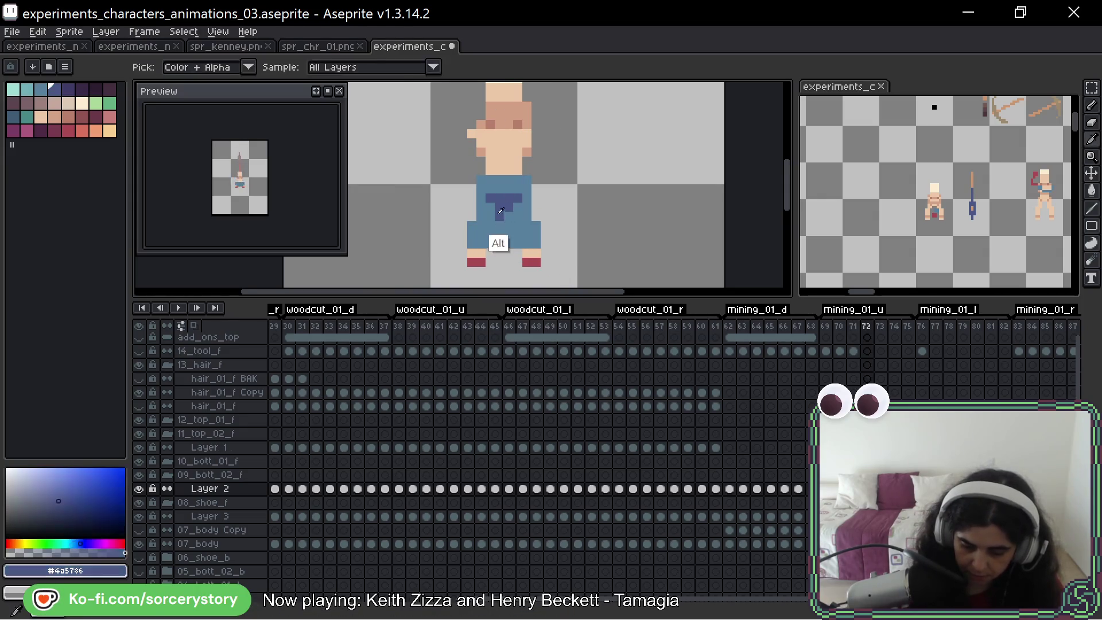
{"action": "key", "text": "Left"}
{"action": "key", "text": "Right"}
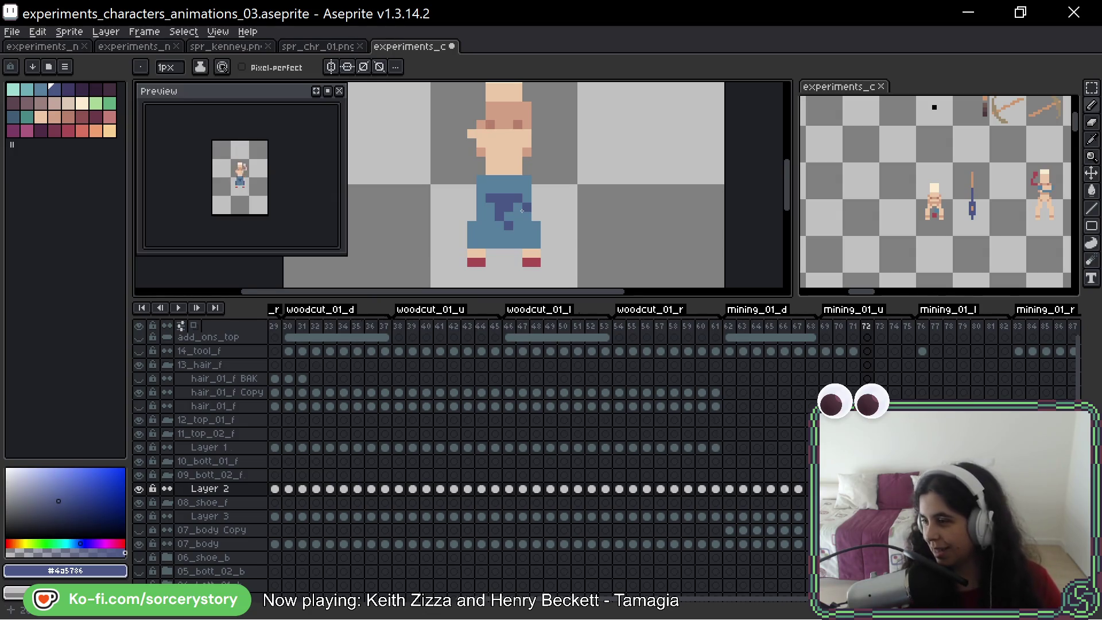
{"action": "left_click", "coordinate": [503, 232], "text": "alt"}
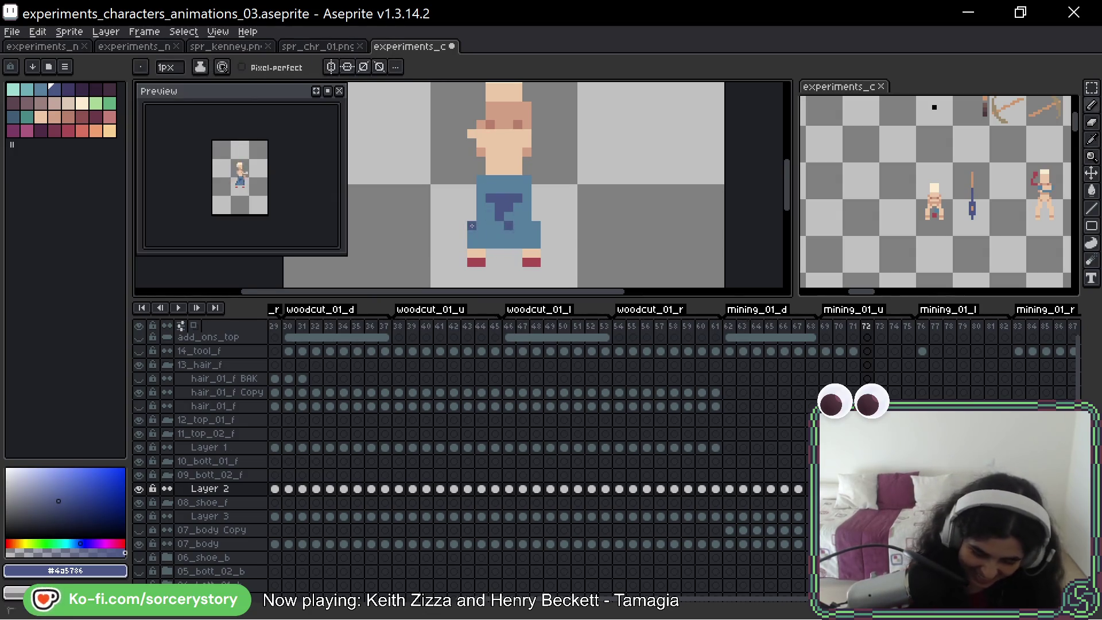
{"action": "left_click_drag", "start_coordinate": [535, 227], "coordinate": [535, 241]}
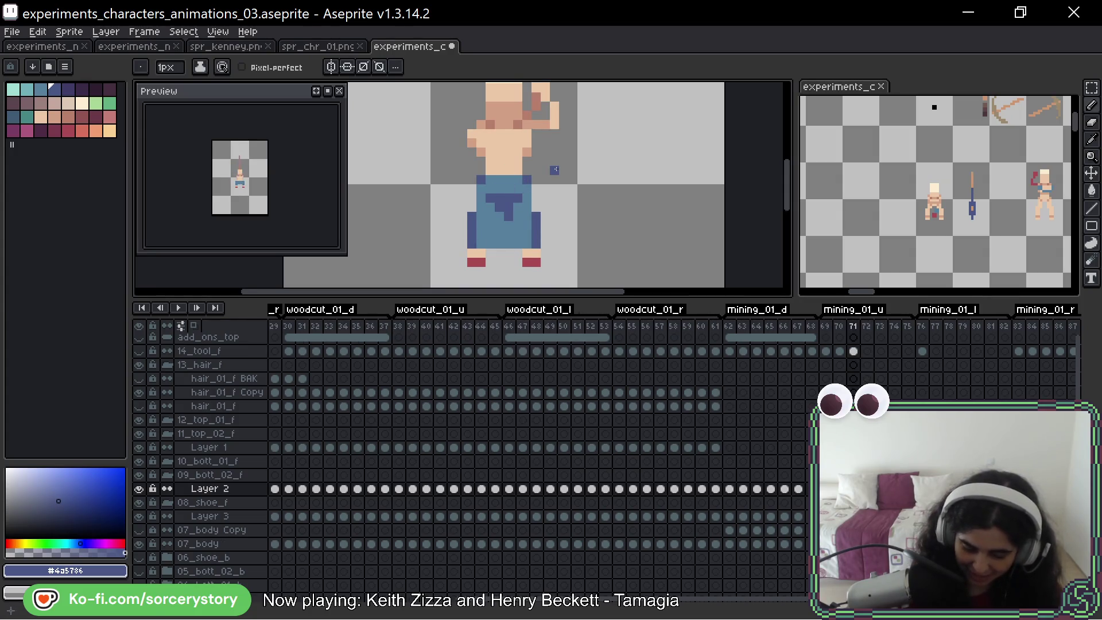
{"action": "key", "text": "Right"}
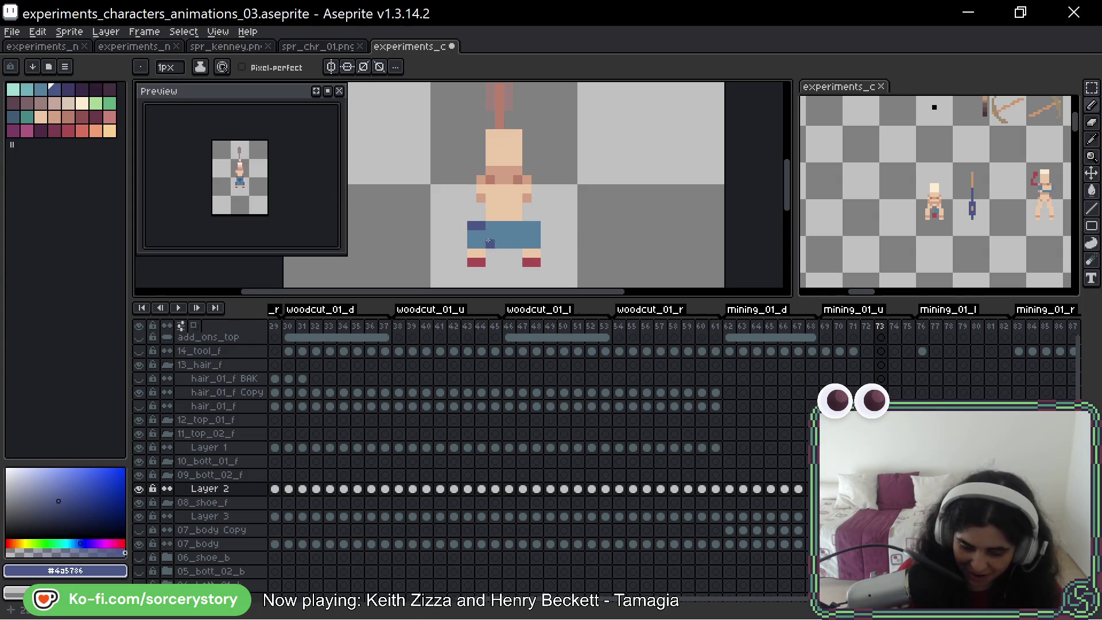
Dot dark-blue pixels on frame 73's shorts, shade both sides on frame 74, then sample #577f9d
{"action": "left_click", "coordinate": [490, 235]}
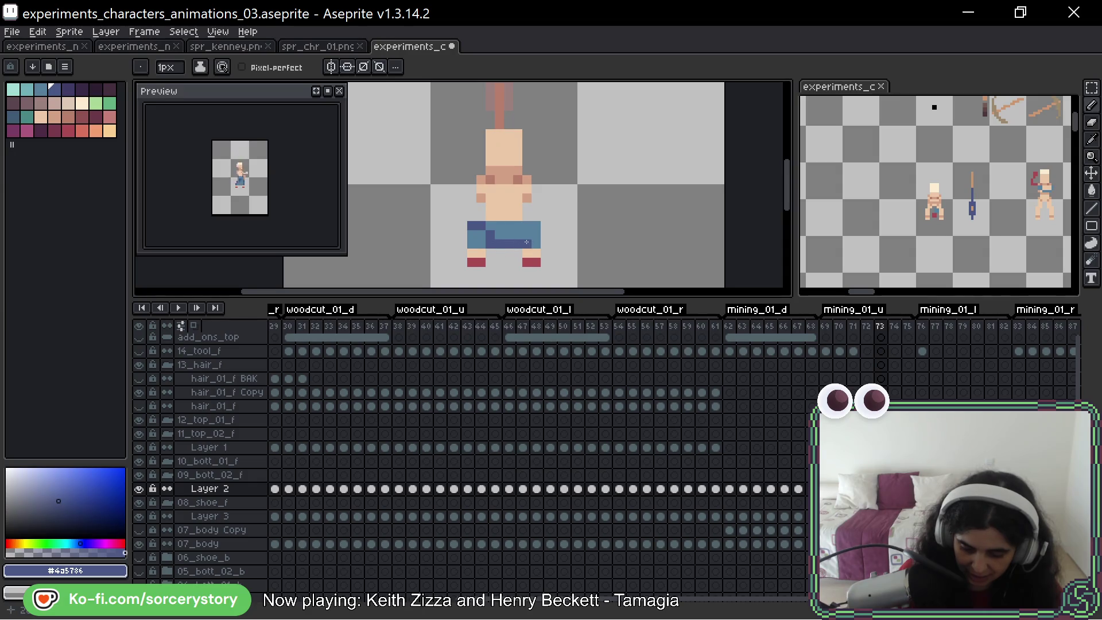
{"action": "left_click", "coordinate": [499, 241], "text": "alt"}
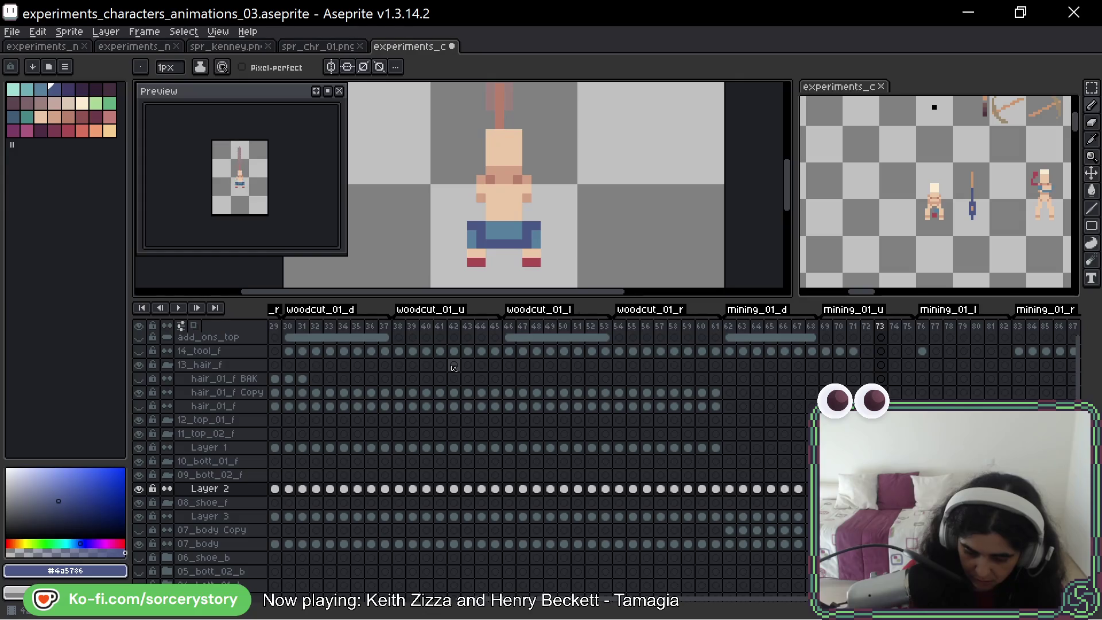
{"action": "key", "text": "Right"}
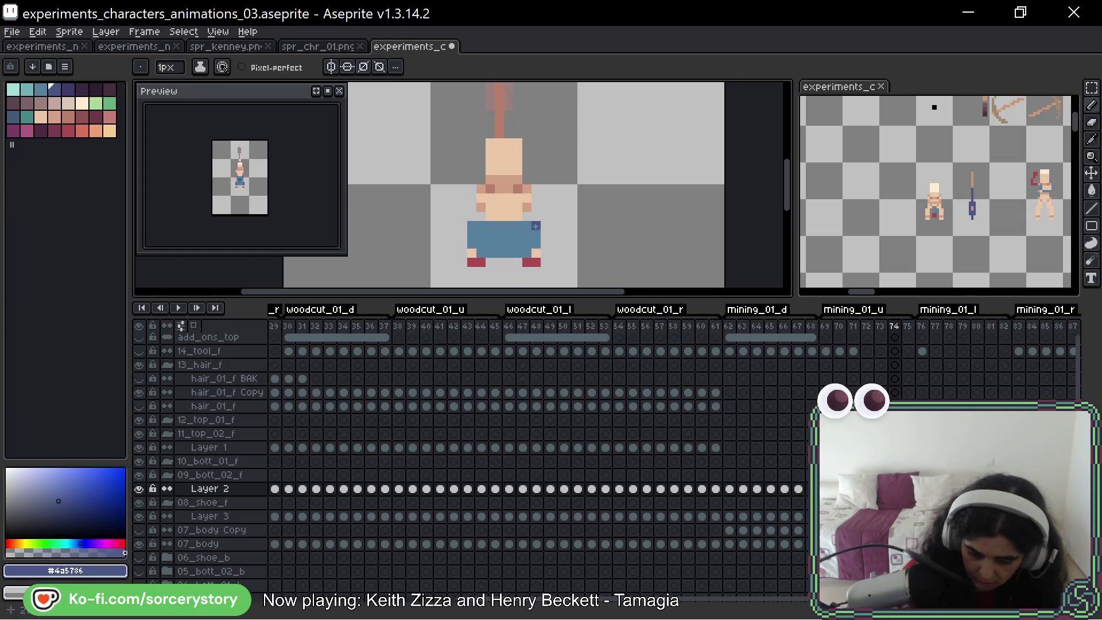
{"action": "left_click_drag", "start_coordinate": [534, 226], "coordinate": [527, 259]}
{"action": "left_click_drag", "start_coordinate": [476, 222], "coordinate": [481, 248]}
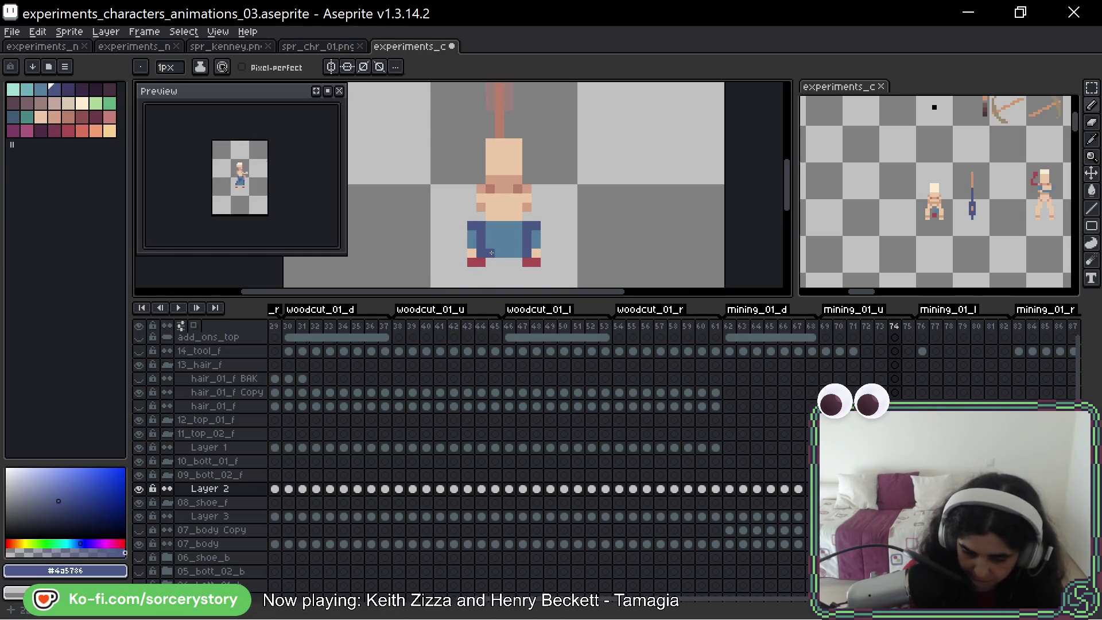
{"action": "left_click", "coordinate": [517, 227], "text": "alt"}
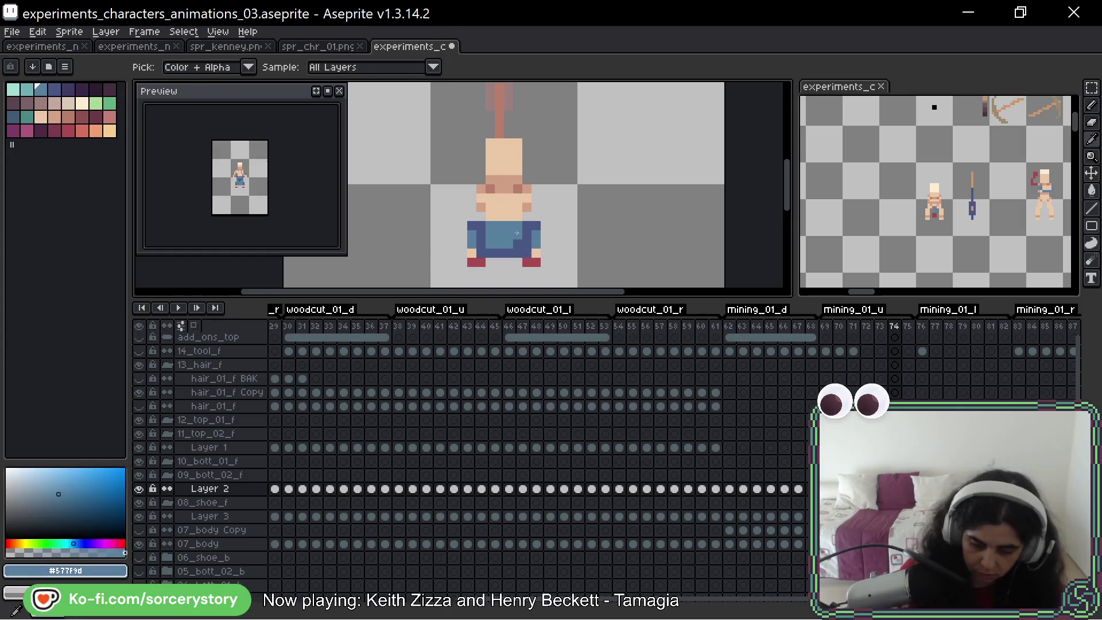
Sample #4a5786 from frame 74 and shade the left side of frame 75's pants
{"action": "key", "text": "Right"}
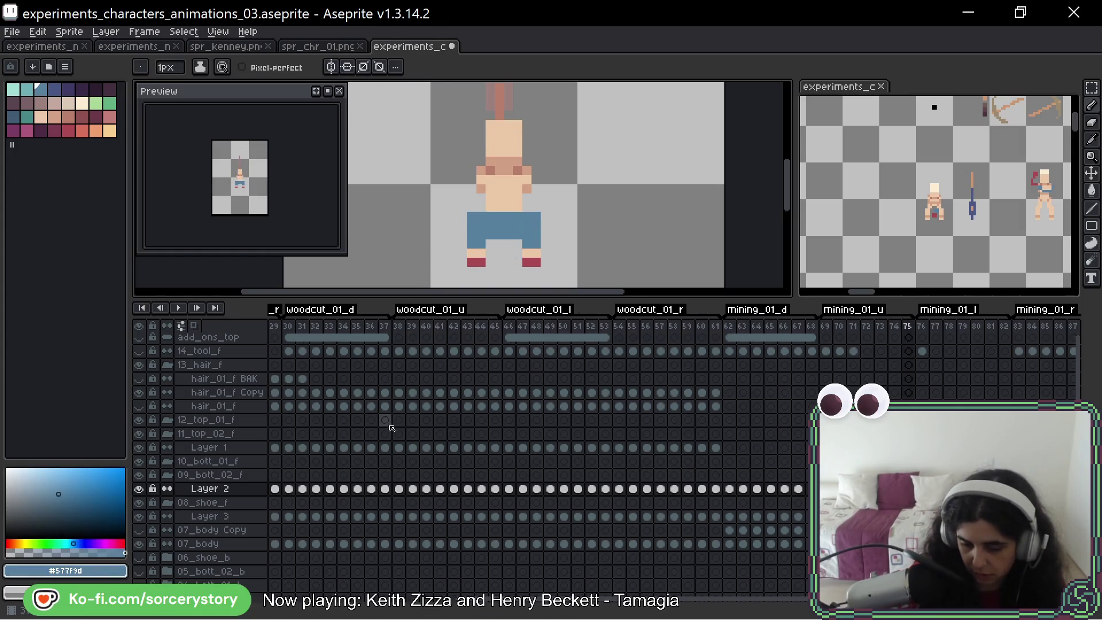
{"action": "key", "text": "Left"}
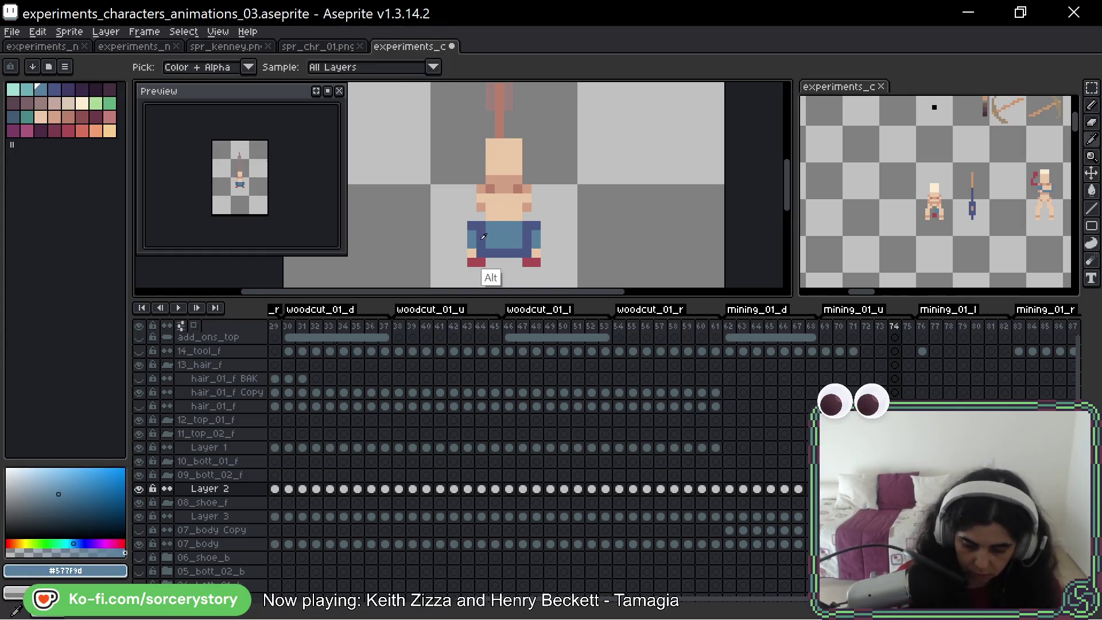
{"action": "left_click", "coordinate": [476, 254], "text": "alt"}
{"action": "key", "text": "Right"}
{"action": "mouse_move", "coordinate": [471, 217]}
{"action": "left_mouse_down"}
{"action": "mouse_move", "coordinate": [481, 237]}
{"action": "mouse_move", "coordinate": [534, 218]}
{"action": "left_mouse_up"}
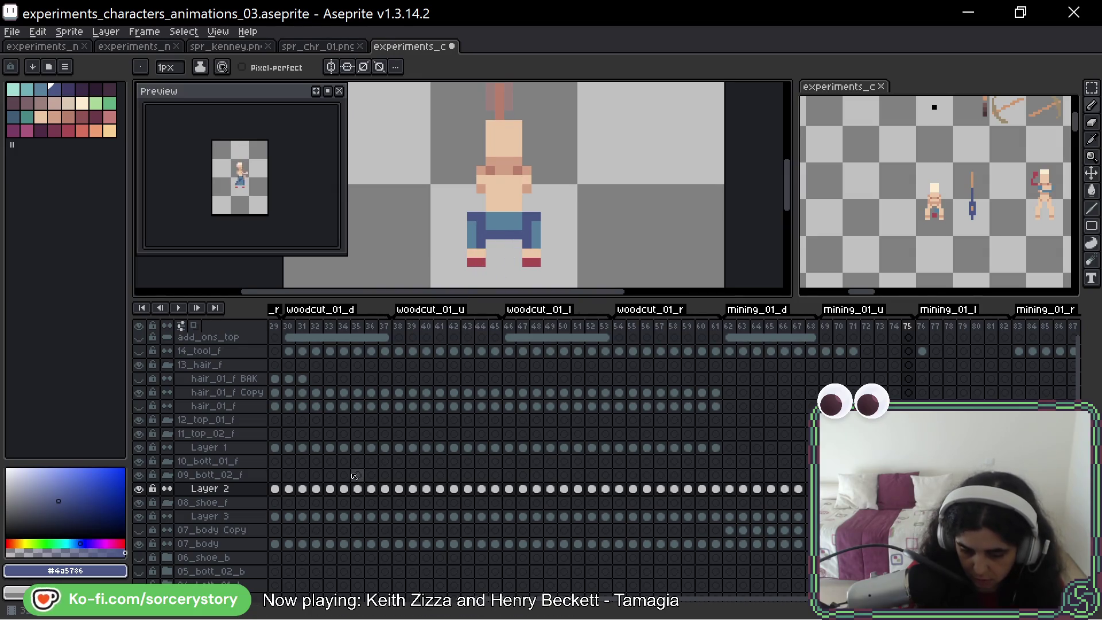
{"action": "key", "text": "Right"}
{"action": "key", "text": "Left"}
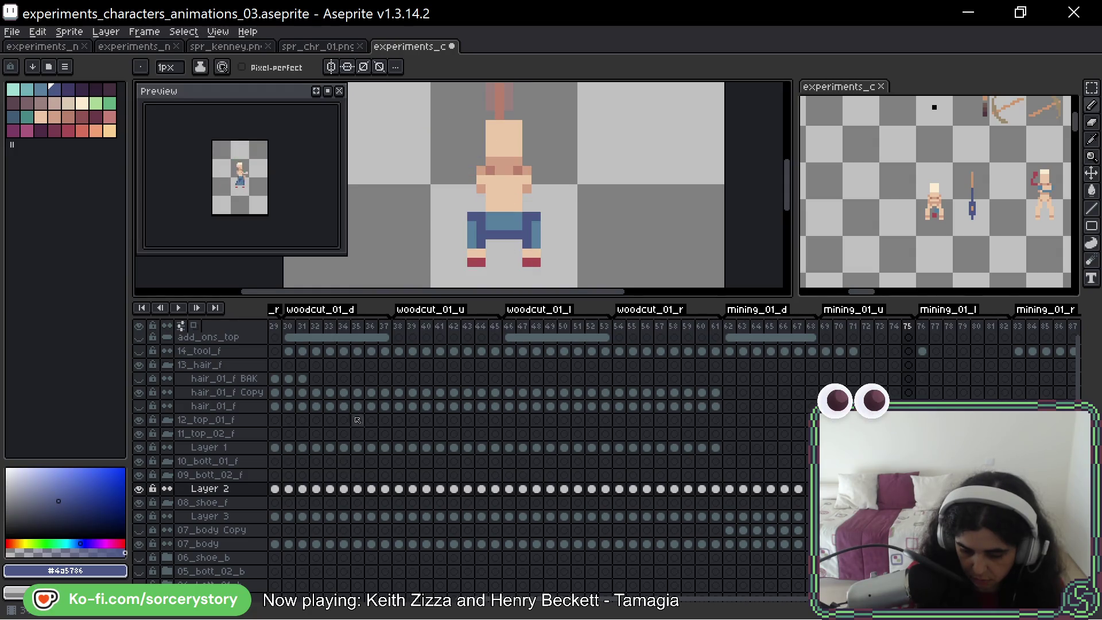
Resample the trouser blues and flip between frames 73–75 to compare the shading
{"action": "left_click", "coordinate": [68, 88]}
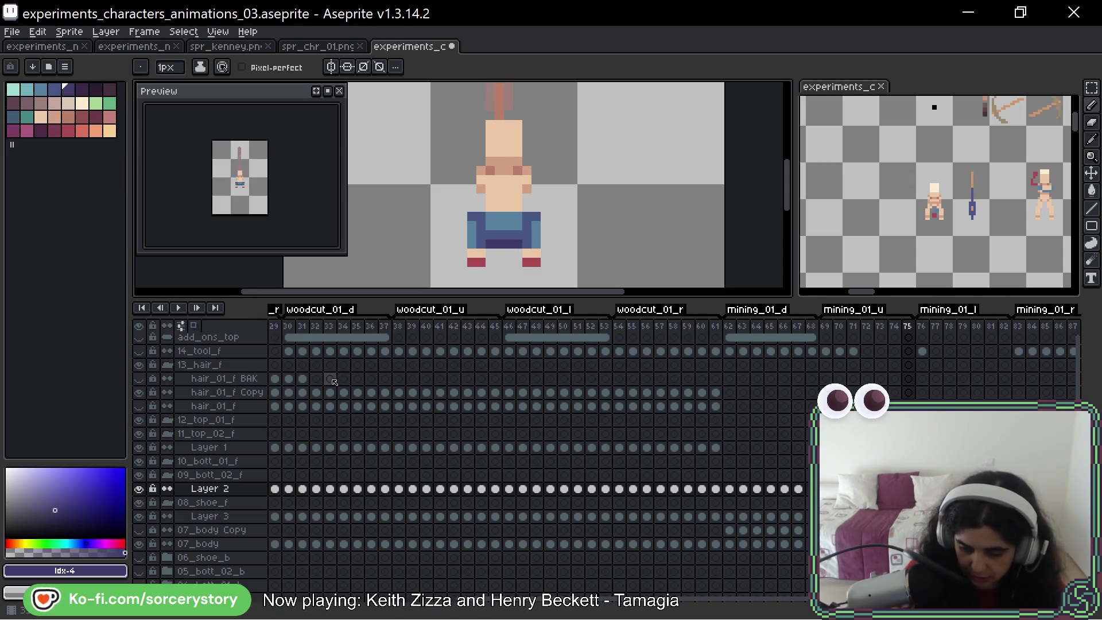
{"action": "left_click", "coordinate": [517, 250], "text": "alt"}
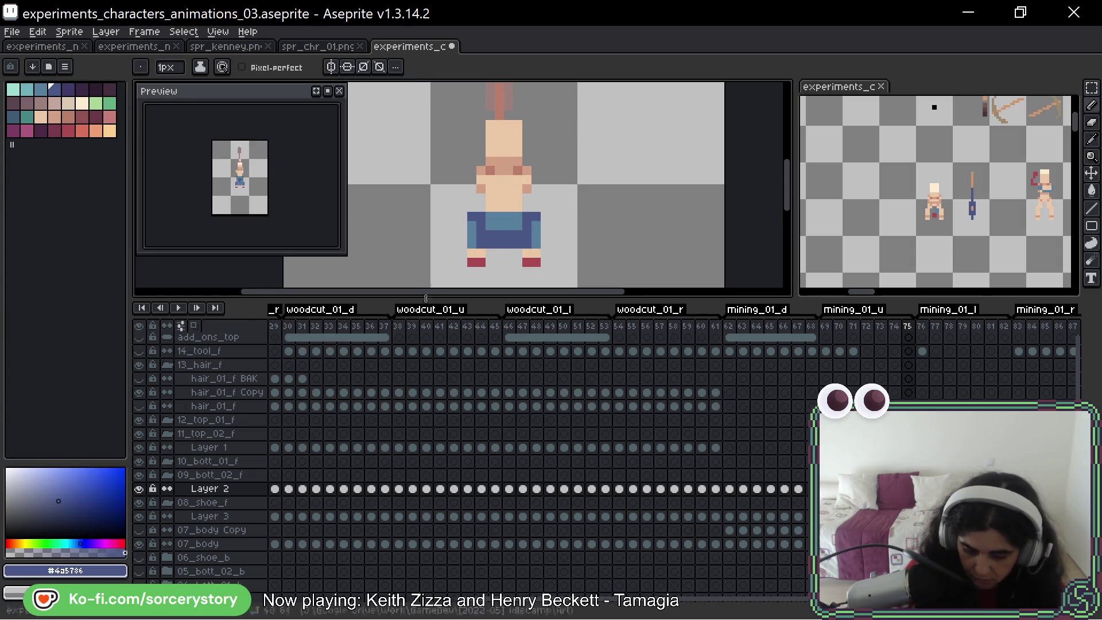
{"action": "key", "text": "Right"}
{"action": "key", "text": "Left"}
{"action": "key", "text": "Left"}
{"action": "key", "text": "Left"}
{"action": "key", "text": "Right"}
{"action": "key", "text": "Left"}
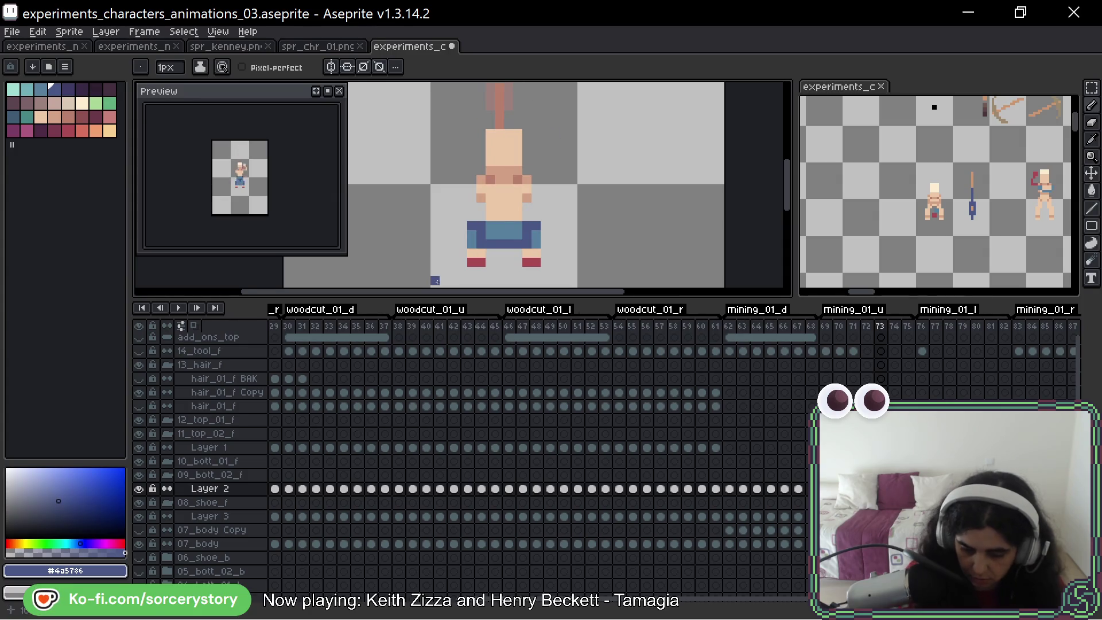
{"action": "left_click", "coordinate": [480, 243], "text": "alt"}
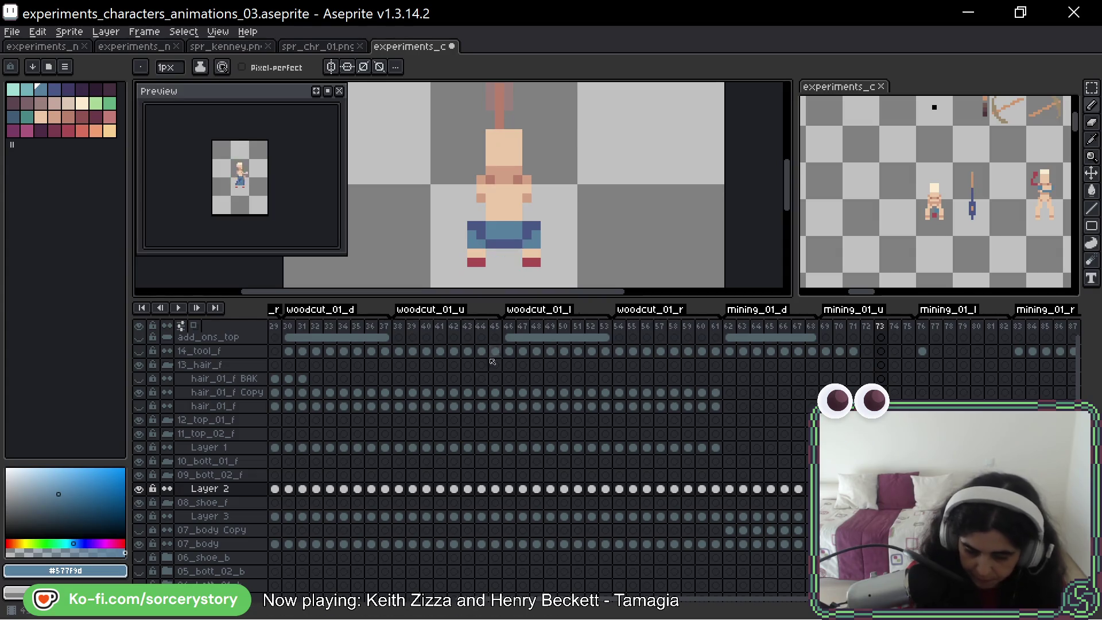
{"action": "key", "text": "Right"}
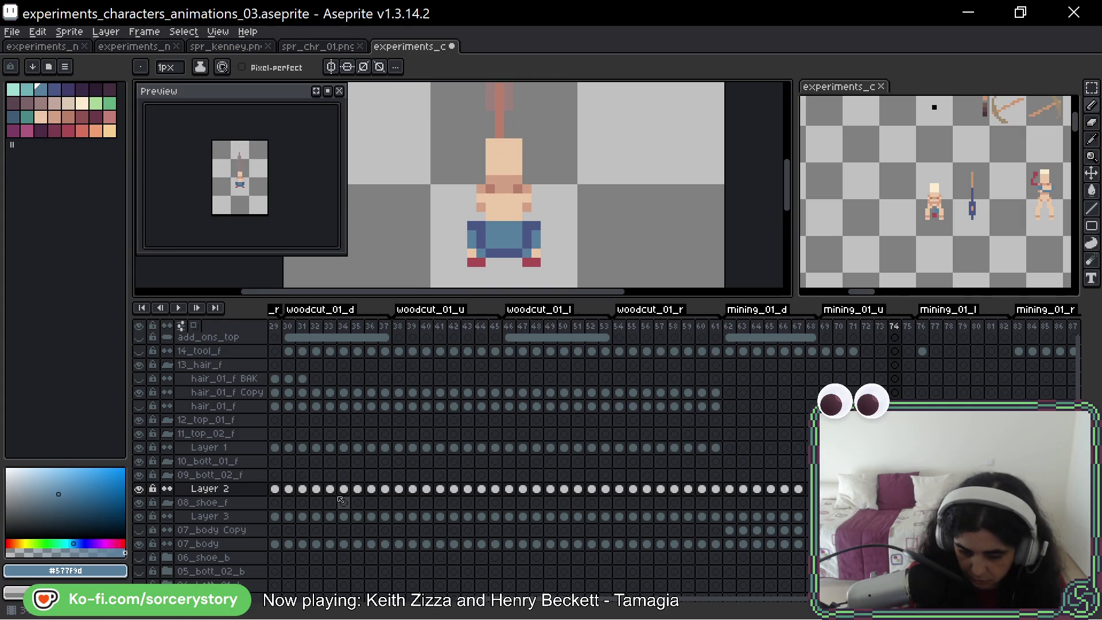
{"action": "key", "text": "Left"}
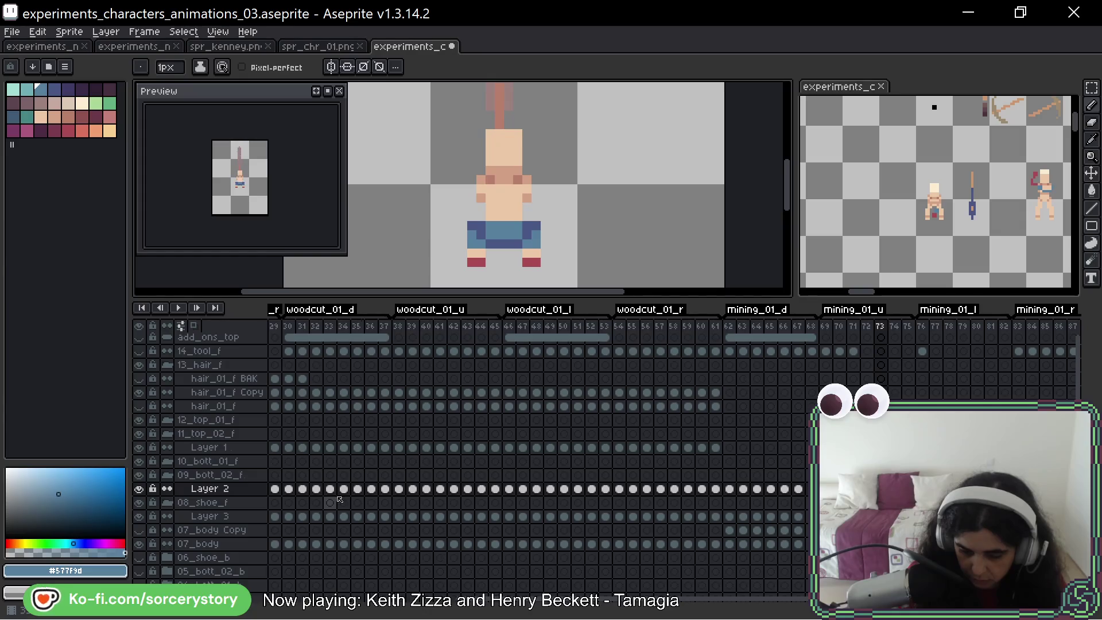
Compare frames 74 and 75 and sample the dark blue #4a5786 from the pants
{"action": "key", "text": "Right"}
{"action": "key", "text": "Left"}
{"action": "key", "text": "Right"}
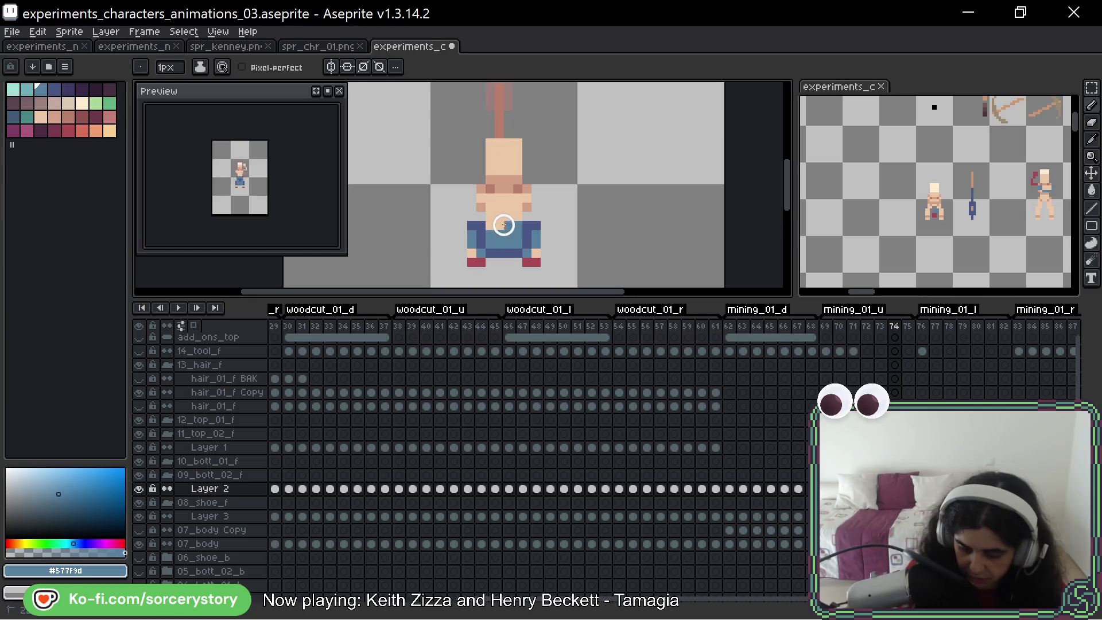
{"action": "key", "text": "Left"}
{"action": "key", "text": "Right"}
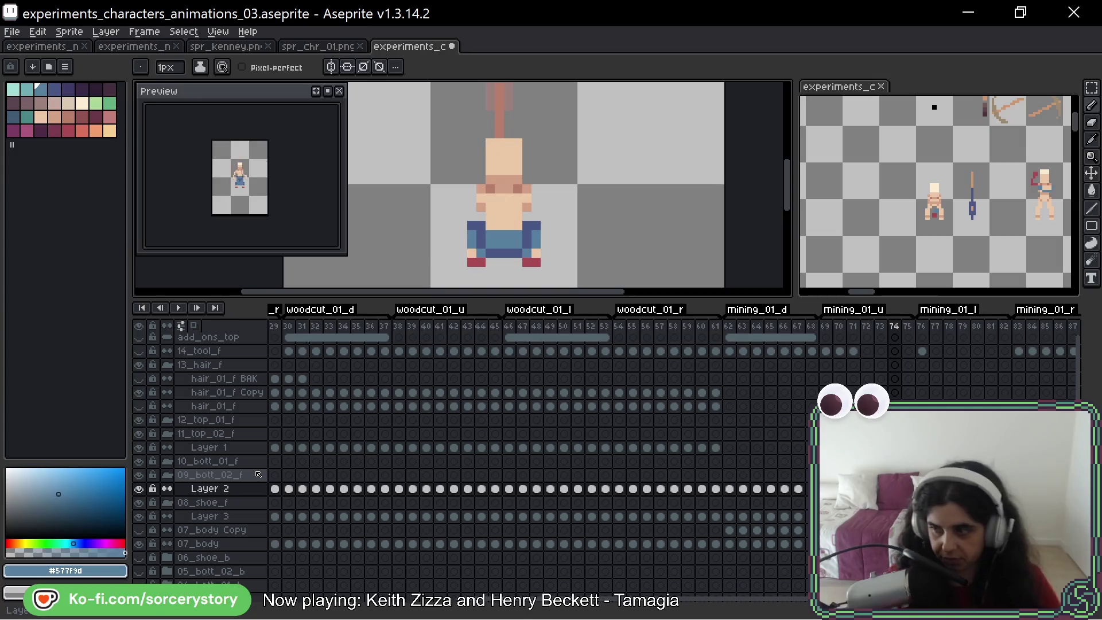
{"action": "key", "text": "Right"}
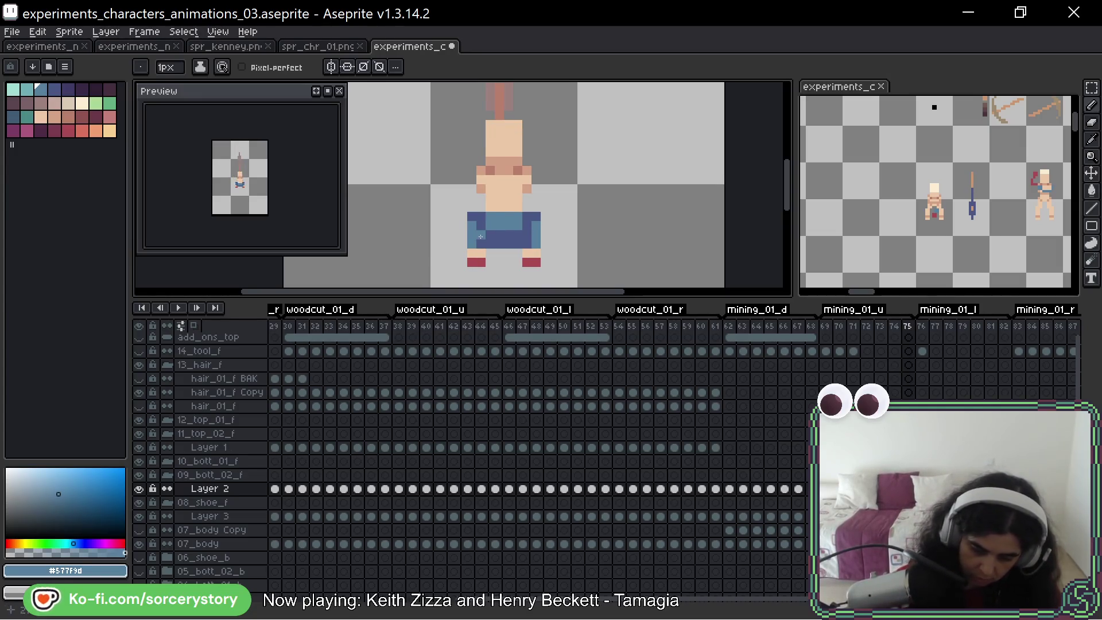
{"action": "left_click", "coordinate": [527, 249], "text": "alt"}
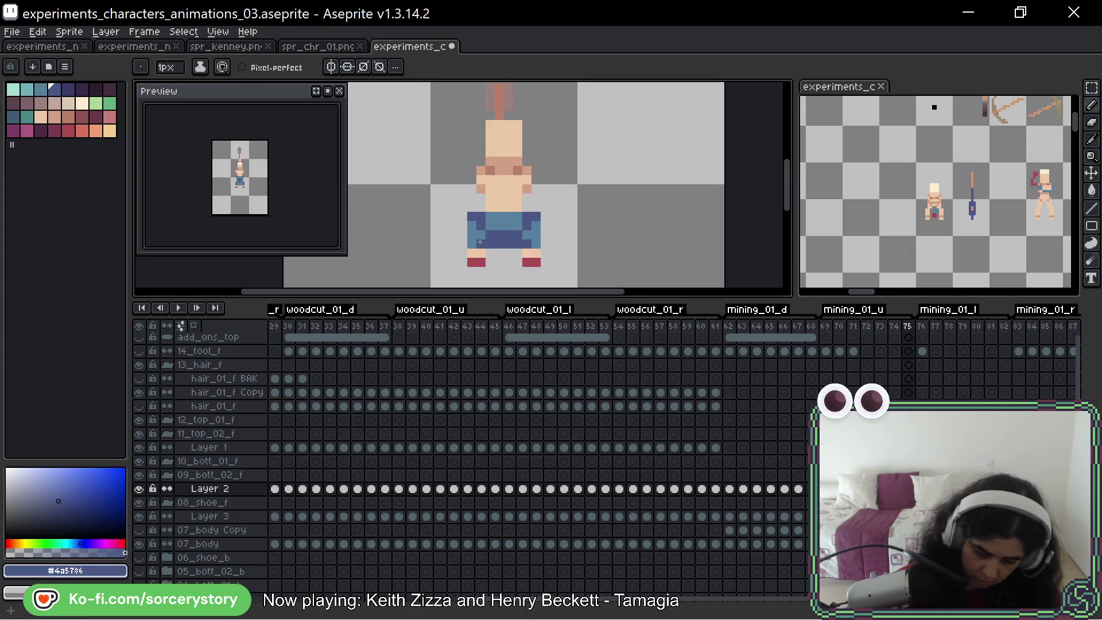
Flick between frames 73–75 and pick the lighter blue #577f9d as the paint colour
{"action": "key", "text": "Left"}
{"action": "key", "text": "Right"}
{"action": "key", "text": "Left"}
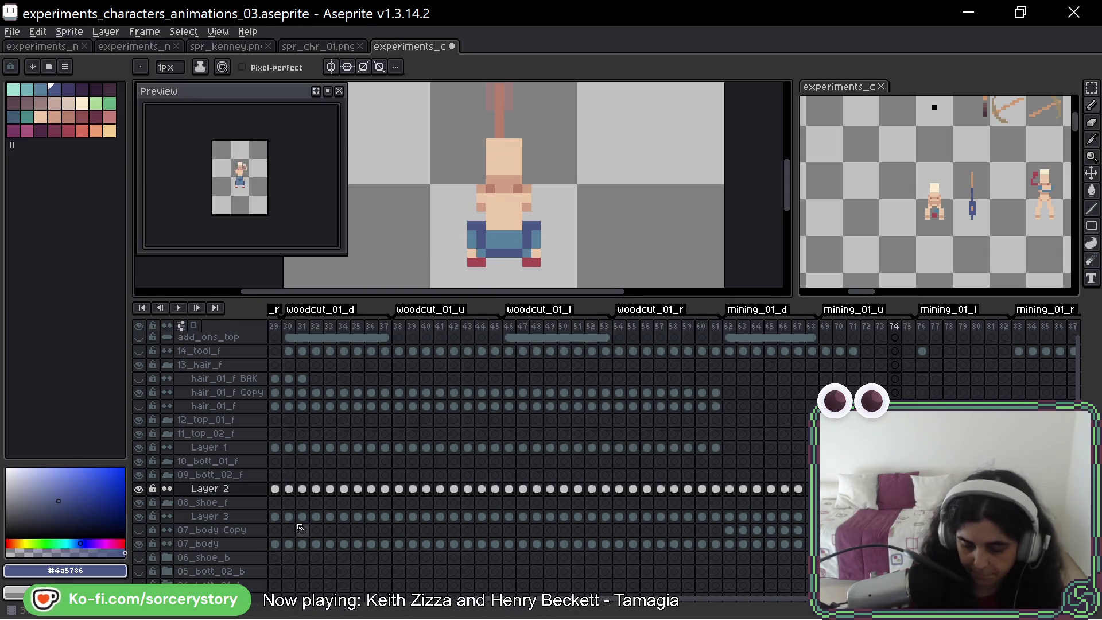
{"action": "key", "text": "Left"}
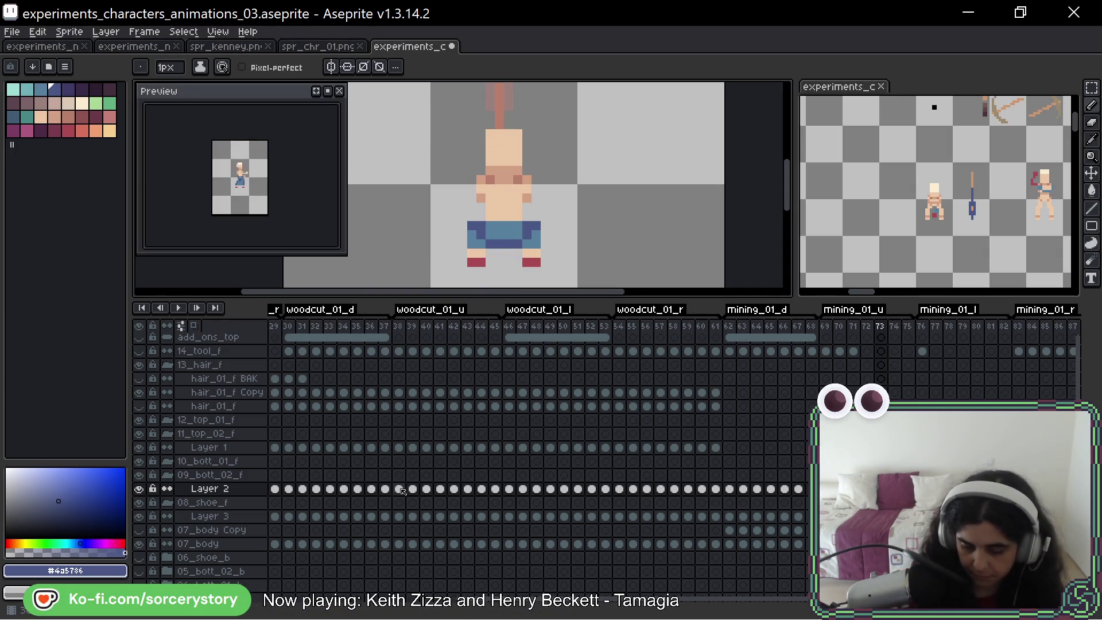
{"action": "key", "text": "Right"}
{"action": "key", "text": "Left"}
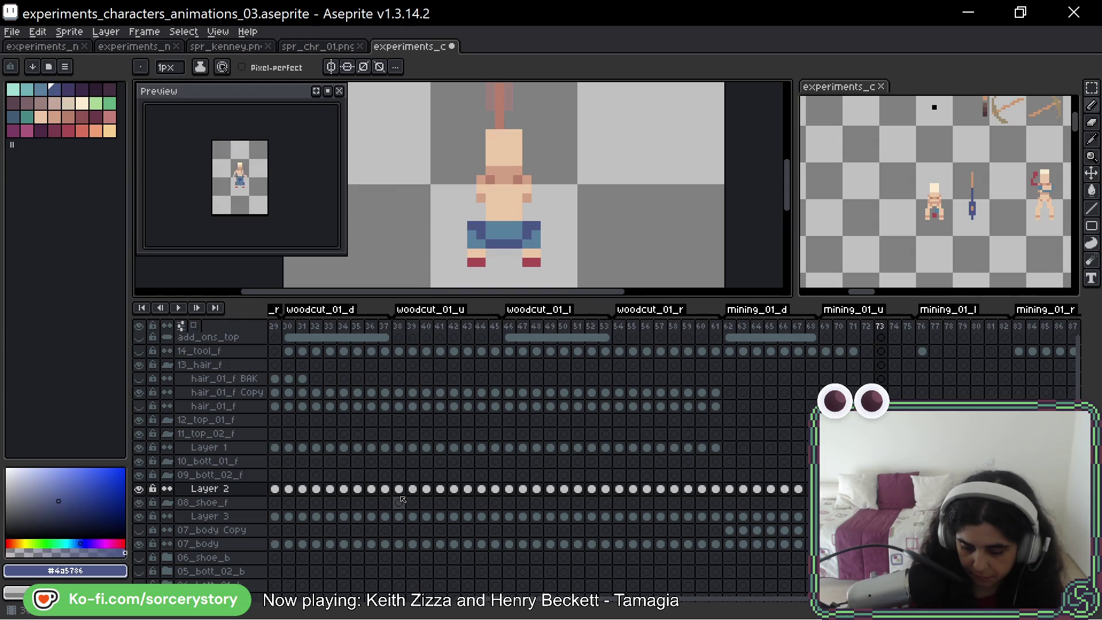
{"action": "key", "text": "Right"}
{"action": "key", "text": "Left"}
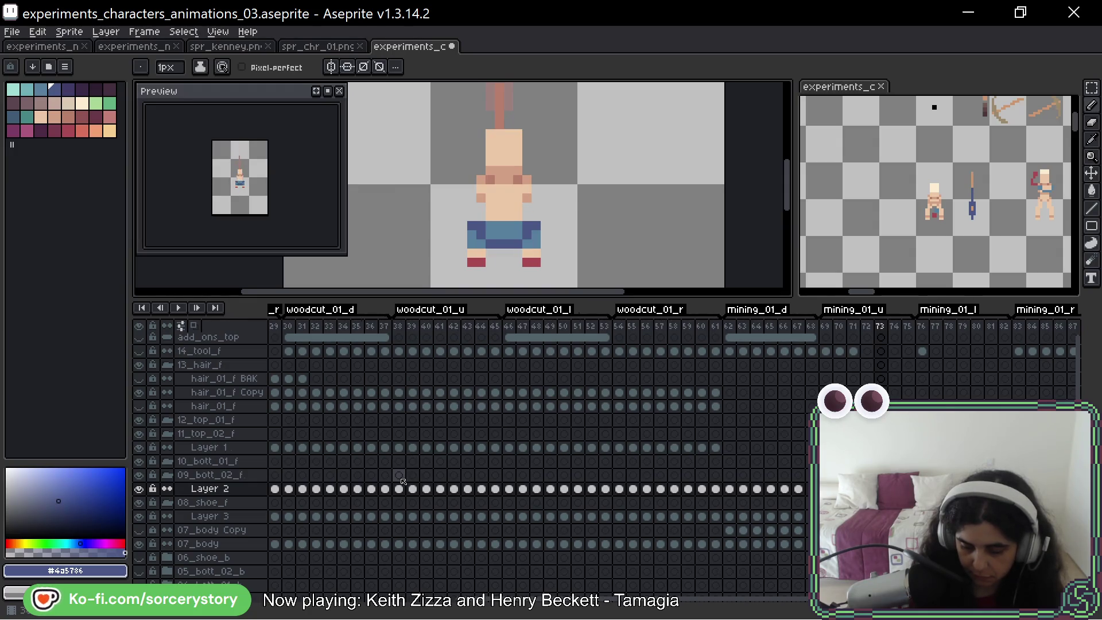
{"action": "key", "text": "Right"}
{"action": "left_click", "coordinate": [482, 251], "text": "alt"}
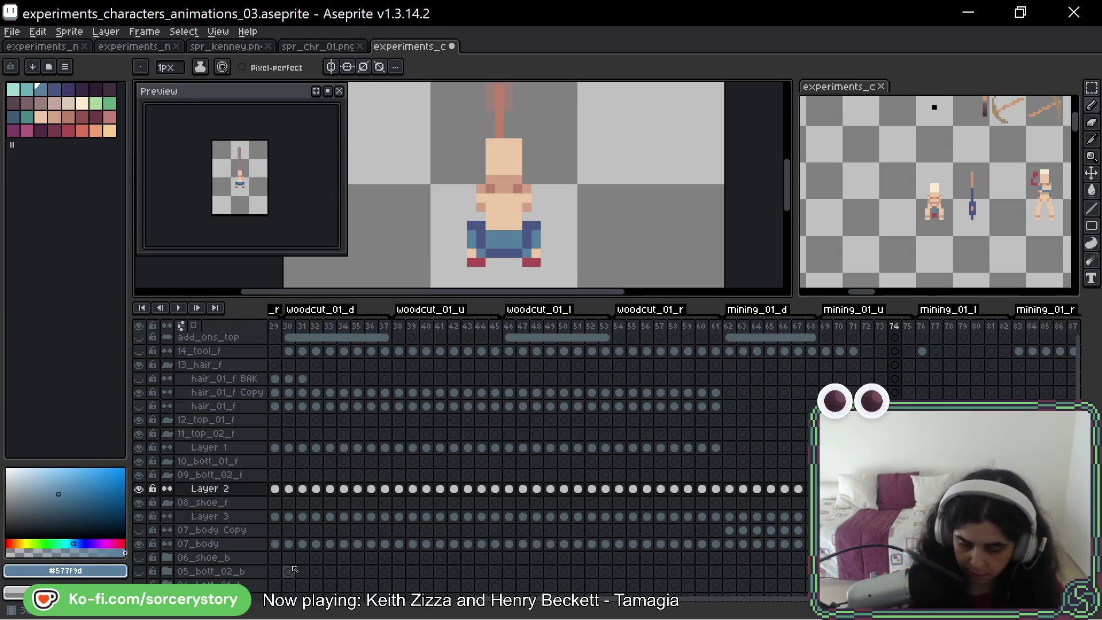
Compare neighbouring frames once more and land on the side-view mining frame 76
{"action": "key", "text": "Left"}
{"action": "key", "text": "Left"}
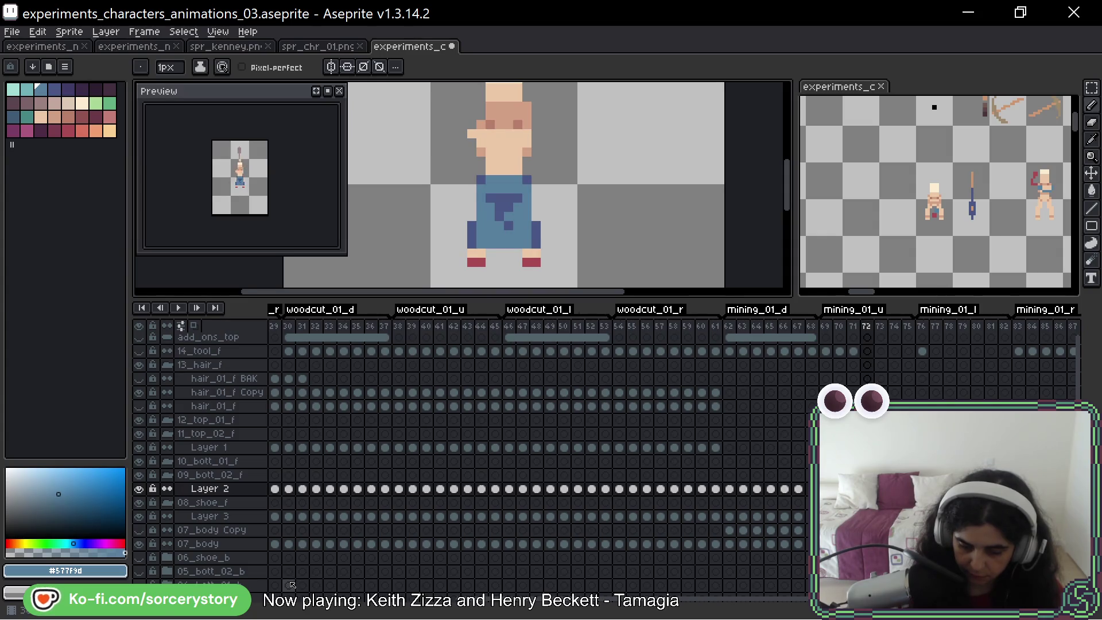
{"action": "key", "text": "Right"}
{"action": "key", "text": "Right"}
{"action": "key", "text": "Right"}
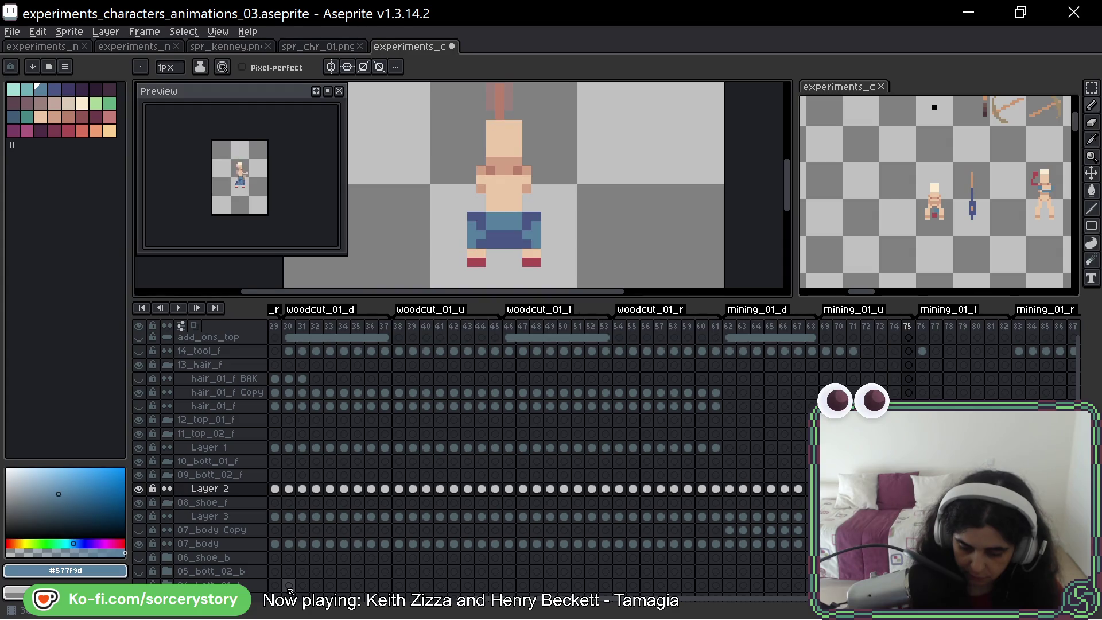
{"action": "key", "text": "Left"}
{"action": "key", "text": "Right"}
{"action": "key", "text": "Left"}
{"action": "key", "text": "Right"}
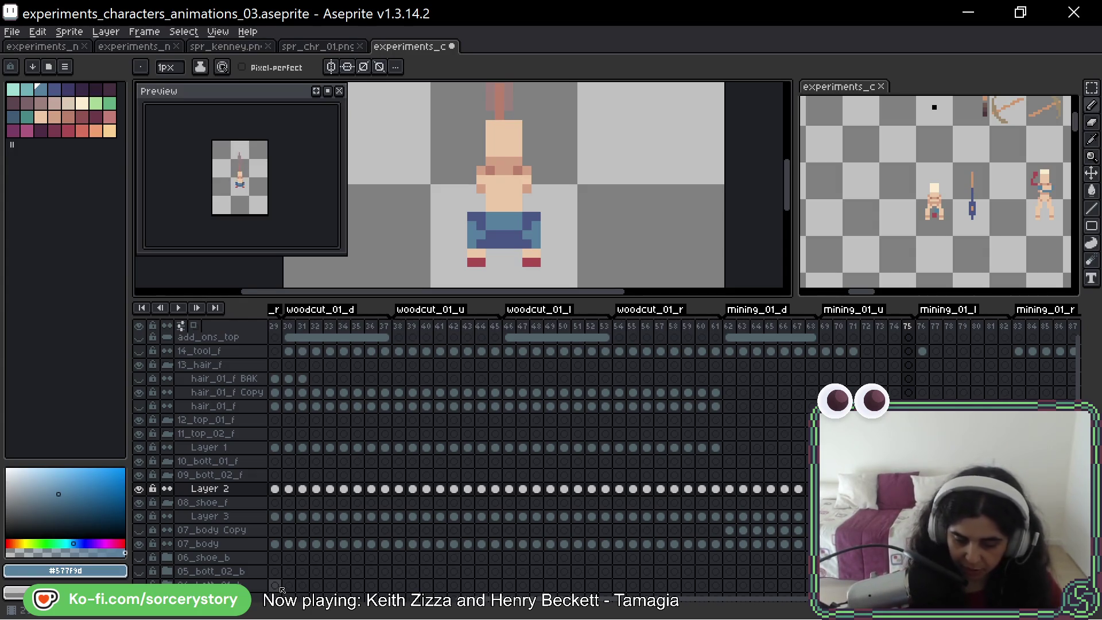
{"action": "key", "text": "Right"}
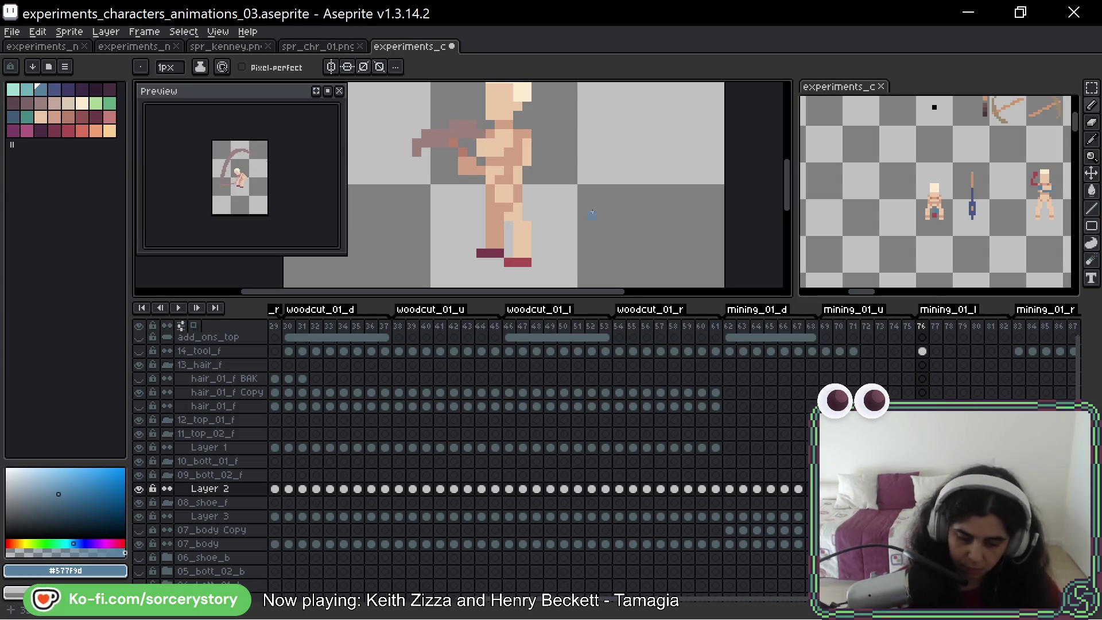
Recentre frame 76, try a blue leg stroke and undo it, then check frames 46, 47 and 54 for pants reference
{"action": "left_click_drag", "start_coordinate": [637, 181], "coordinate": [560, 177]}
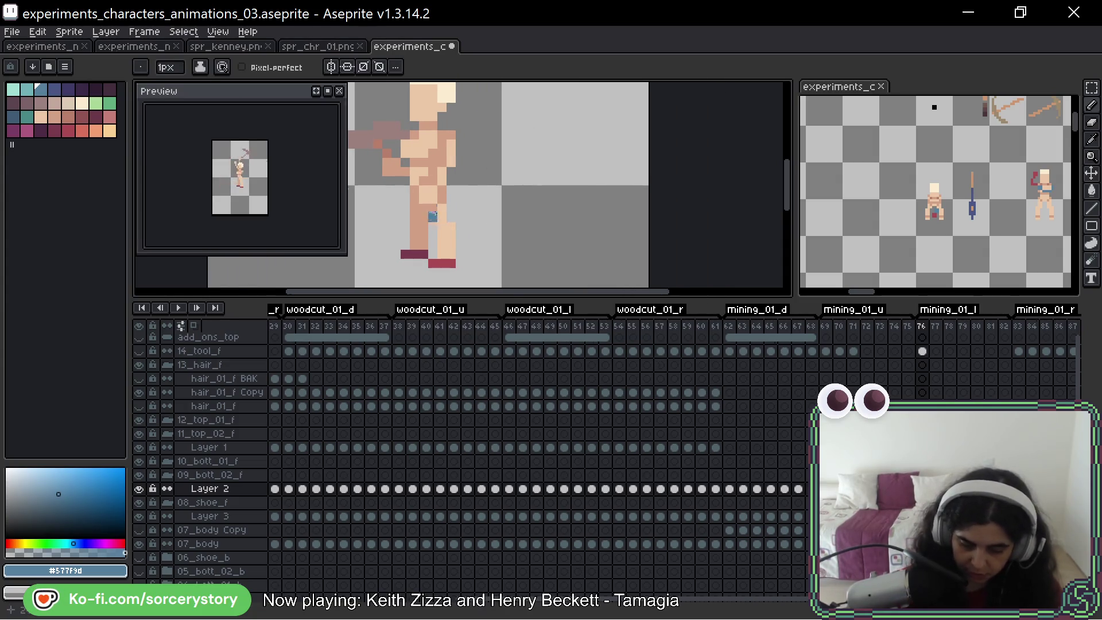
{"action": "left_click_drag", "start_coordinate": [437, 216], "coordinate": [447, 238]}
{"action": "key", "text": "ctrl+z"}
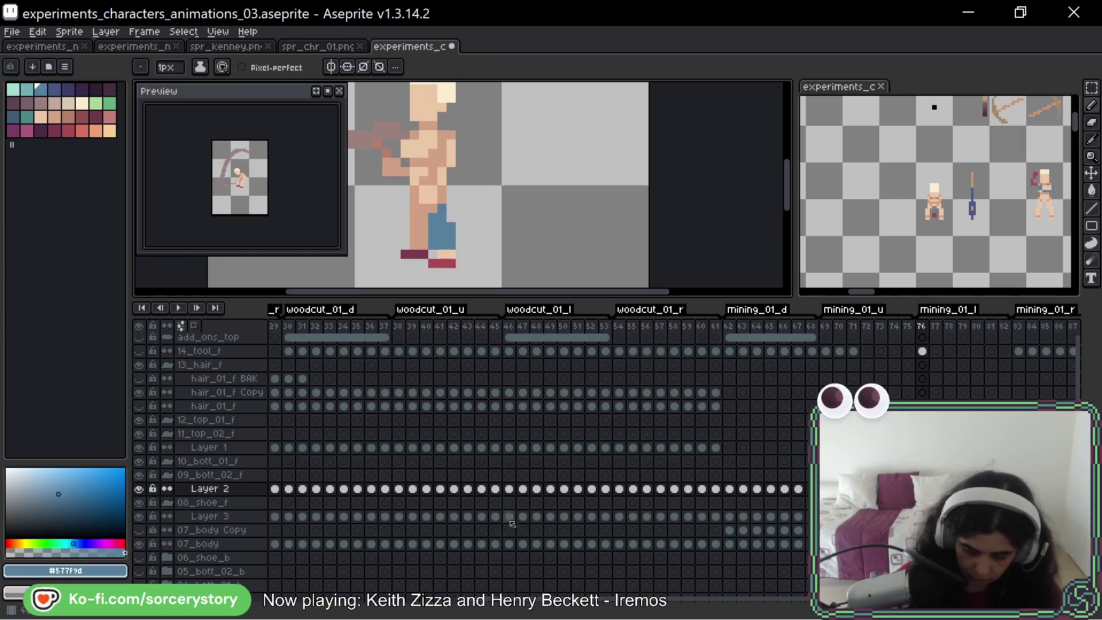
{"action": "left_click", "coordinate": [509, 489]}
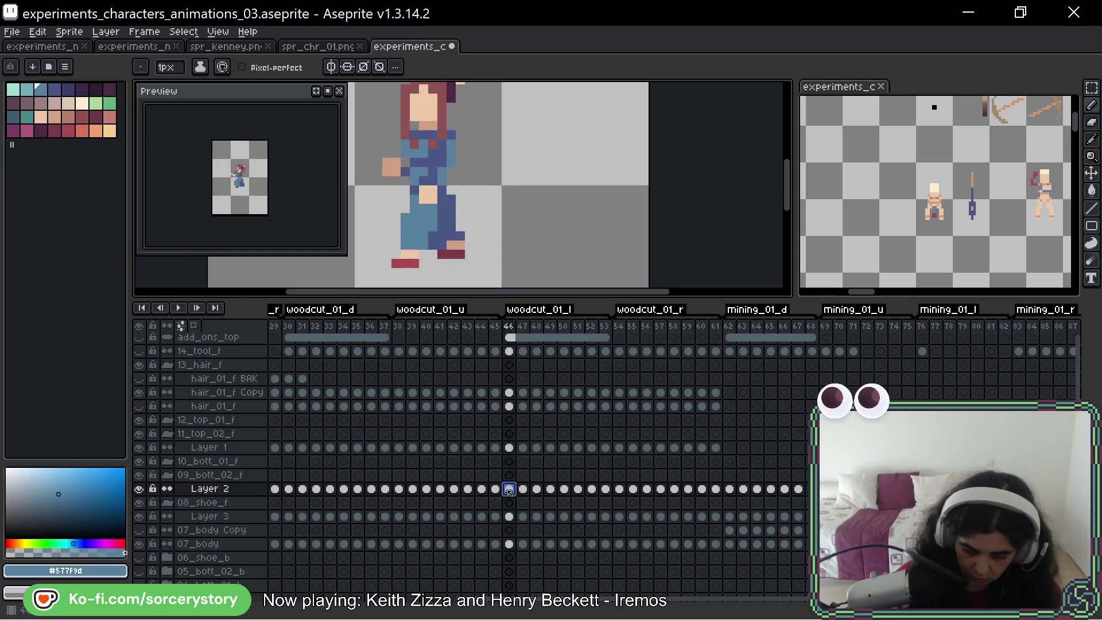
{"action": "left_click", "coordinate": [523, 489]}
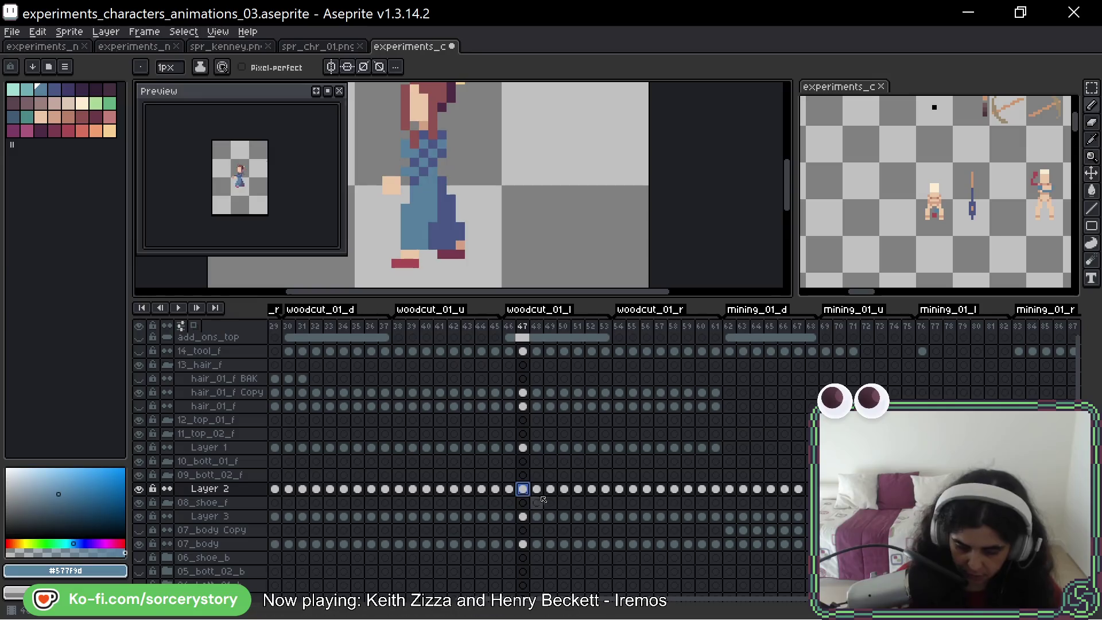
{"action": "left_click", "coordinate": [619, 490]}
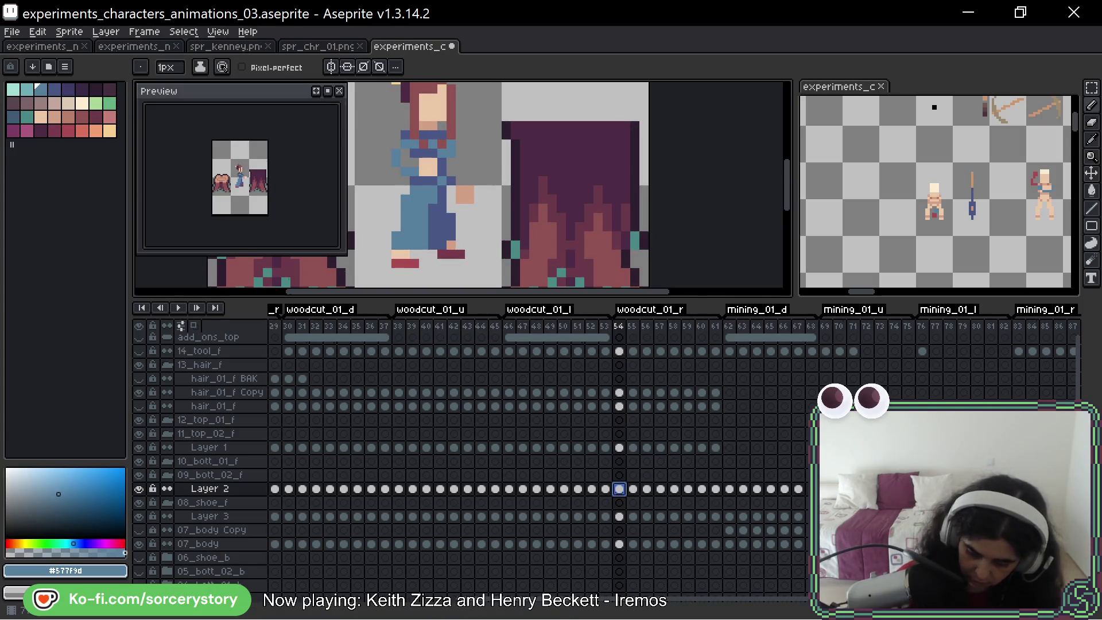
{"action": "left_click", "coordinate": [921, 327]}
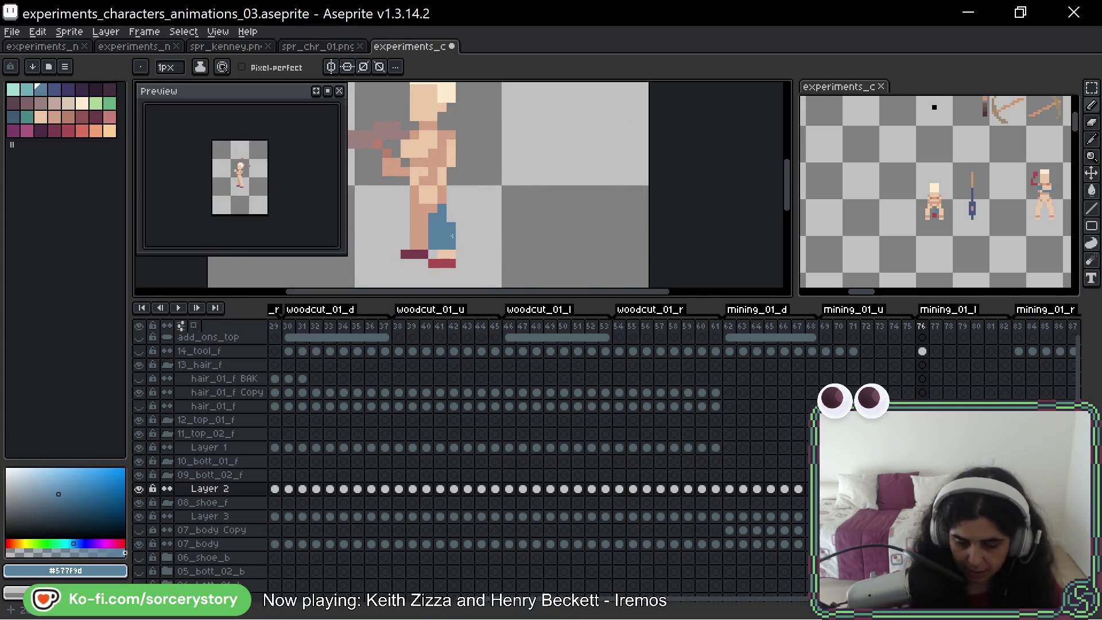
Paint blue up the leg on frame 77 and extend it down the leg on frame 78
{"action": "key", "text": "Right"}
{"action": "key", "text": "Left"}
{"action": "key", "text": "Right"}
{"action": "mouse_move", "coordinate": [433, 229]}
{"action": "left_mouse_down"}
{"action": "mouse_move", "coordinate": [423, 190]}
{"action": "mouse_move", "coordinate": [440, 212]}
{"action": "left_mouse_up"}
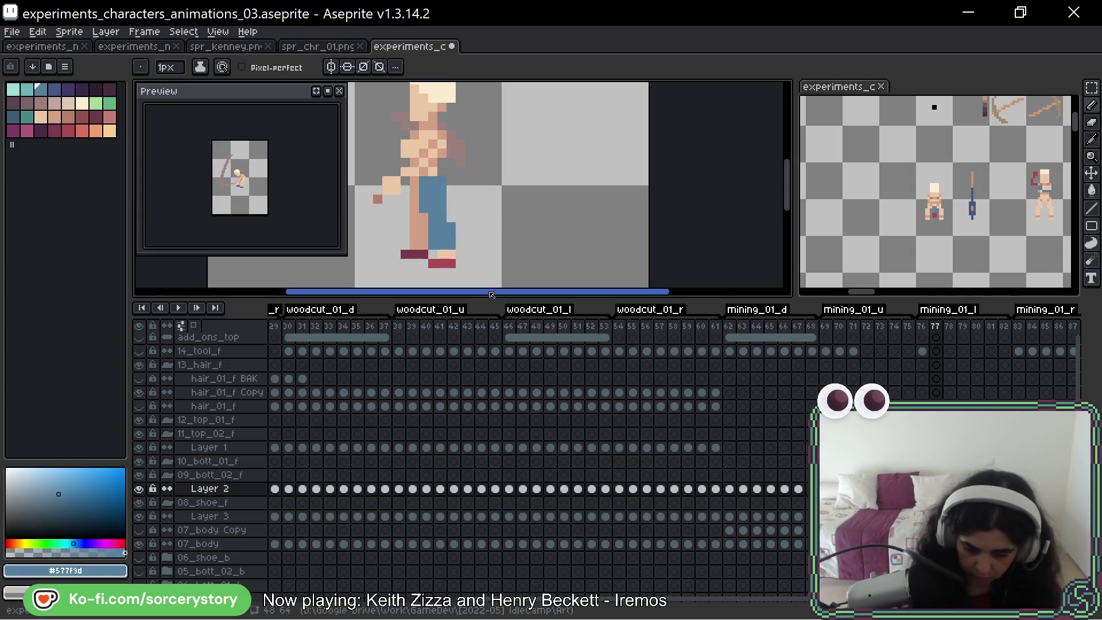
{"action": "key", "text": "Right"}
{"action": "mouse_move", "coordinate": [433, 188]}
{"action": "left_mouse_down"}
{"action": "mouse_move", "coordinate": [437, 226]}
{"action": "mouse_move", "coordinate": [459, 216]}
{"action": "mouse_move", "coordinate": [431, 179]}
{"action": "mouse_move", "coordinate": [437, 217]}
{"action": "left_mouse_up"}
Flick through frames 78–80 to check the shorts and settle on frame 79
{"action": "key", "text": "Right"}
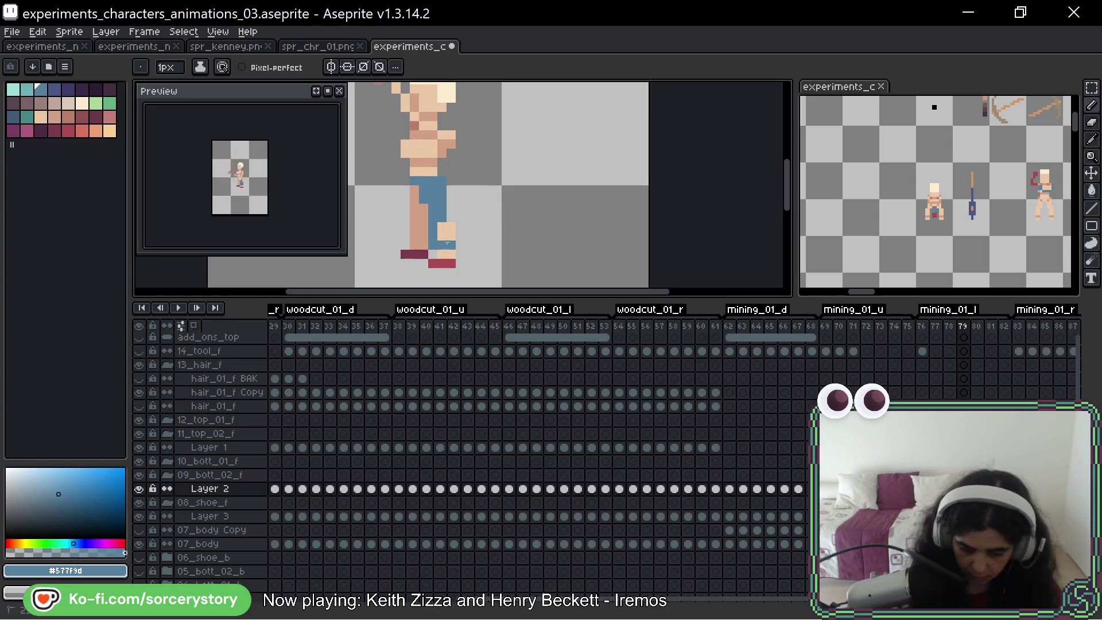
{"action": "key", "text": "Left"}
{"action": "key", "text": "Right"}
{"action": "key", "text": "Right"}
{"action": "key", "text": "Left"}
{"action": "key", "text": "Left"}
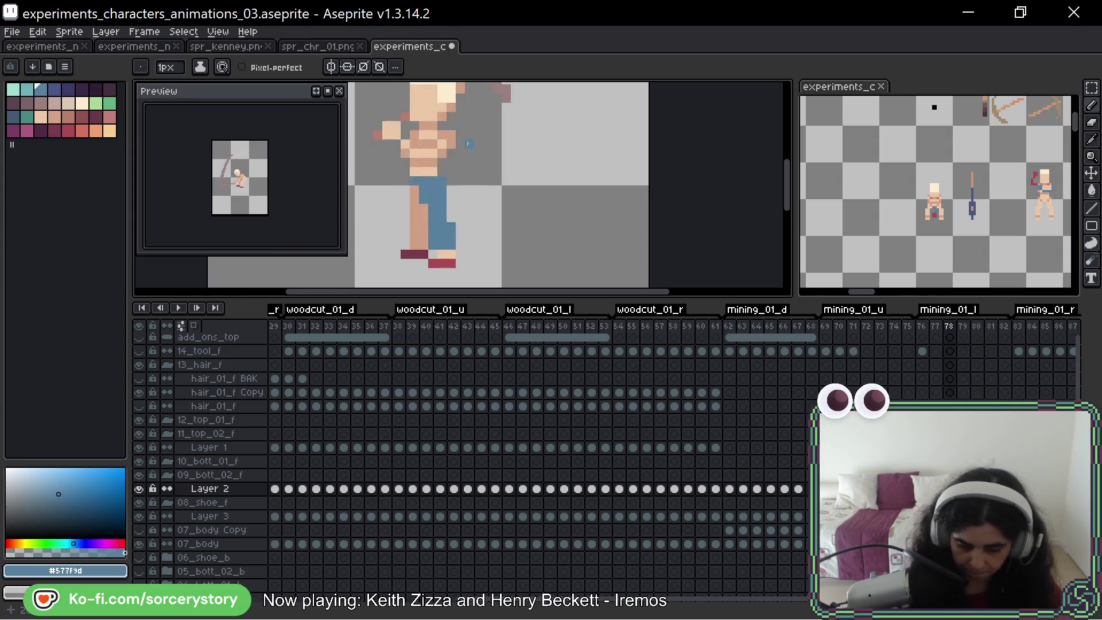
{"action": "key", "text": "Left"}
{"action": "key", "text": "Right"}
{"action": "key", "text": "Right"}
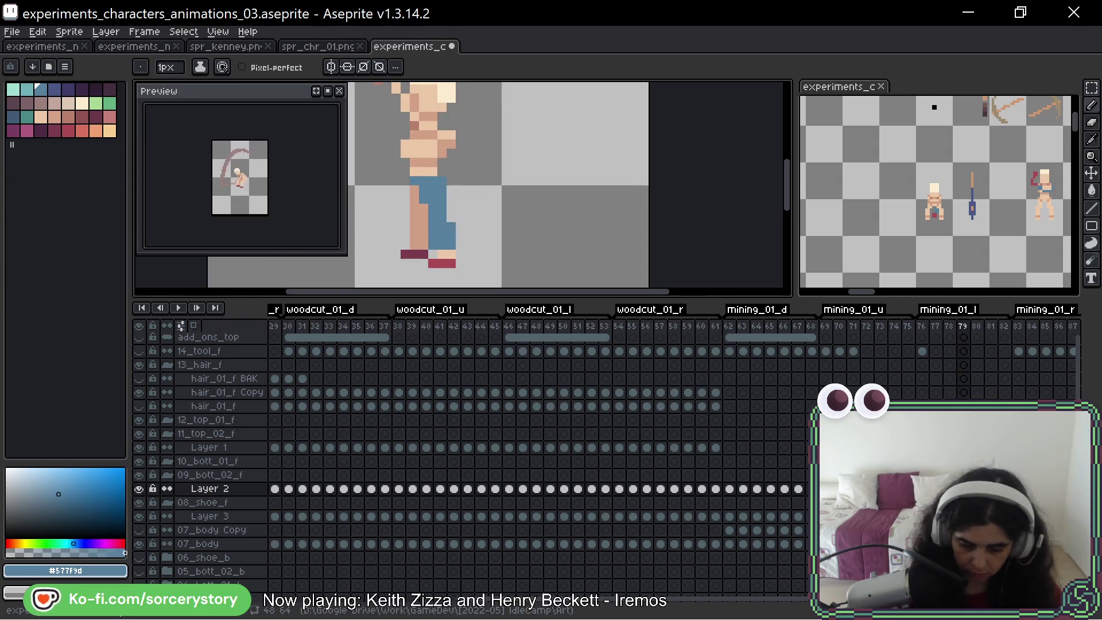
Paint blue shorts over frame 80's crouching hips and legs, flipping against frame 79, then peek at frame 81
{"action": "key", "text": "Left"}
{"action": "key", "text": "Right"}
{"action": "key", "text": "Right"}
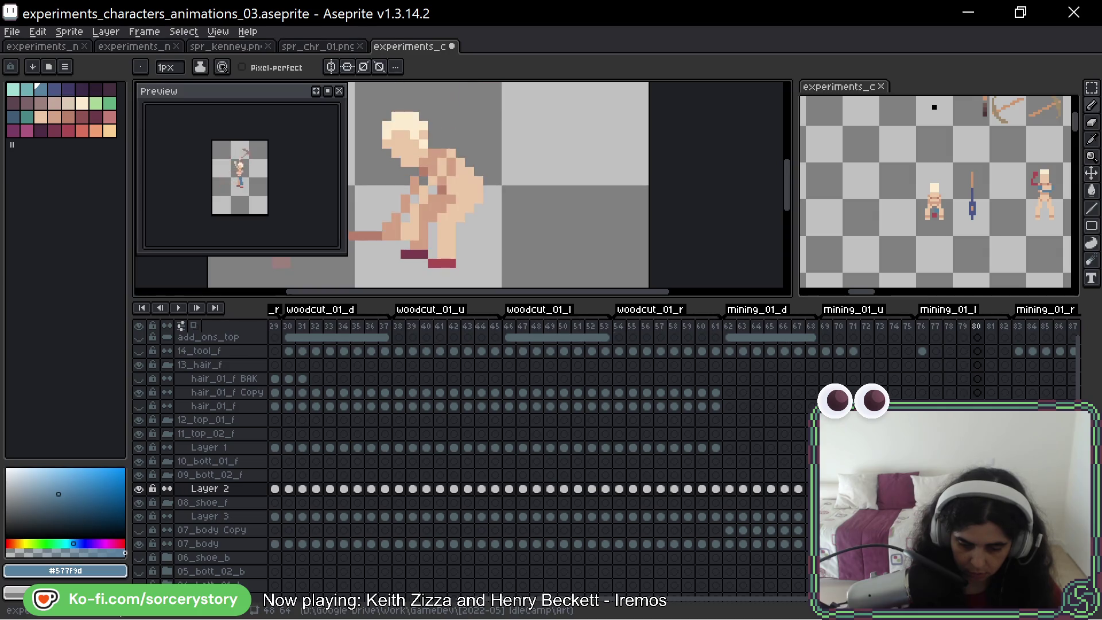
{"action": "key", "text": "Left"}
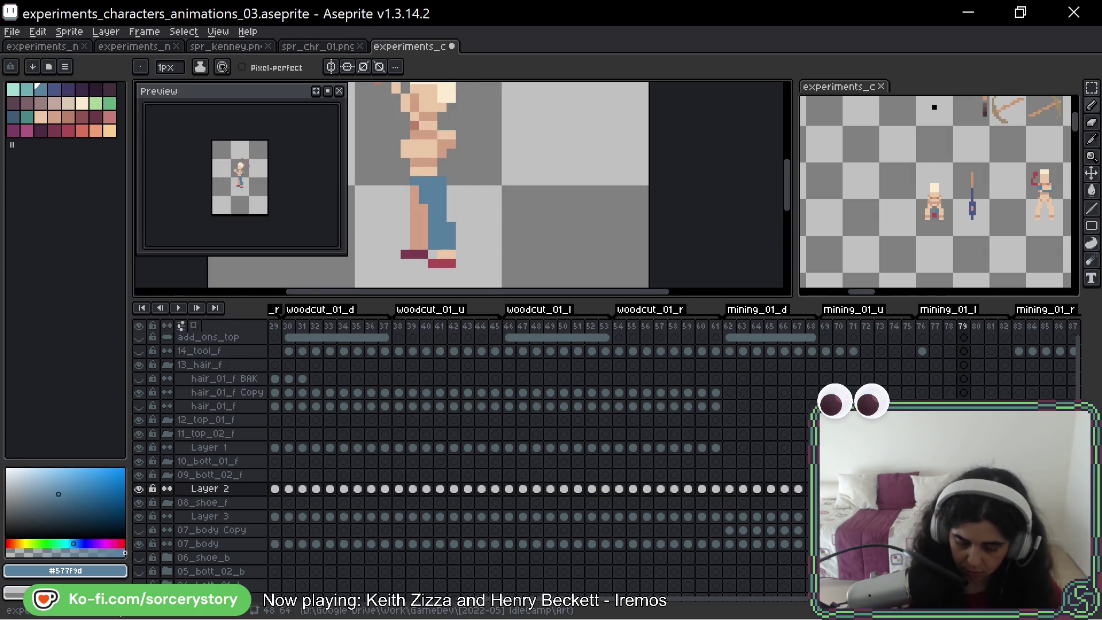
{"action": "key", "text": "Right"}
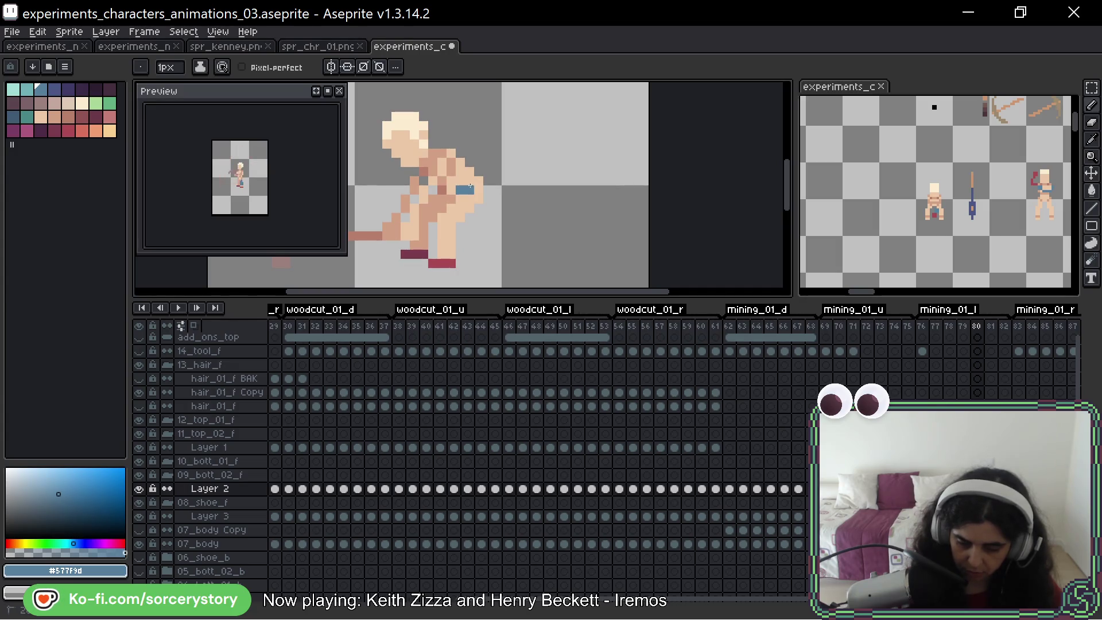
{"action": "left_click_drag", "start_coordinate": [476, 181], "coordinate": [461, 247]}
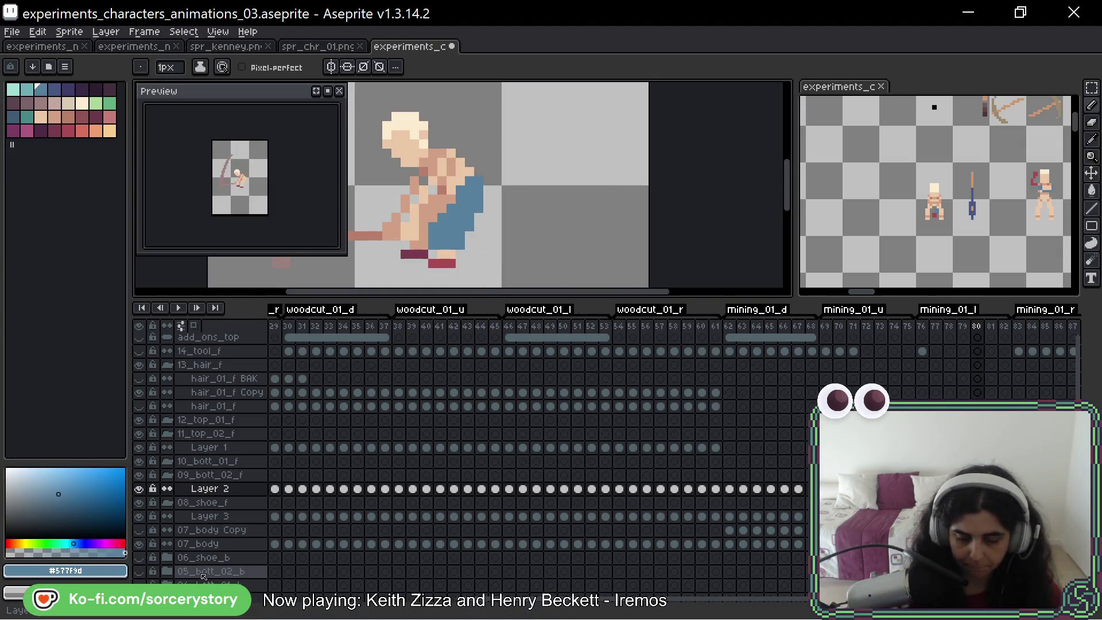
{"action": "key", "text": "Left"}
{"action": "key", "text": "Right"}
{"action": "key", "text": "Left"}
{"action": "key", "text": "Right"}
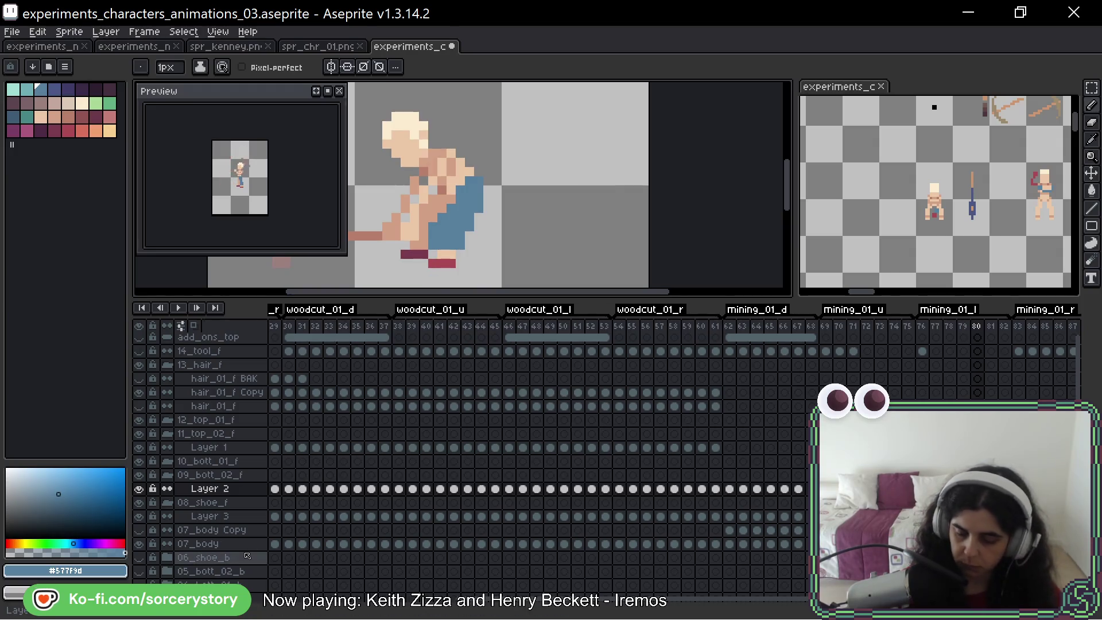
{"action": "key", "text": "Right"}
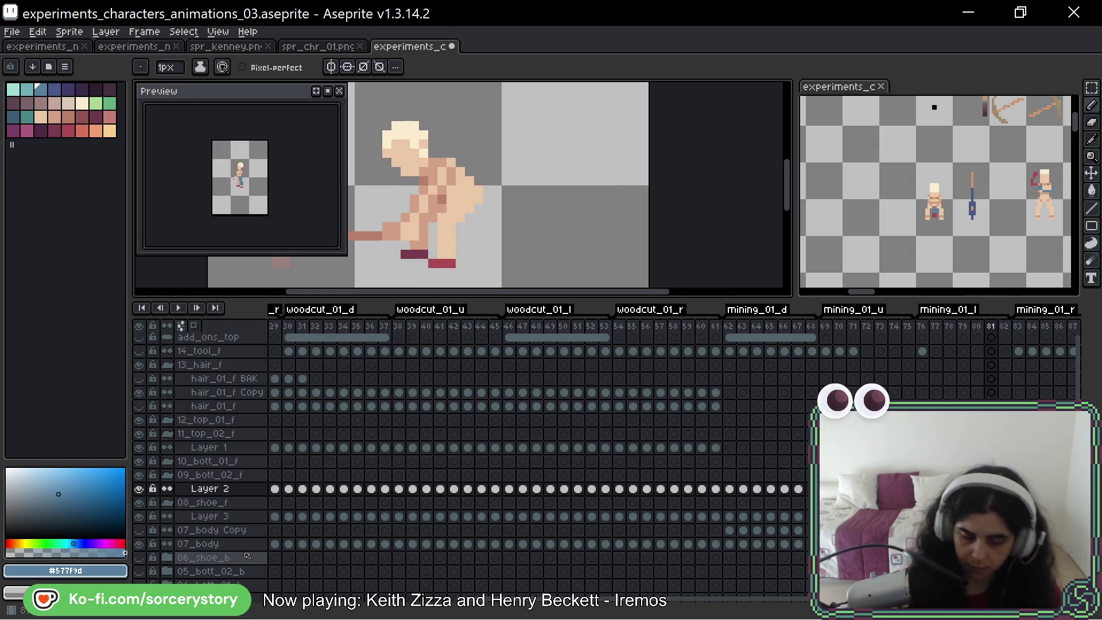
Paint a blue band across frame 81's legs, clear a stray hip pixel and fill the hip with blue
{"action": "key", "text": "Left"}
{"action": "key", "text": "Right"}
{"action": "mouse_move", "coordinate": [429, 245]}
{"action": "left_mouse_down"}
{"action": "mouse_move", "coordinate": [459, 245]}
{"action": "mouse_move", "coordinate": [482, 188]}
{"action": "left_mouse_up"}
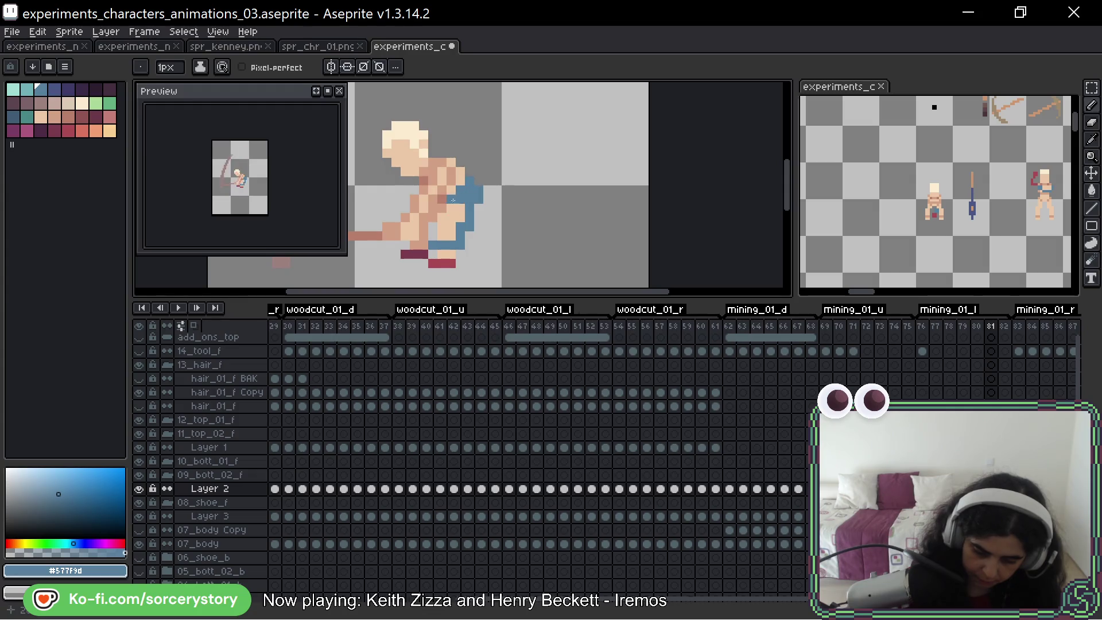
{"action": "key", "text": "Right"}
{"action": "key", "text": "Left"}
{"action": "key", "text": "Left"}
{"action": "key", "text": "Right"}
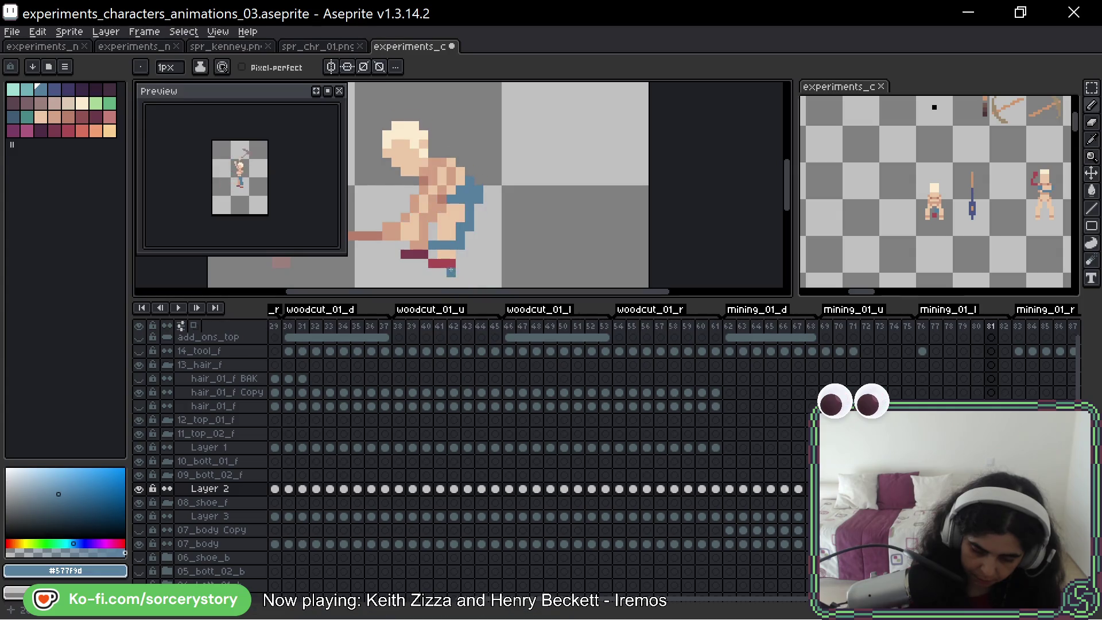
{"action": "left_click", "coordinate": [455, 186]}
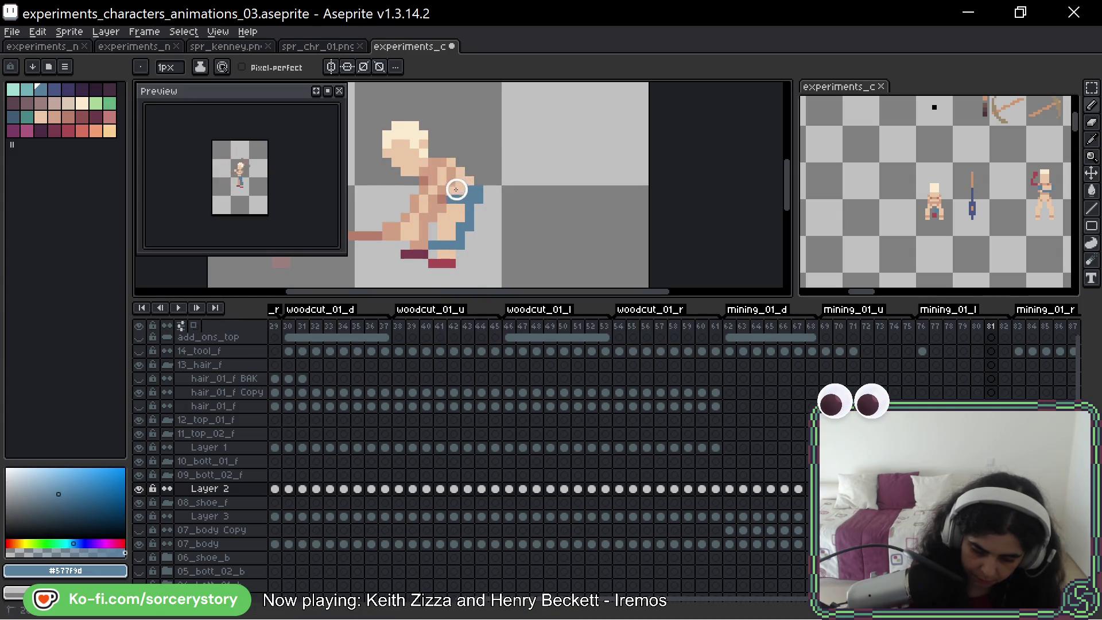
{"action": "left_click_drag", "start_coordinate": [453, 200], "coordinate": [439, 231]}
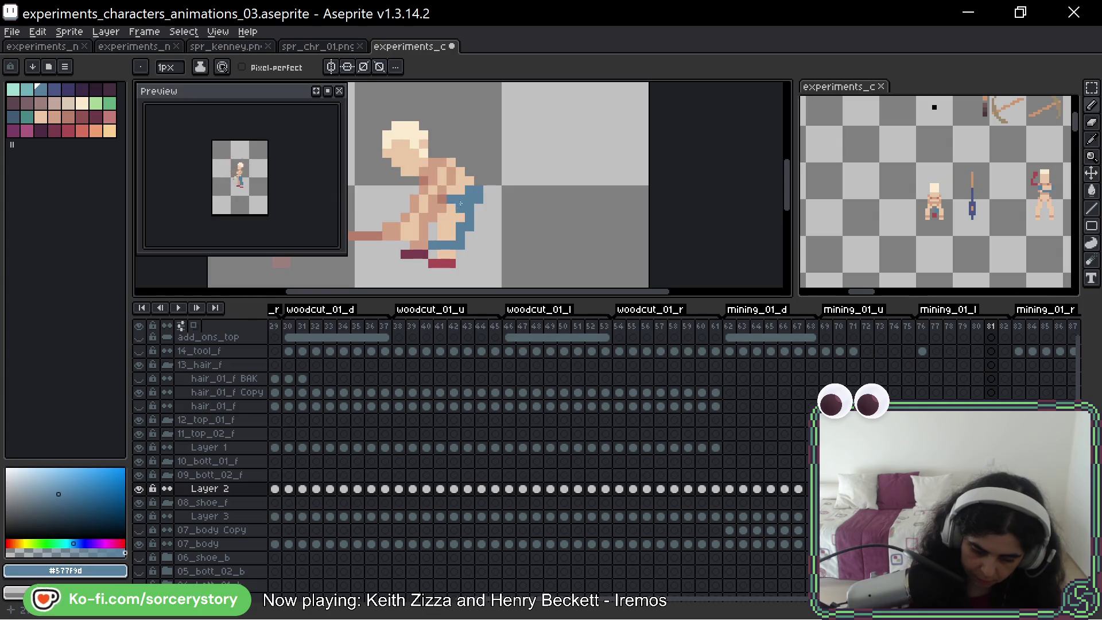
Flip through frames 79–81 to check the animation, then advance to the unpainted frame 82
{"action": "key", "text": "Right"}
{"action": "key", "text": "Left"}
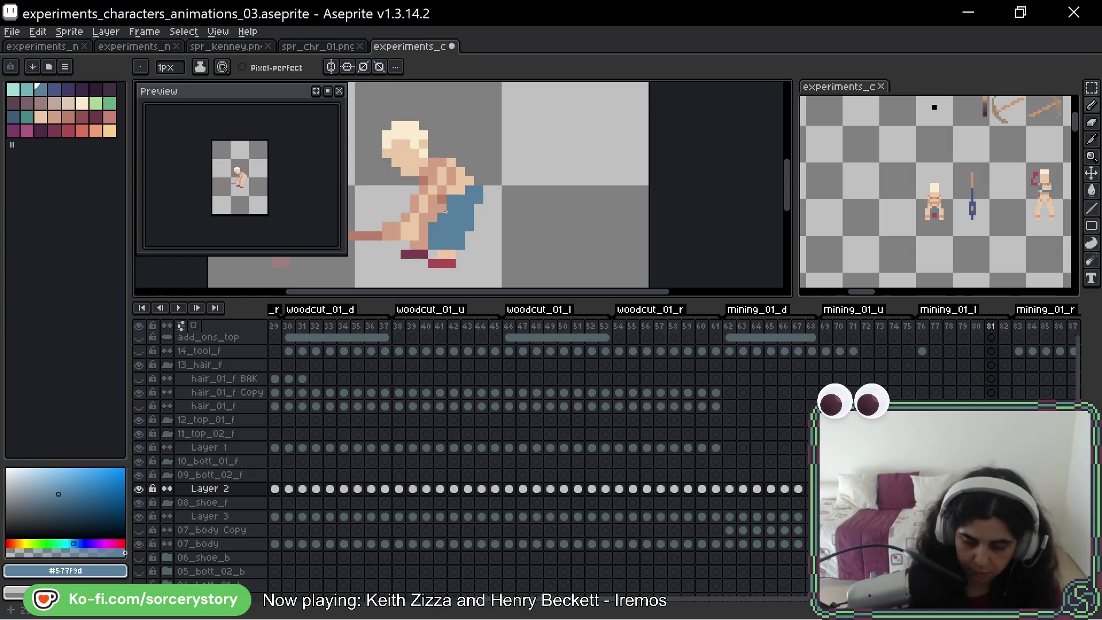
{"action": "key", "text": "Left"}
{"action": "key", "text": "Right"}
{"action": "key", "text": "Left"}
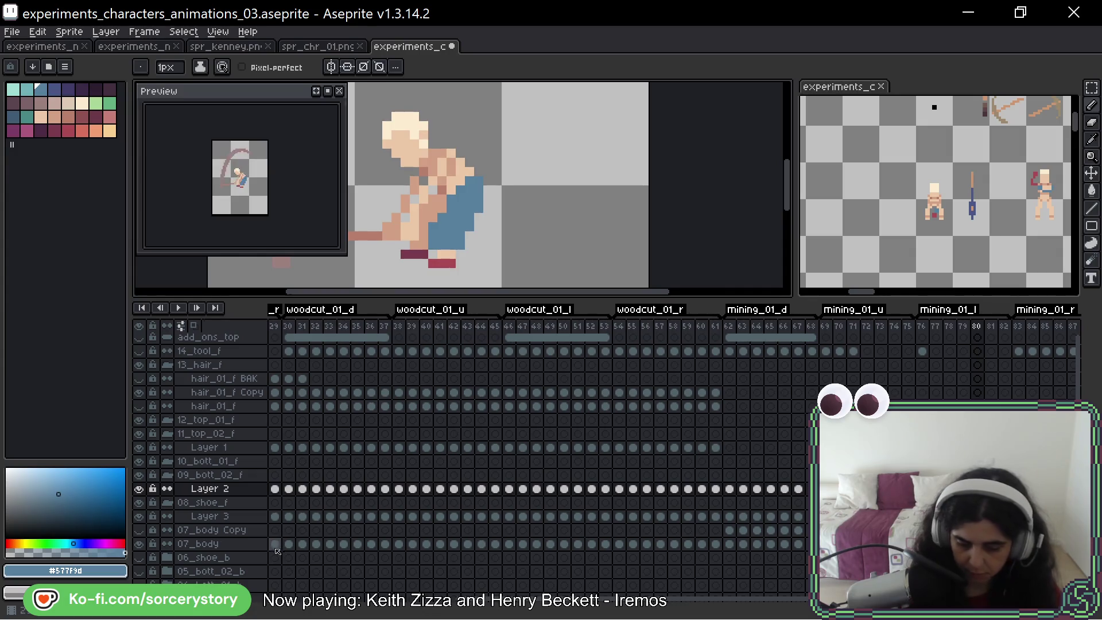
{"action": "key", "text": "Left"}
{"action": "key", "text": "Right"}
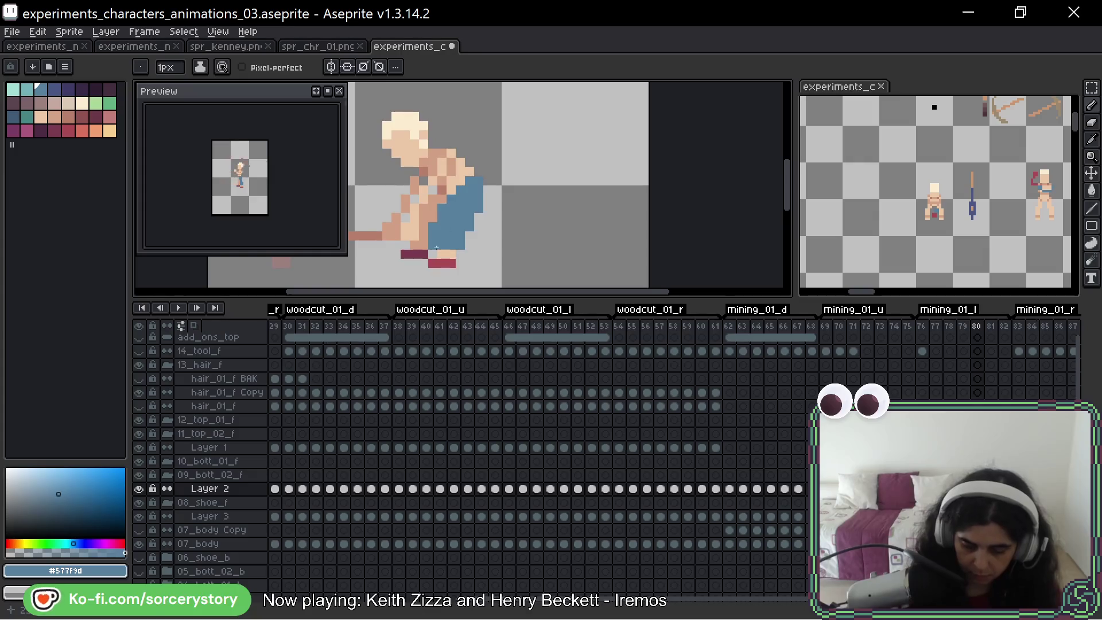
{"action": "key", "text": "Left"}
{"action": "key", "text": "Right"}
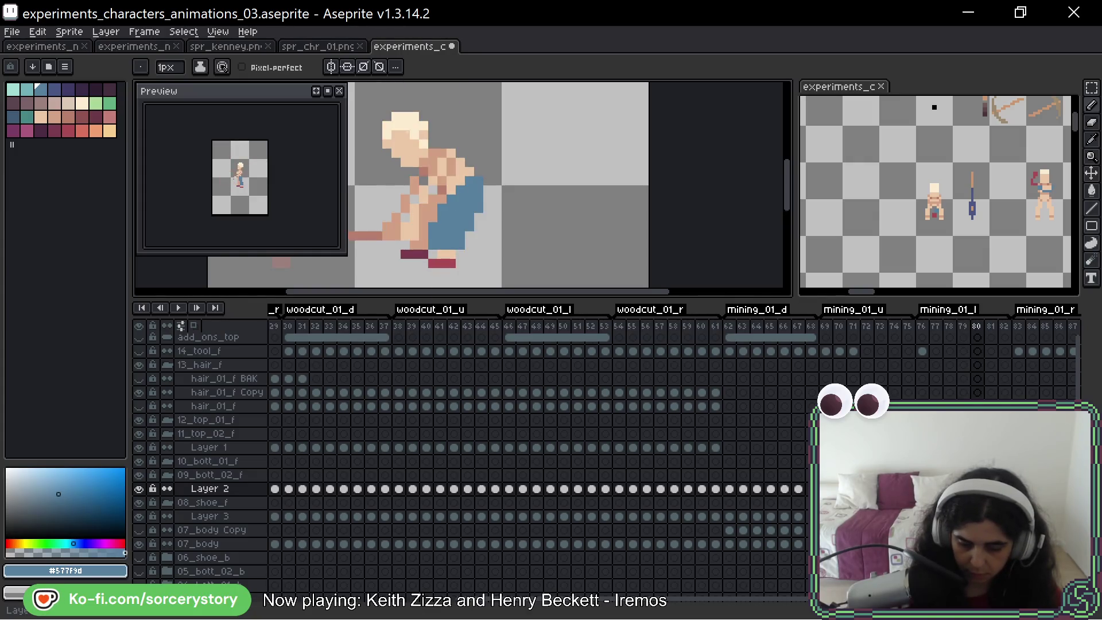
{"action": "key", "text": "Right"}
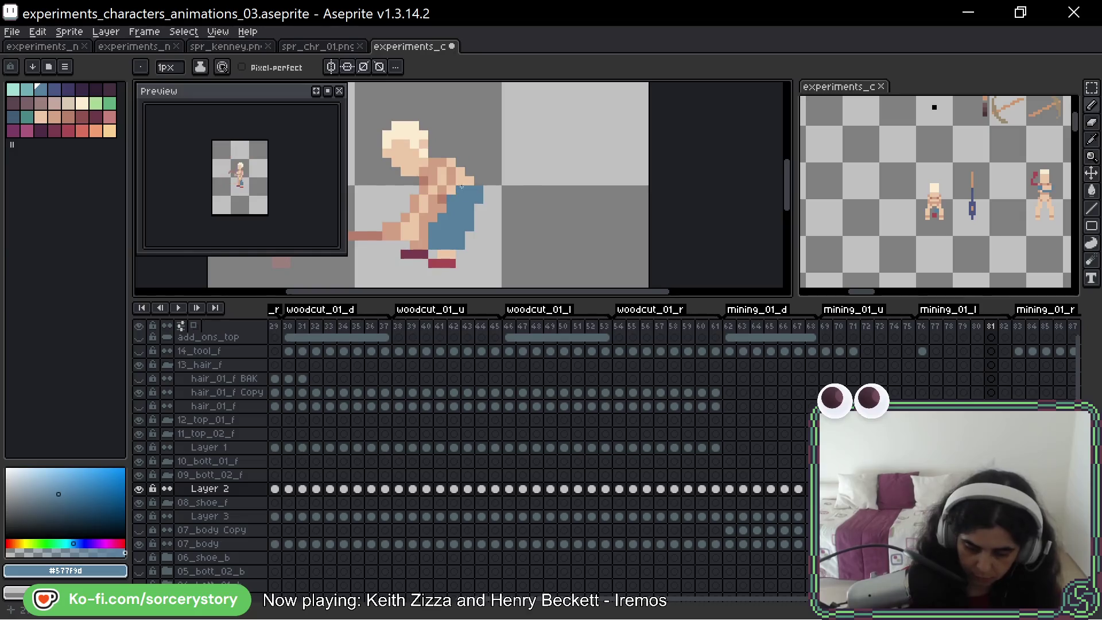
{"action": "key", "text": "Left"}
{"action": "key", "text": "Right"}
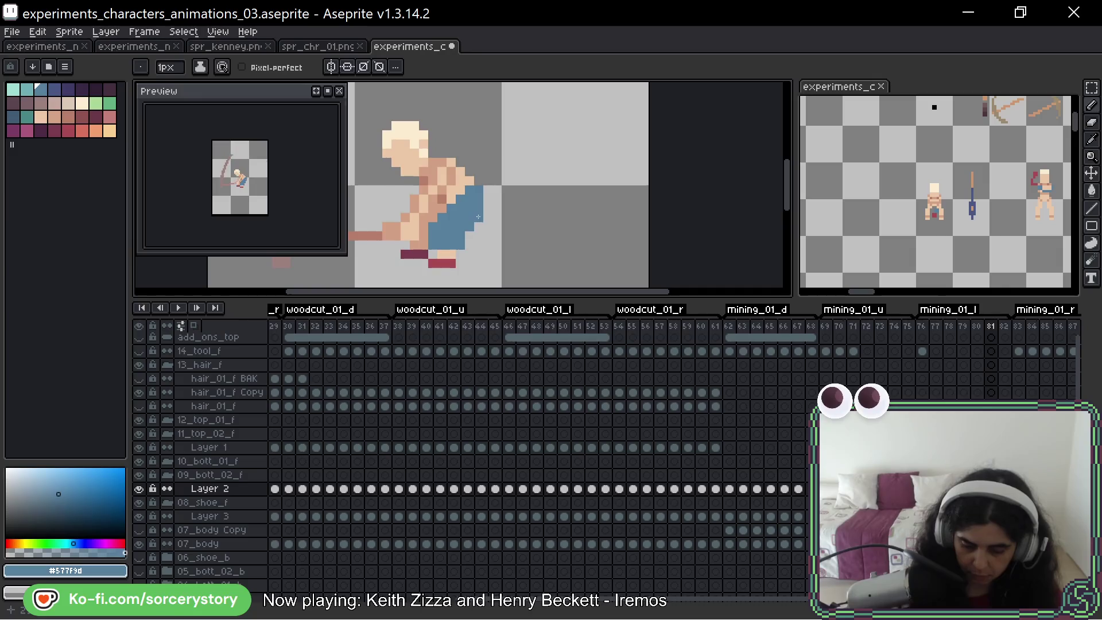
{"action": "key", "text": "Left"}
{"action": "key", "text": "Right"}
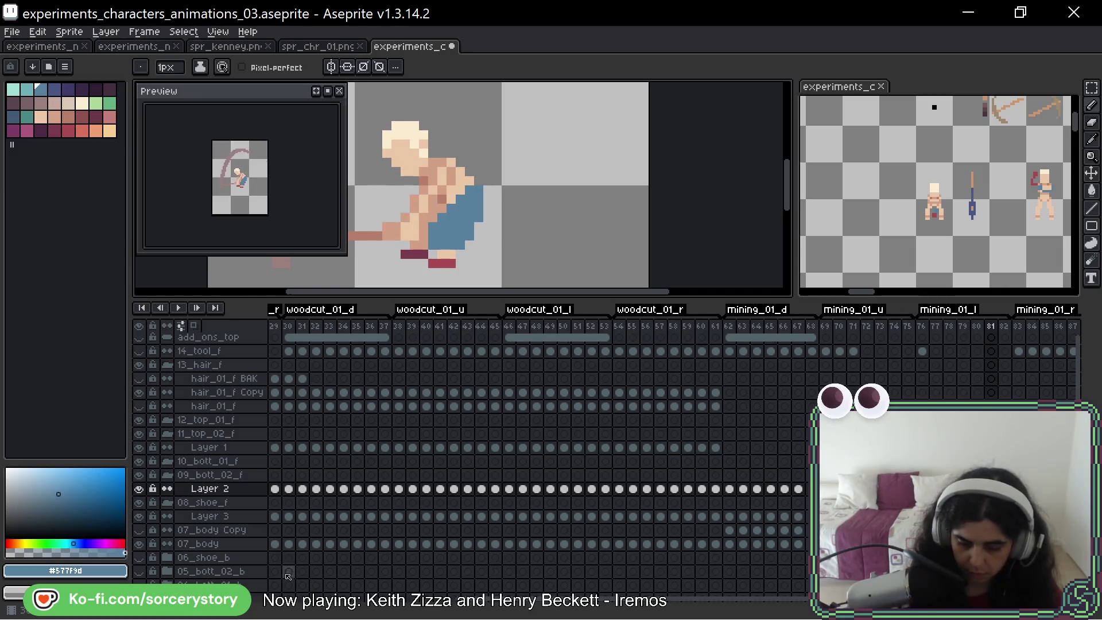
{"action": "key", "text": "Right"}
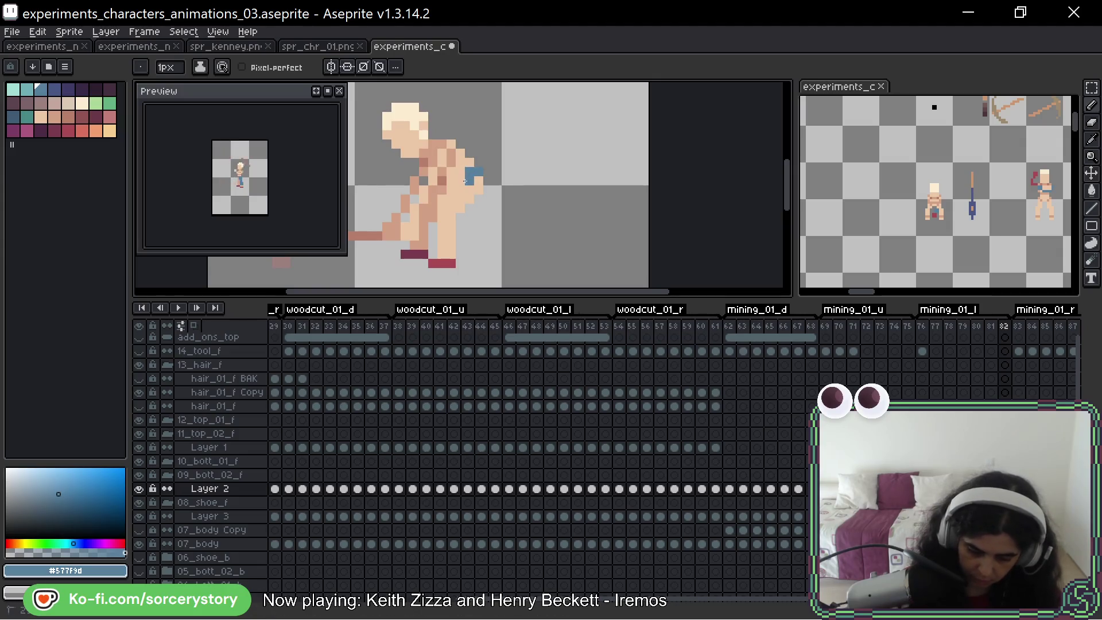
Paint #577f9d pants onto the frame-82 pose, checking frame 81, and fill a missing pixel
{"action": "mouse_move", "coordinate": [479, 180]}
{"action": "left_mouse_down"}
{"action": "mouse_move", "coordinate": [465, 231]}
{"action": "mouse_move", "coordinate": [443, 217]}
{"action": "mouse_move", "coordinate": [434, 231]}
{"action": "mouse_move", "coordinate": [452, 234]}
{"action": "left_mouse_up"}
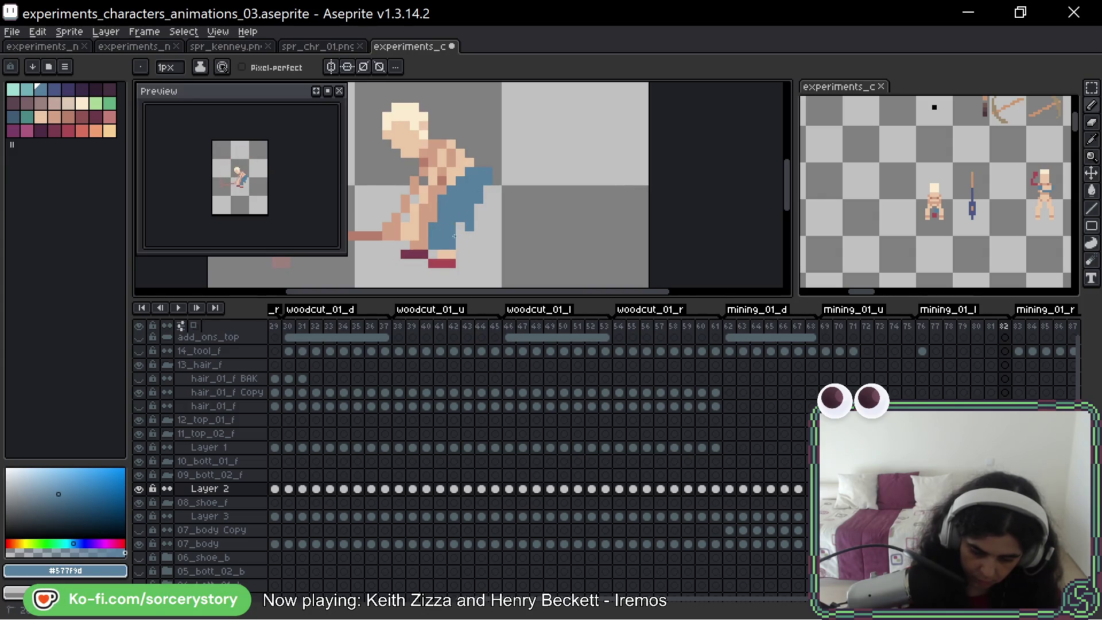
{"action": "key", "text": "comma"}
{"action": "key", "text": "period"}
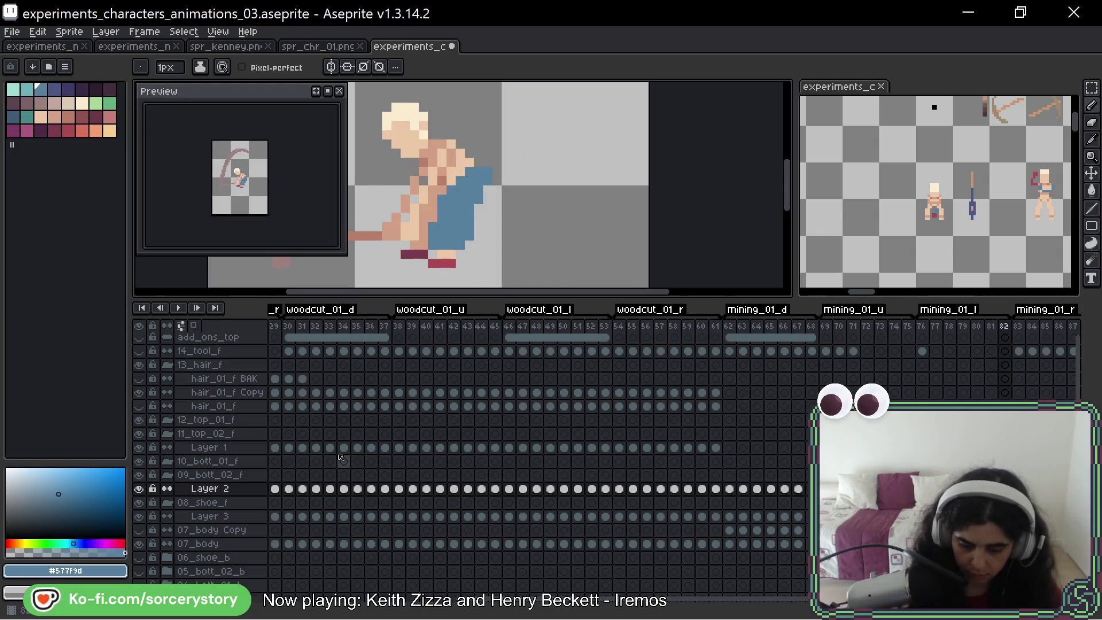
{"action": "left_click", "coordinate": [478, 245]}
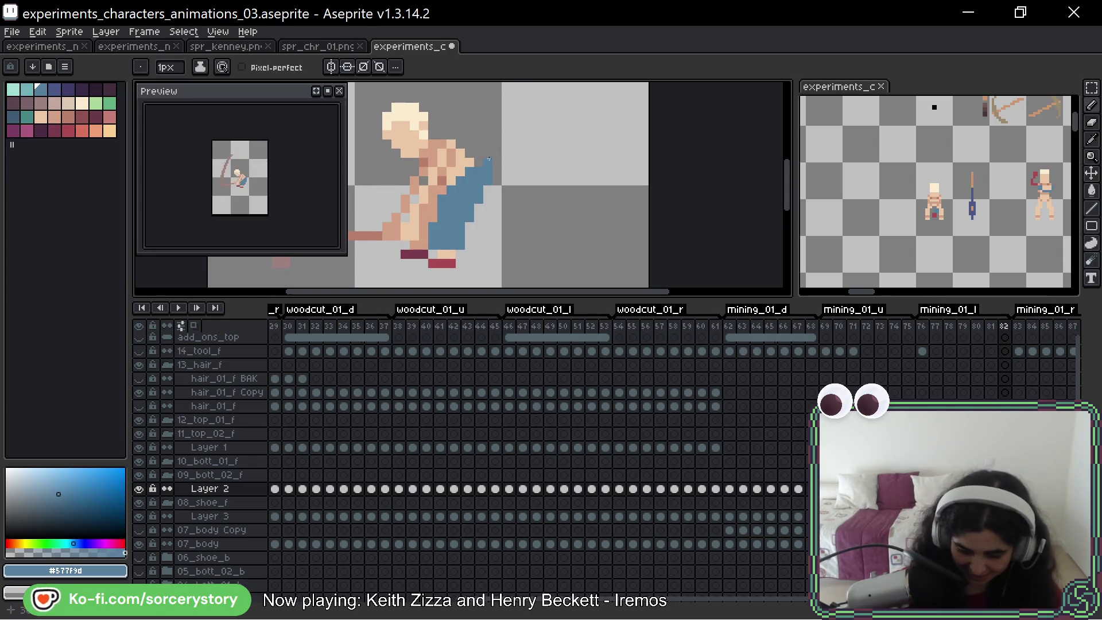
Flip between frames 81 and 82 repeatedly to compare the new pants
{"action": "key", "text": "Left"}
{"action": "key", "text": "Right"}
{"action": "key", "text": "Left"}
{"action": "key", "text": "Right"}
{"action": "key", "text": "Left"}
{"action": "key", "text": "Right"}
{"action": "key", "text": "Left"}
{"action": "key", "text": "Right"}
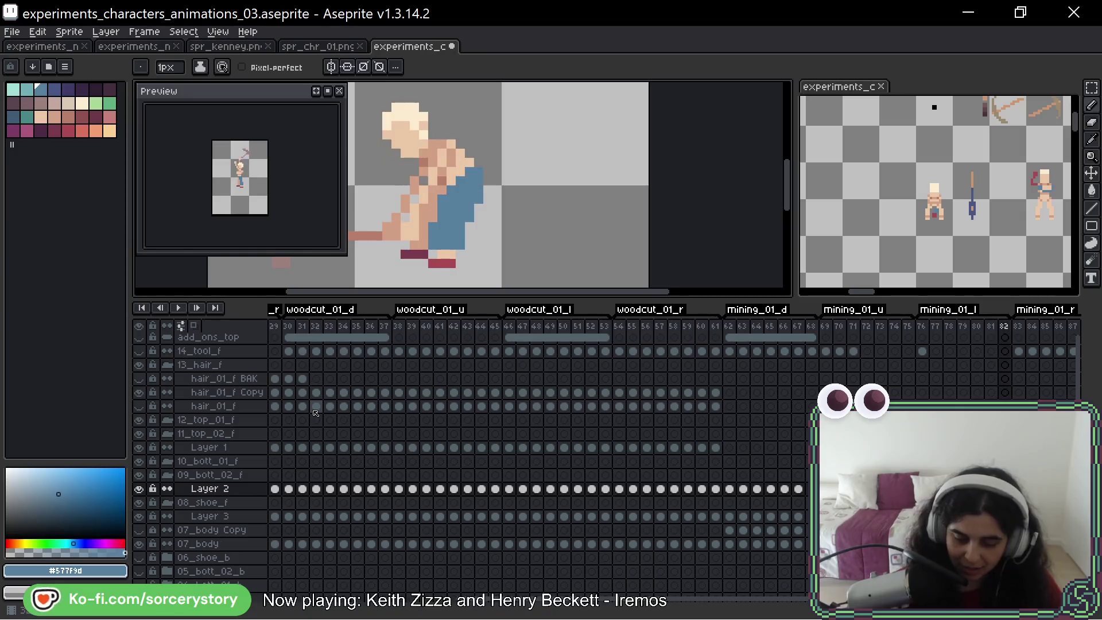
Peek at frame 83, then step back toward the side-view frame 76
{"action": "key", "text": "Right"}
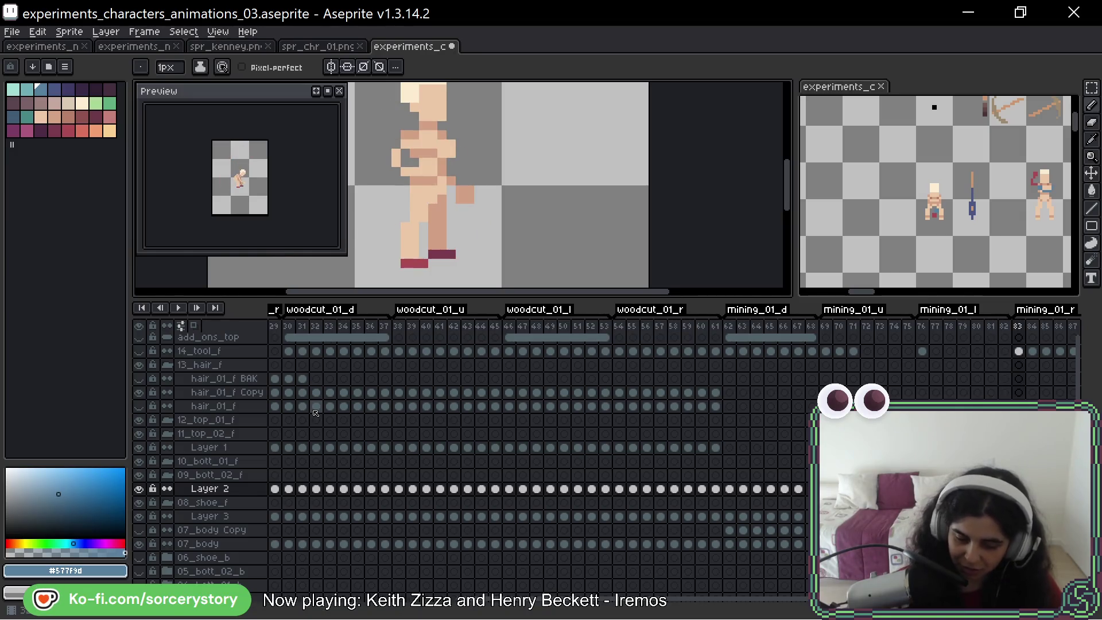
{"action": "key", "text": "Left"}
{"action": "key", "text": "Right"}
{"action": "key", "text": "Left"}
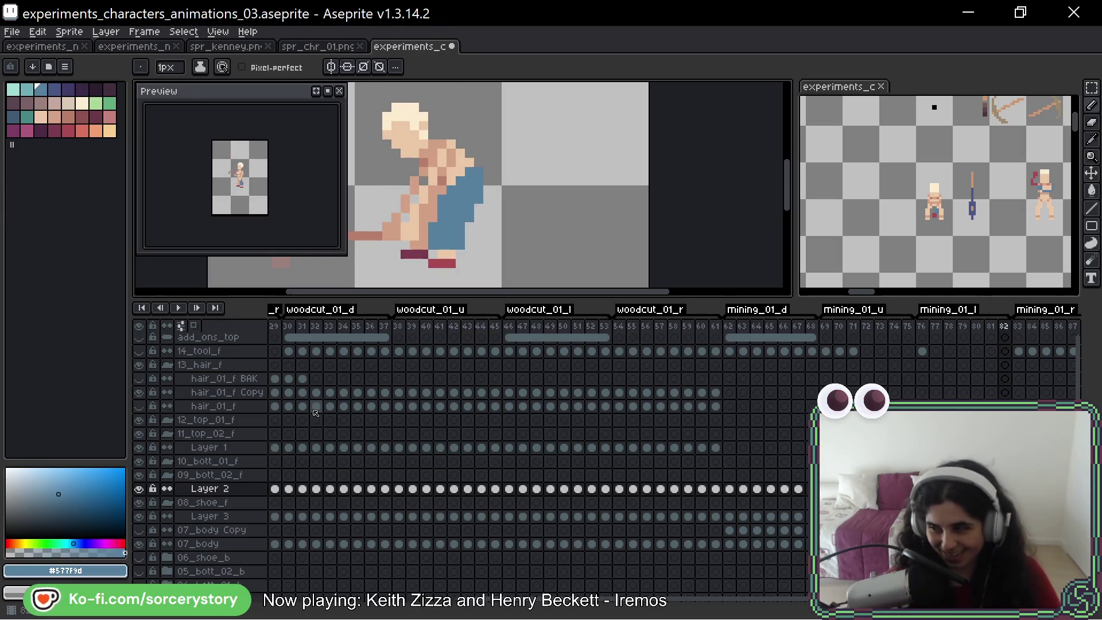
{"action": "key", "text": "Left"}
{"action": "key", "text": "Left"}
{"action": "key", "text": "Left"}
{"action": "key", "text": "Left"}
{"action": "key", "text": "Left"}
{"action": "key", "text": "Left"}
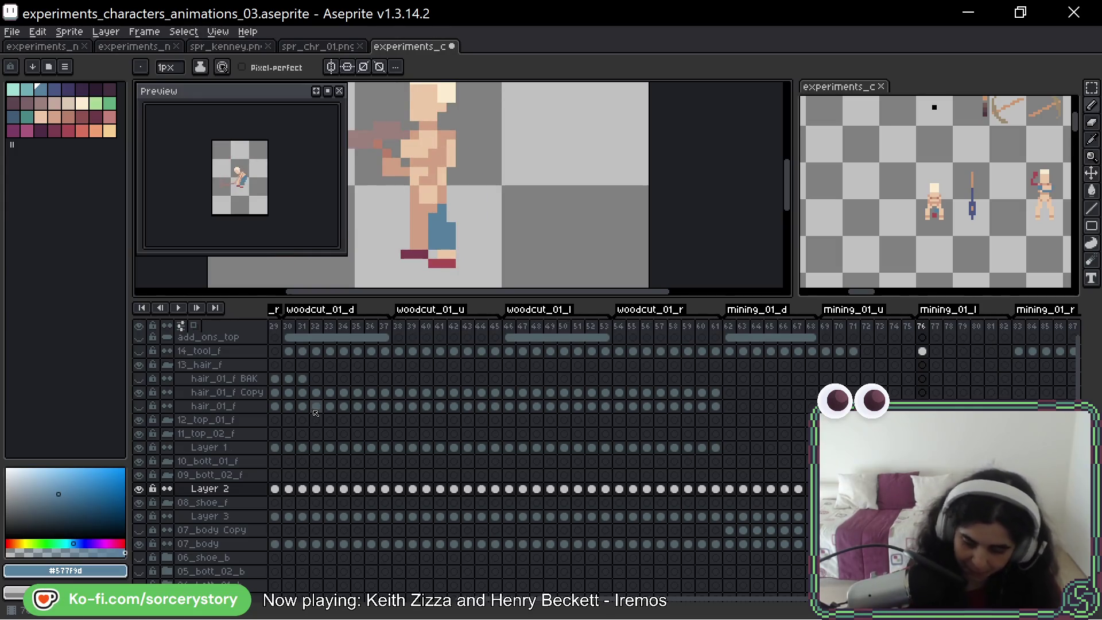
{"action": "key", "text": "Left"}
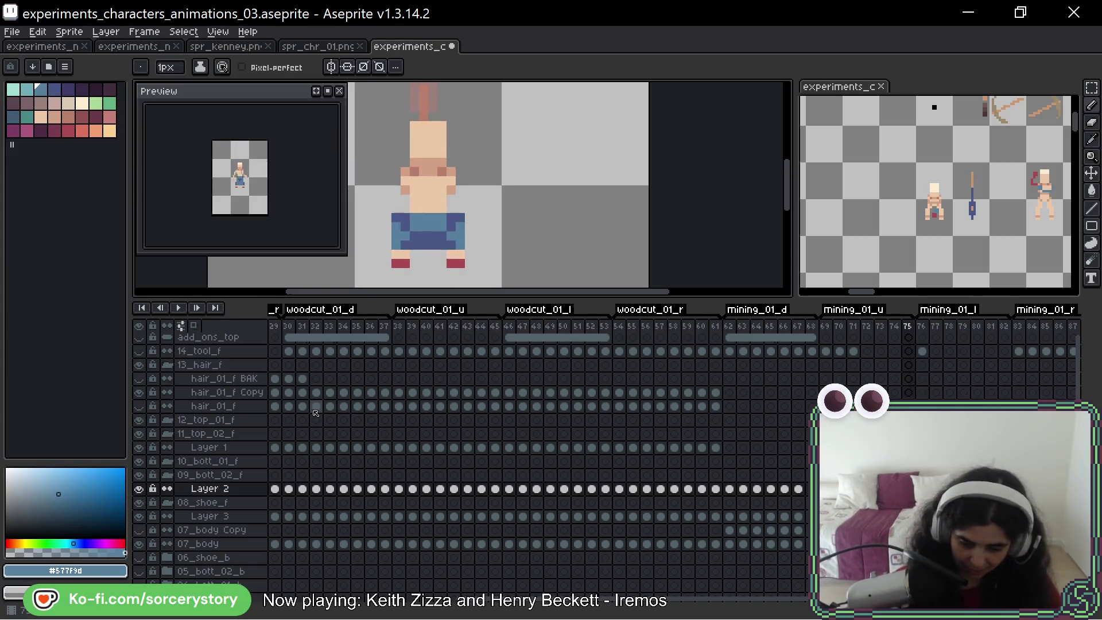
Eyedrop the darker blue #4a5786 from frame 75's pants and shade frame 76's legs with it
{"action": "left_click", "coordinate": [440, 208], "text": "alt"}
{"action": "key", "text": "Right"}
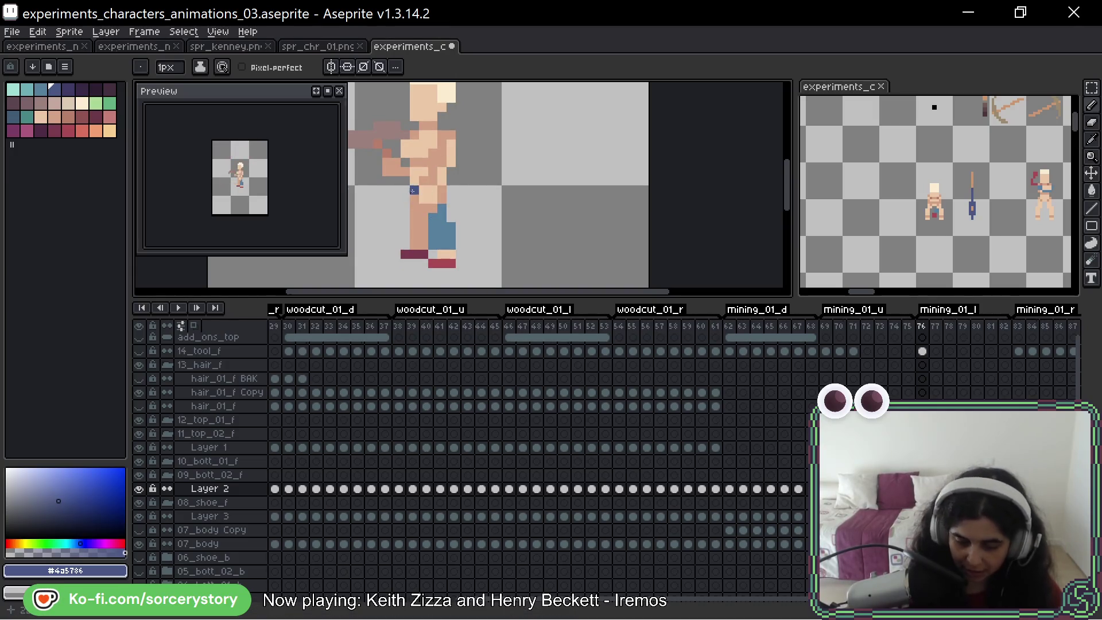
{"action": "mouse_move", "coordinate": [413, 198]}
{"action": "left_mouse_down"}
{"action": "mouse_move", "coordinate": [443, 189]}
{"action": "mouse_move", "coordinate": [414, 208]}
{"action": "mouse_move", "coordinate": [439, 215]}
{"action": "mouse_move", "coordinate": [431, 226]}
{"action": "left_mouse_up"}
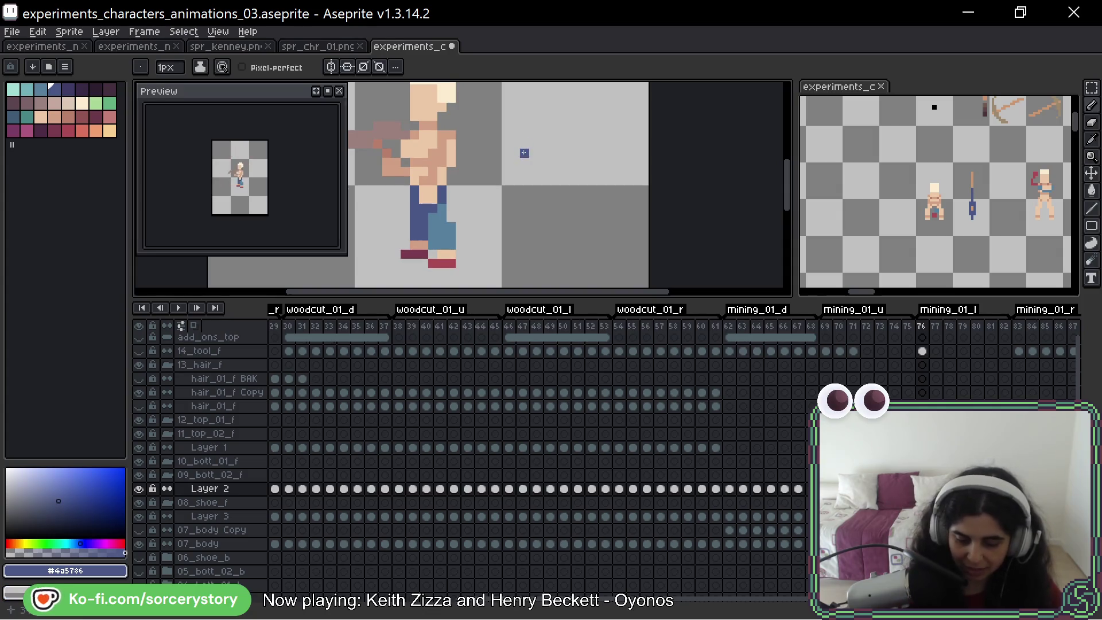
{"action": "key", "text": "Left"}
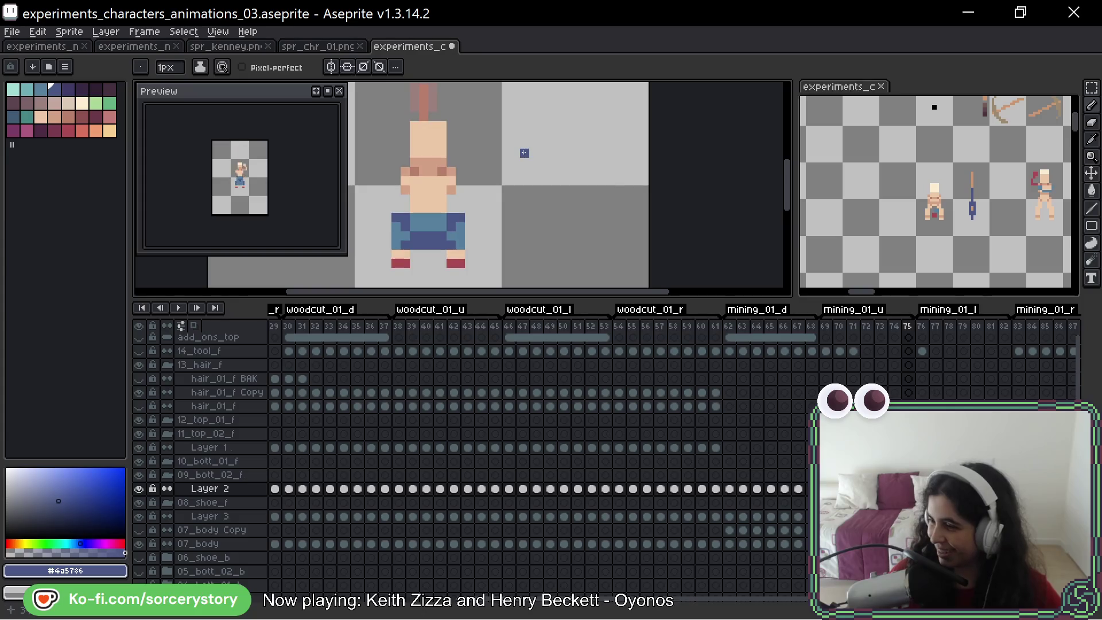
Step through frames 77–82 adding dark-blue pant shading to each pose, ending on frame 82
{"action": "key", "text": "Right"}
{"action": "key", "text": "Right"}
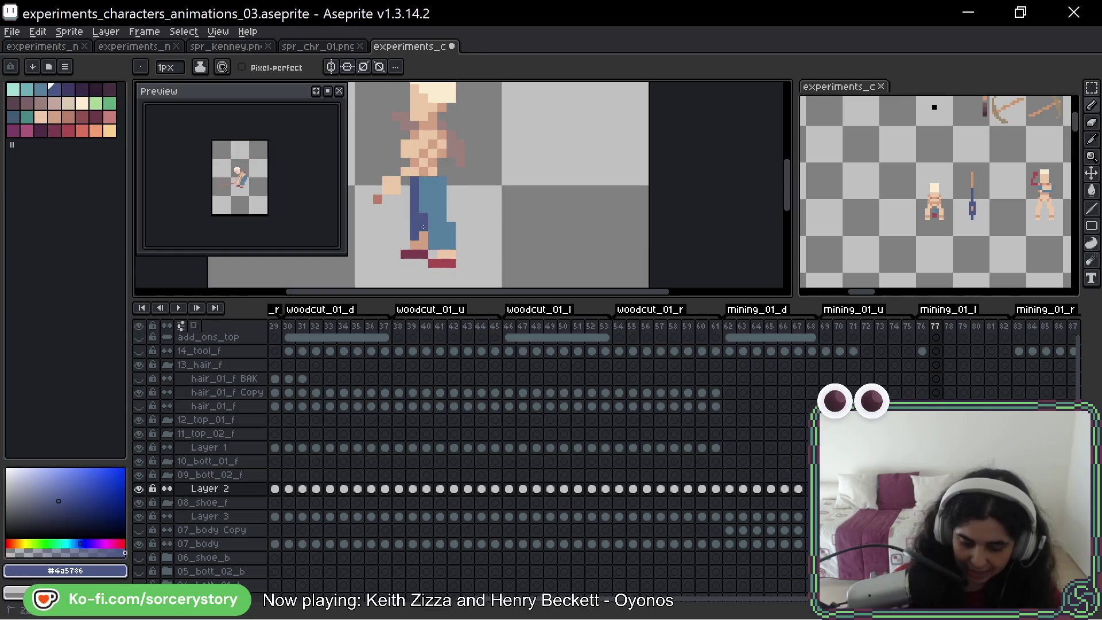
{"action": "key", "text": "Right"}
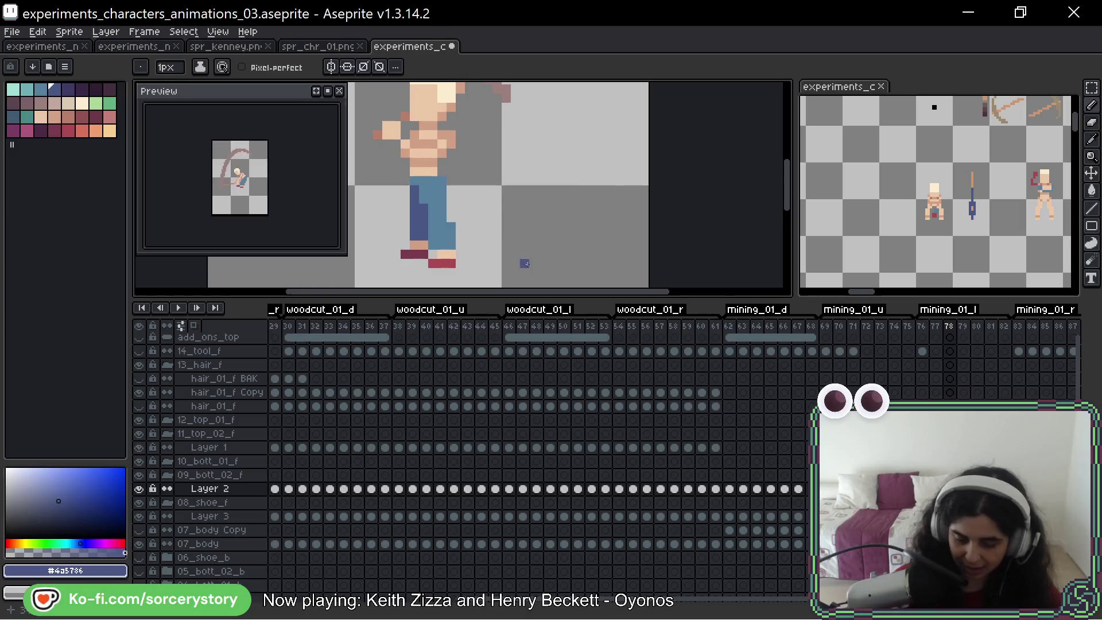
{"action": "key", "text": "Right"}
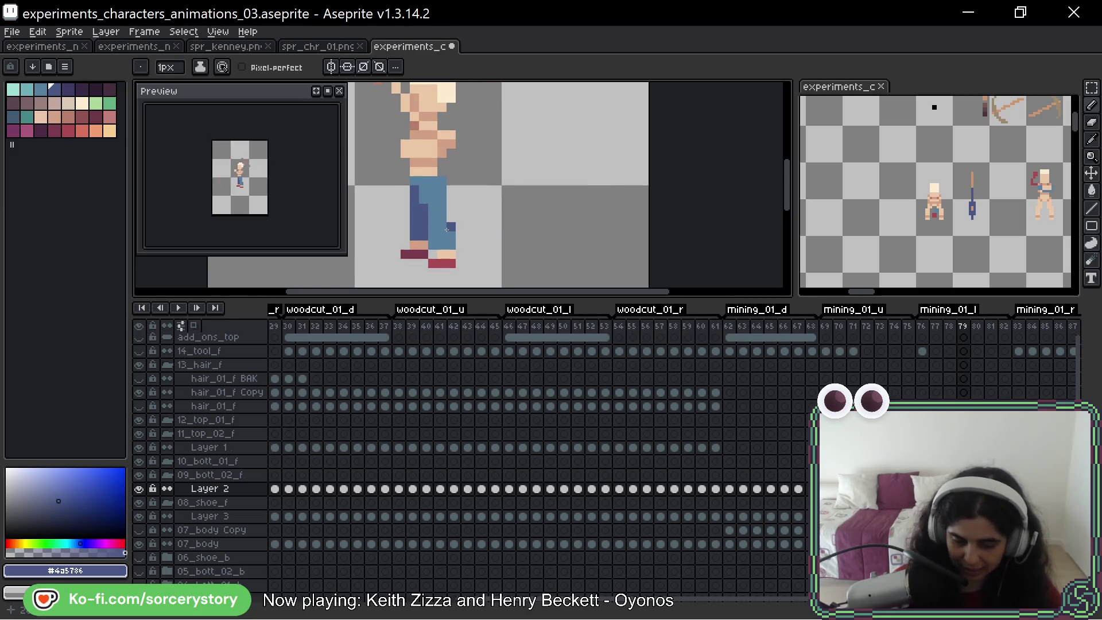
{"action": "key", "text": "Right"}
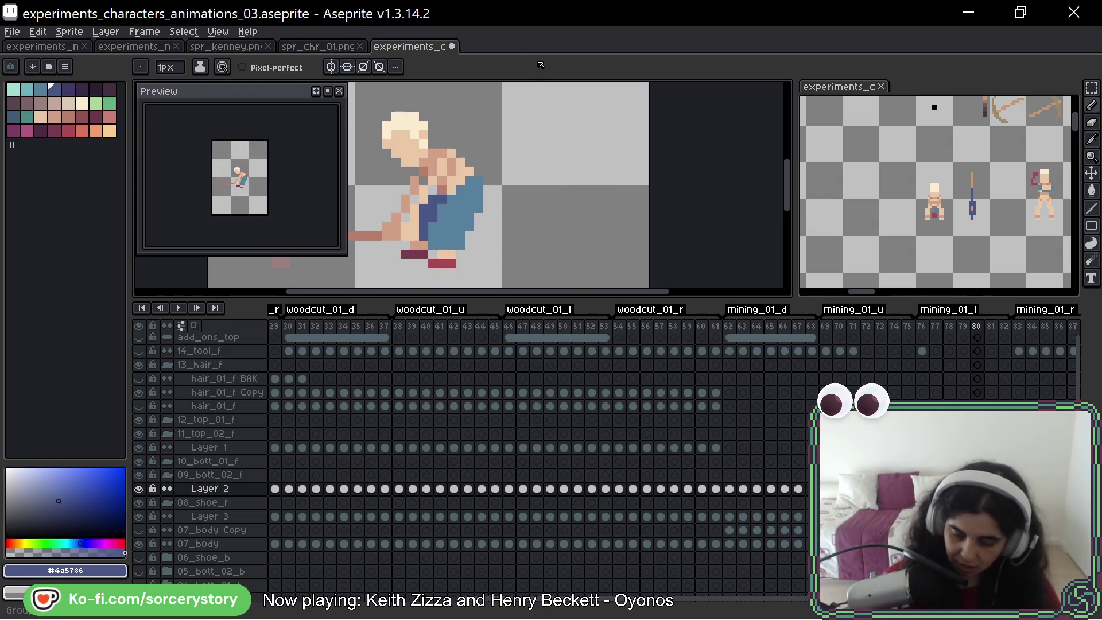
{"action": "key", "text": "Right"}
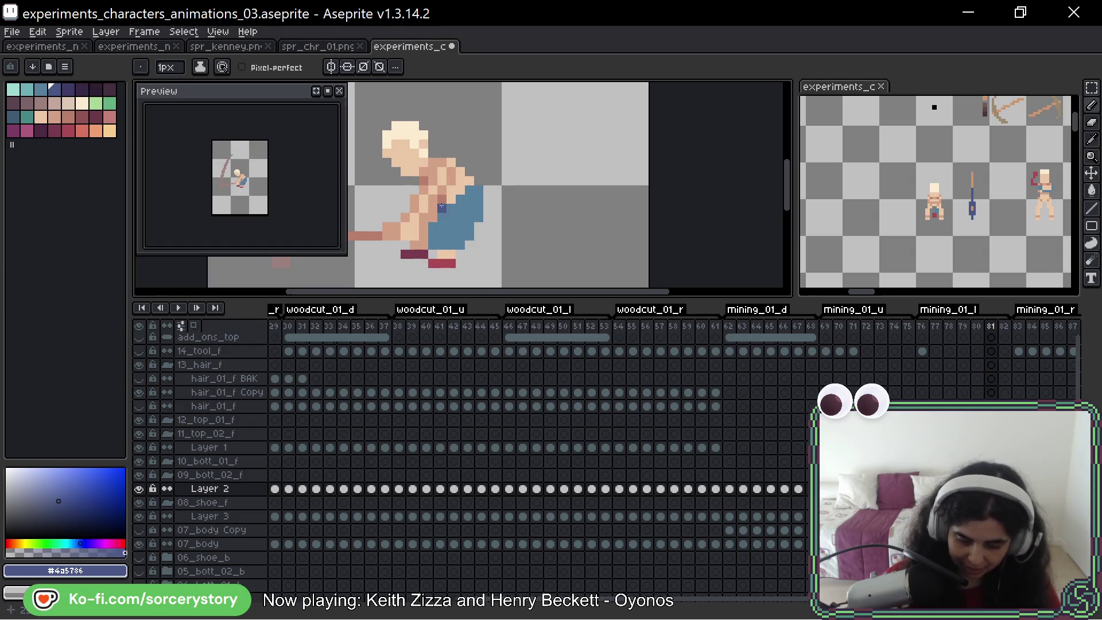
{"action": "key", "text": "Right"}
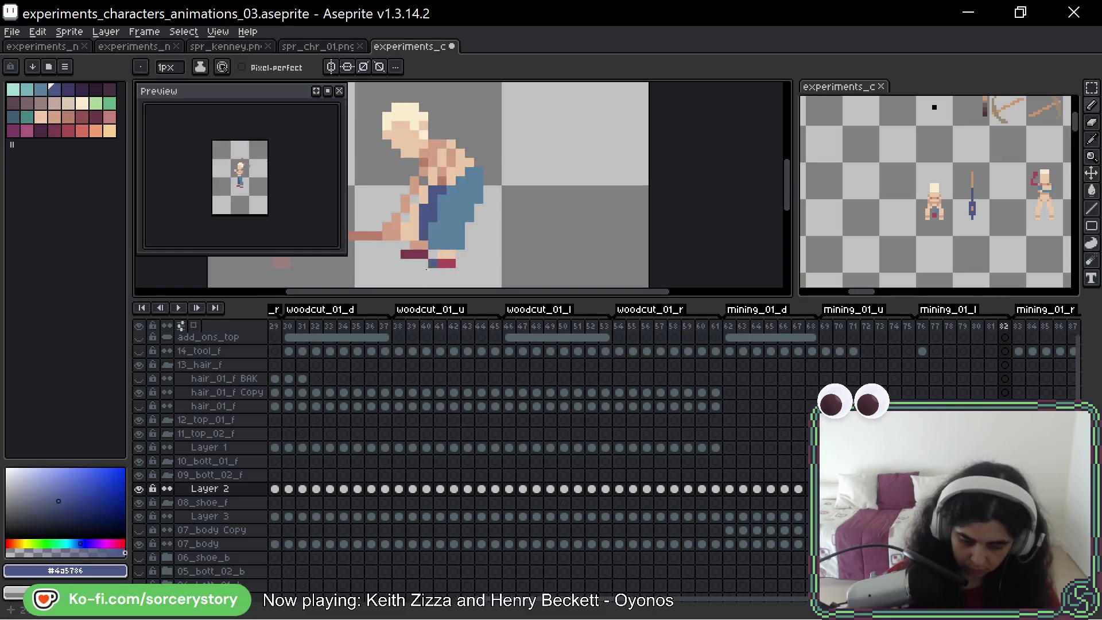
{"action": "key", "text": "Left"}
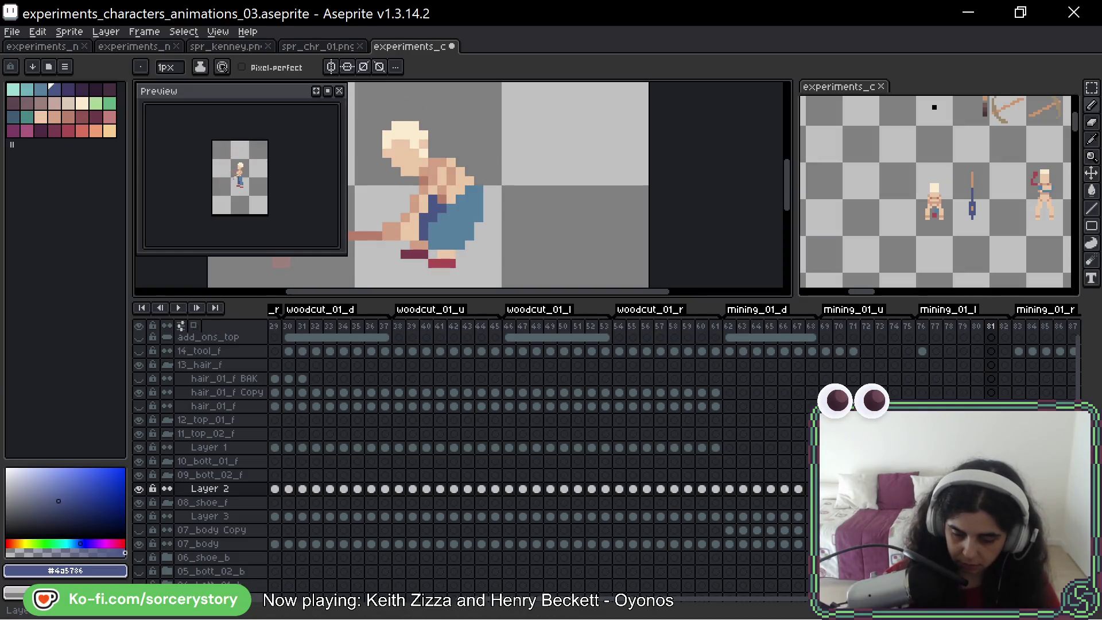
{"action": "key", "text": "Right"}
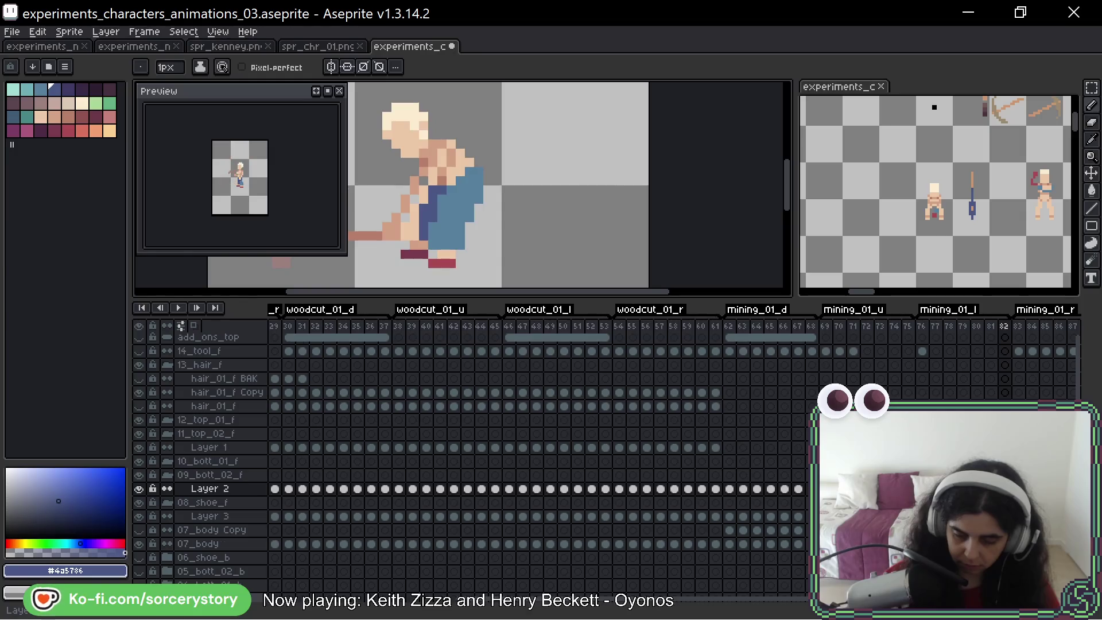
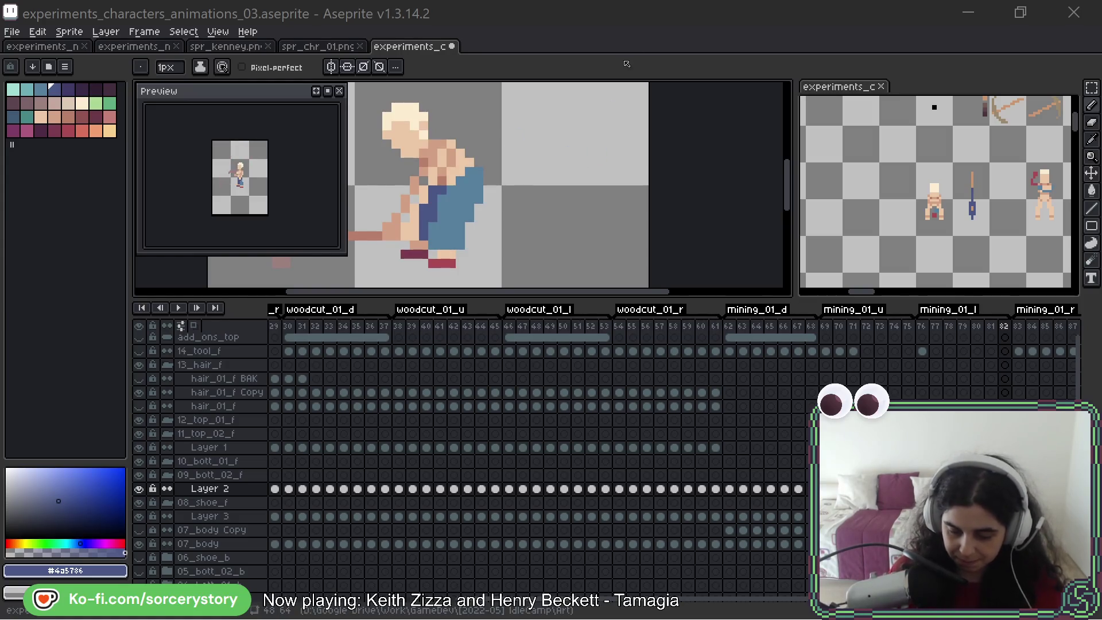
Shift the canvas right and step through frames 79–82, ending on frame 79's standing pose
{"action": "left_click_drag", "start_coordinate": [621, 138], "coordinate": [687, 143]}
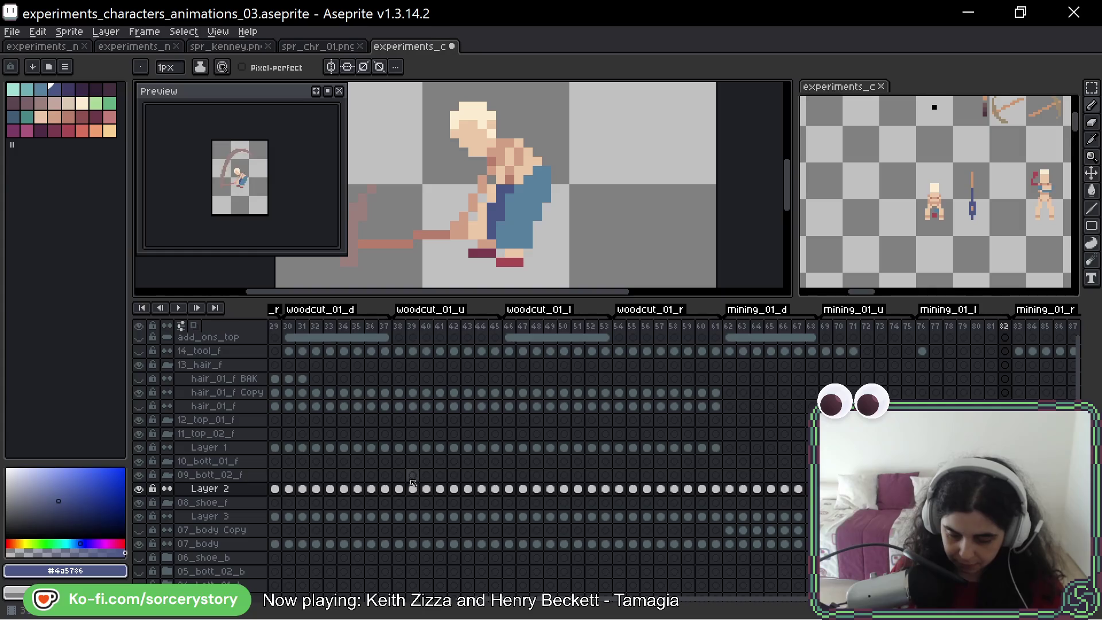
{"action": "key", "text": "Return"}
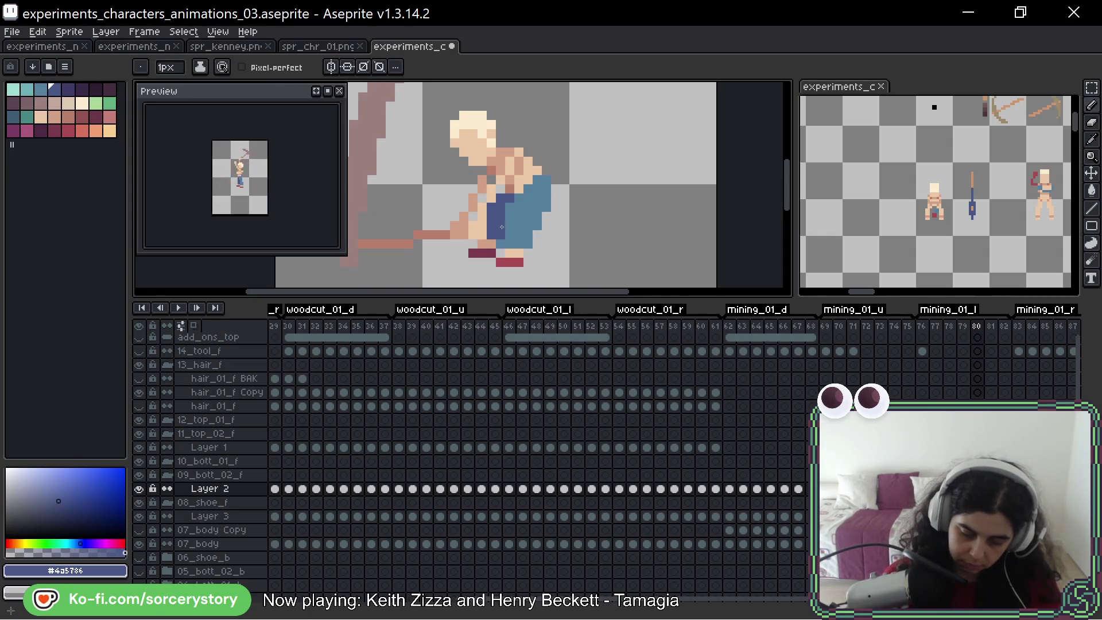
{"action": "key", "text": "Left"}
{"action": "key", "text": "Right"}
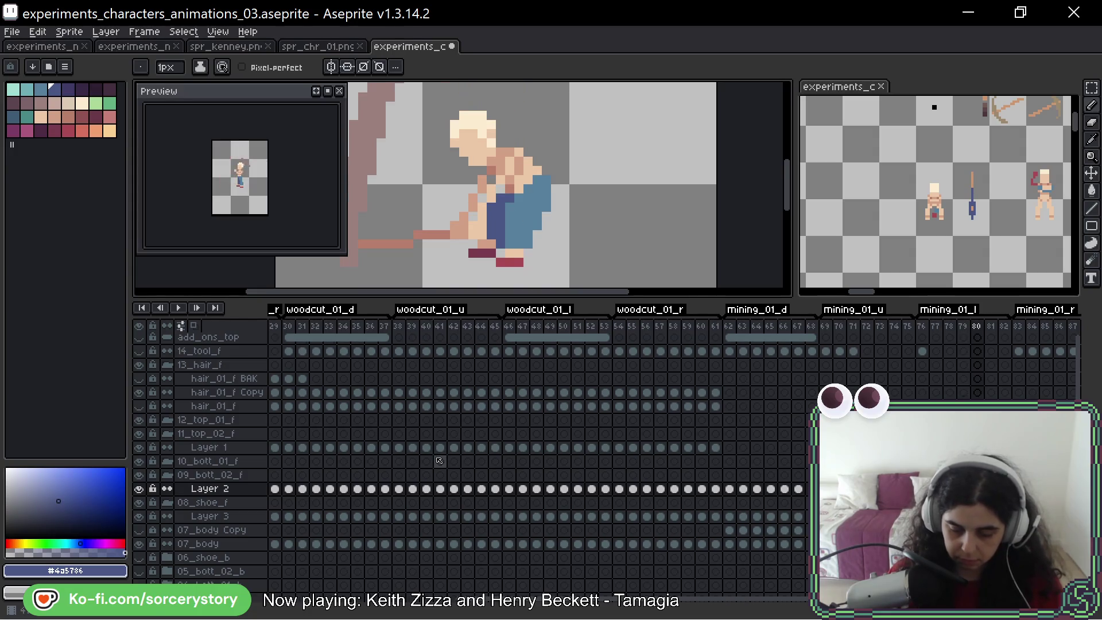
{"action": "key", "text": "Right"}
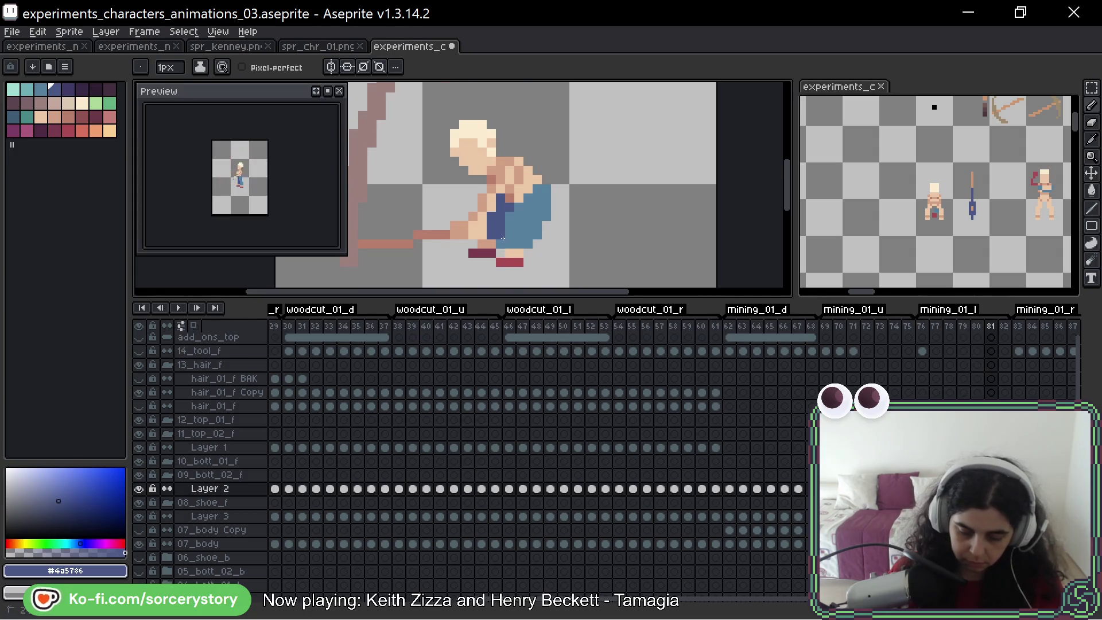
{"action": "key", "text": "Right"}
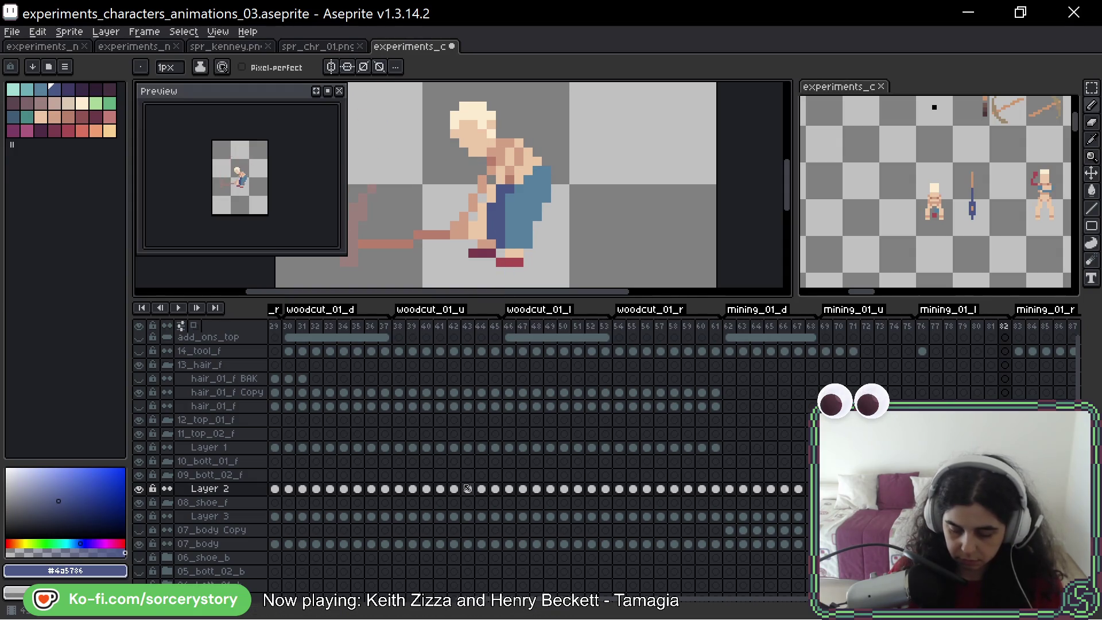
{"action": "key", "text": "Left"}
{"action": "key", "text": "Left"}
{"action": "key", "text": "Left"}
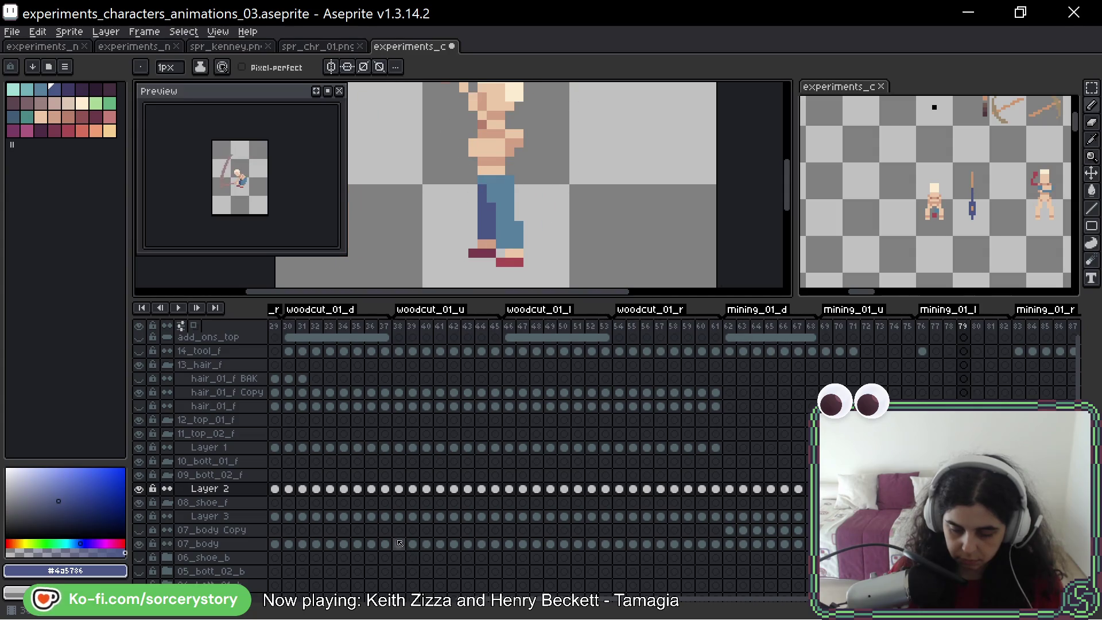
Flip between frames 80 and 81 to compare the two bending poses
{"action": "key", "text": "Right"}
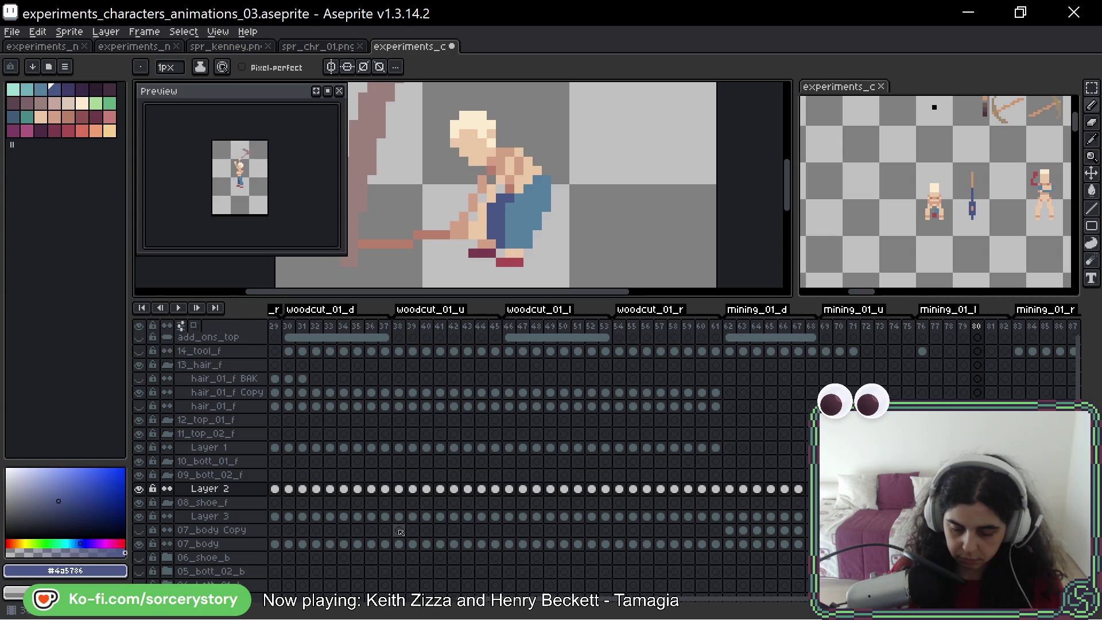
{"action": "key", "text": "Right"}
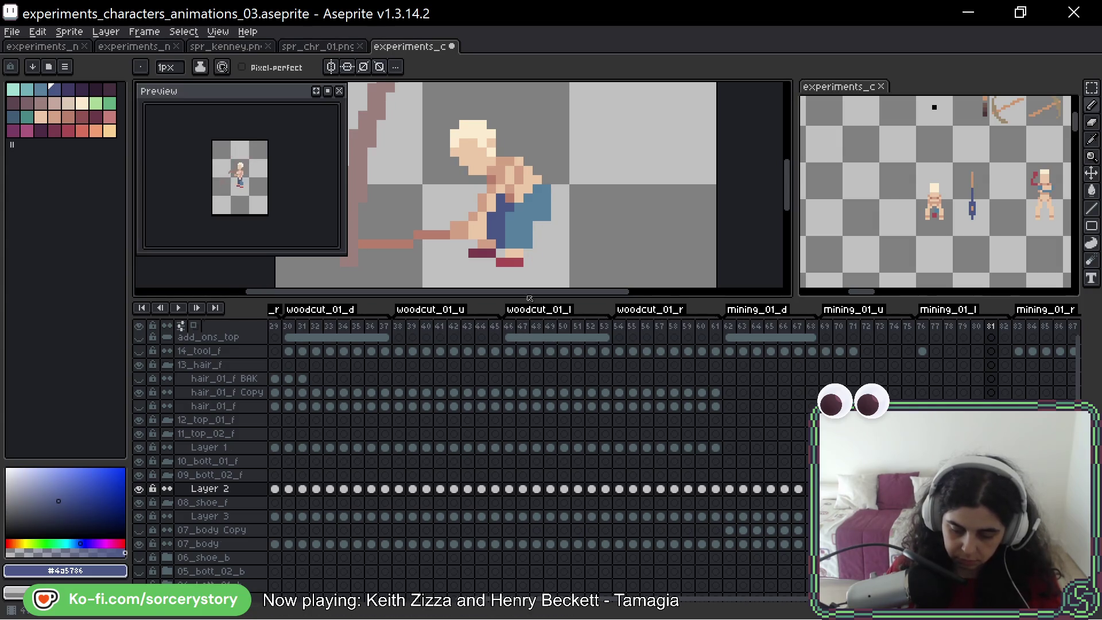
{"action": "key", "text": "Left"}
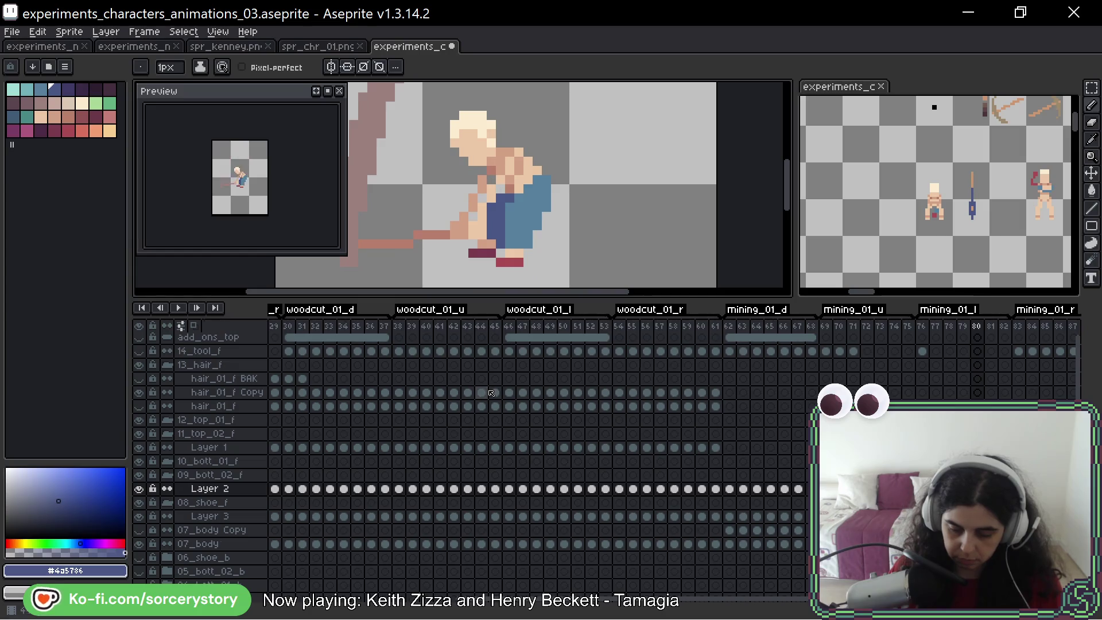
{"action": "key", "text": "Left"}
{"action": "key", "text": "Right"}
{"action": "key", "text": "Right"}
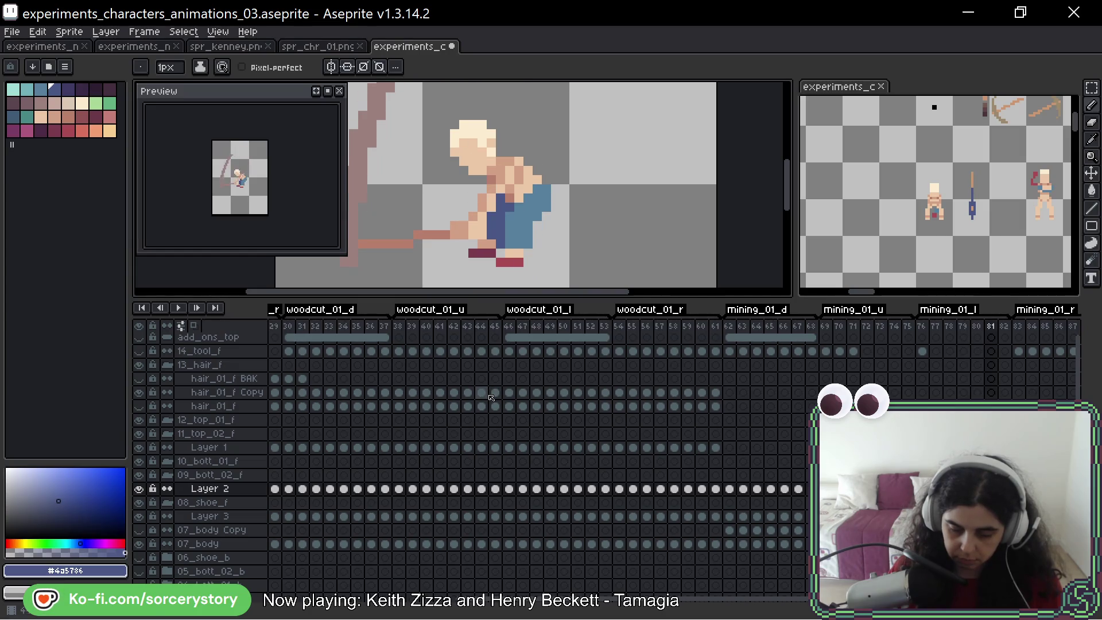
{"action": "key", "text": "Left"}
{"action": "key", "text": "Right"}
{"action": "key", "text": "Left"}
{"action": "key", "text": "Right"}
Compare frames 80 and 81 again, move on to frame 82 and sample the lighter pants blue
{"action": "key", "text": "Left"}
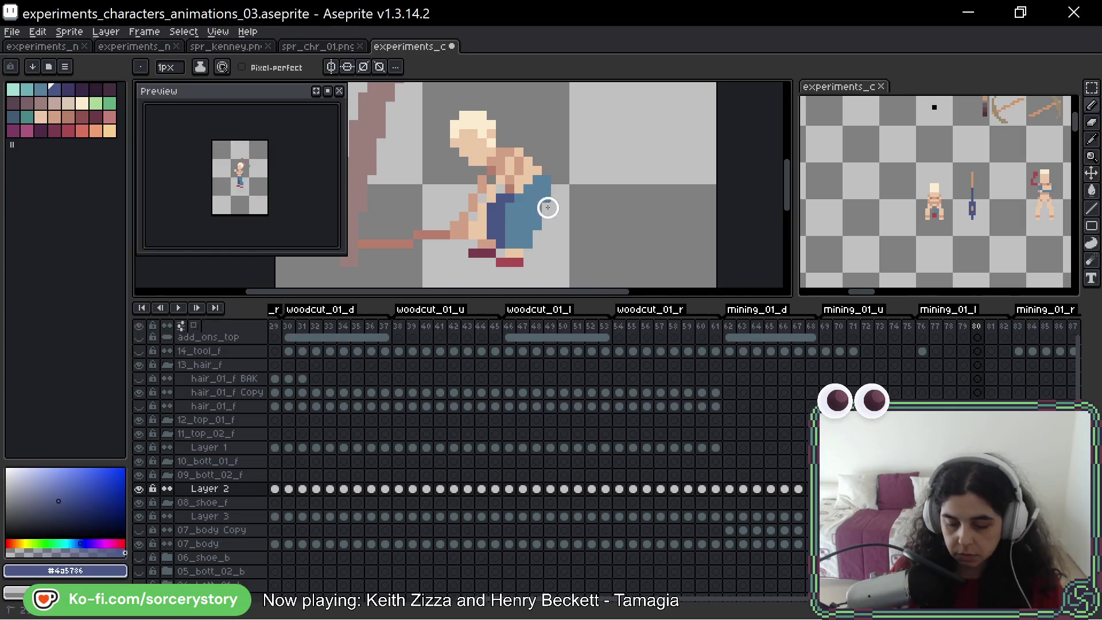
{"action": "key", "text": "Right"}
{"action": "key", "text": "Left"}
{"action": "key", "text": "Left"}
{"action": "key", "text": "Right"}
{"action": "key", "text": "Left"}
{"action": "key", "text": "Right"}
{"action": "key", "text": "Right"}
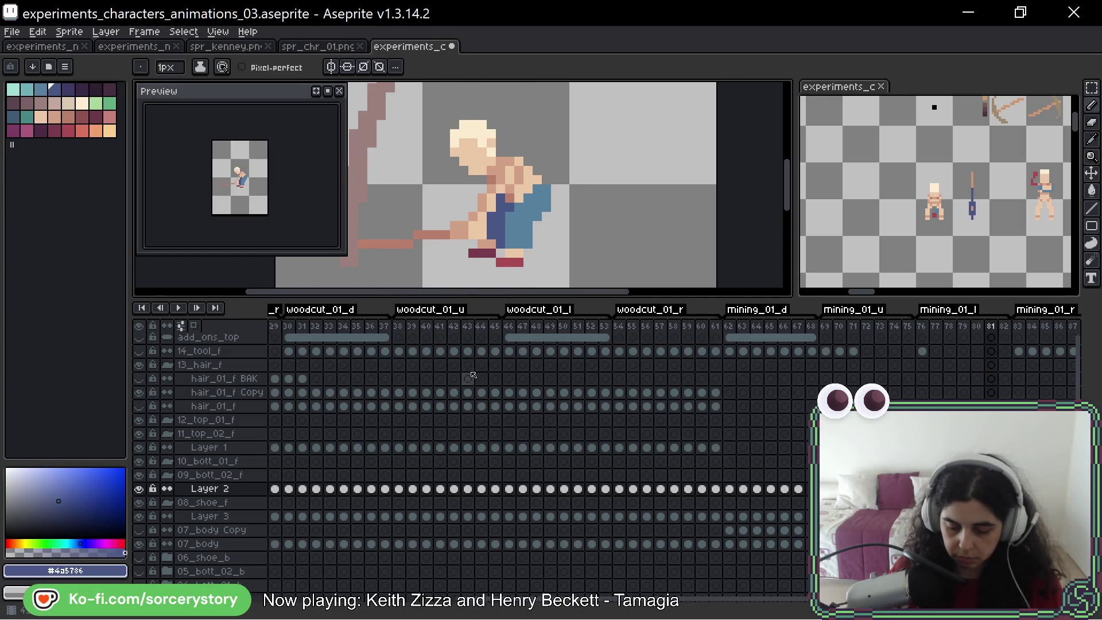
{"action": "key", "text": "Right"}
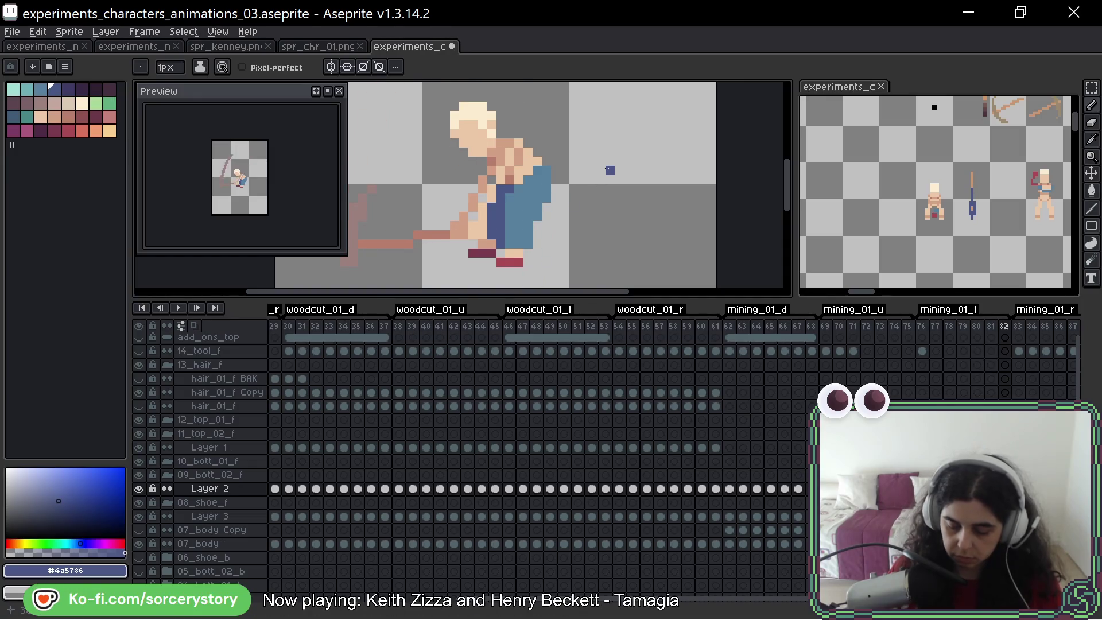
{"action": "left_click", "coordinate": [528, 233], "text": "alt"}
Flip between frames 81 and 82 to compare poses, ending on frame 82
{"action": "key", "text": "Left"}
{"action": "key", "text": "Right"}
{"action": "key", "text": "Left"}
{"action": "key", "text": "Right"}
{"action": "key", "text": "Left"}
{"action": "key", "text": "Right"}
{"action": "key", "text": "period"}
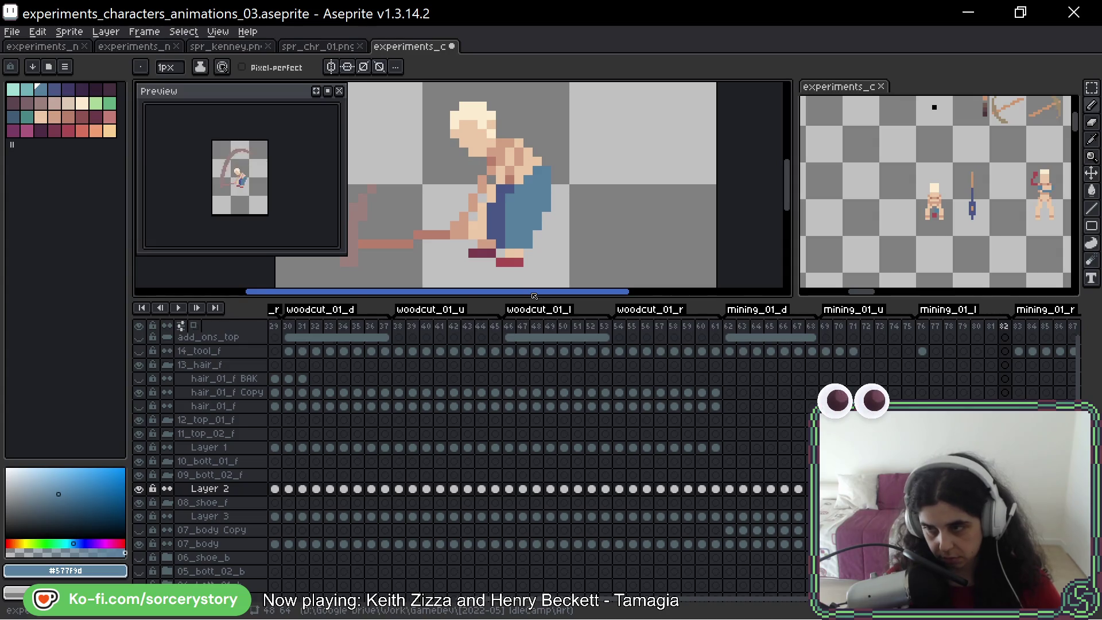
Step from frame 77 through 82, then start animation playback to review the motion
{"action": "key", "text": "Left"}
{"action": "key", "text": "Left"}
{"action": "key", "text": "Left"}
{"action": "key", "text": "Left"}
{"action": "key", "text": "Left"}
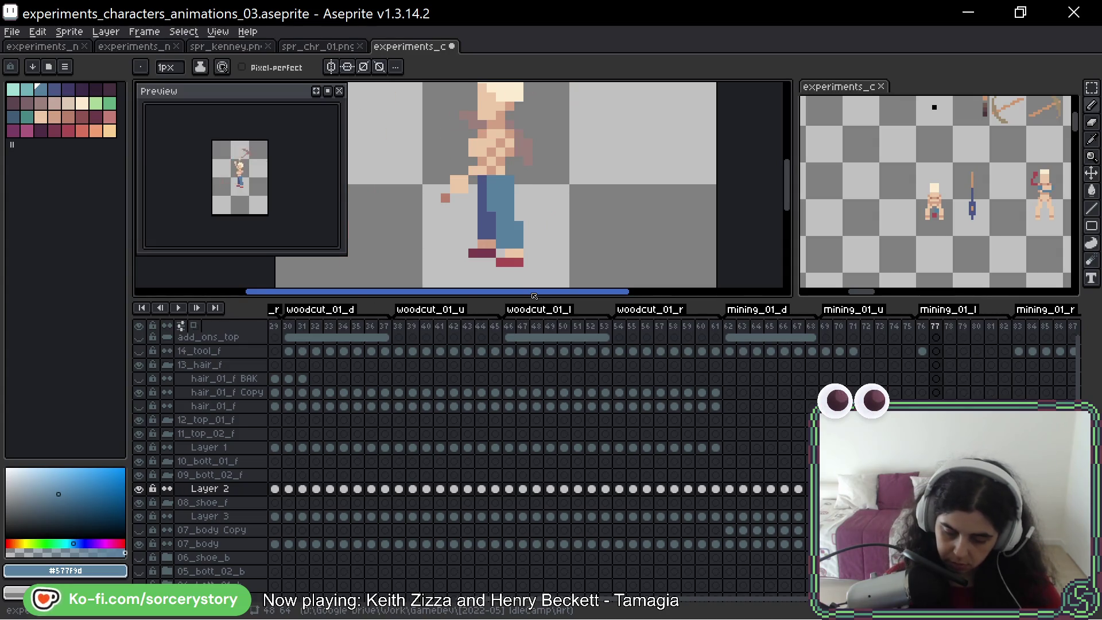
{"action": "key", "text": "Right"}
{"action": "key", "text": "Right"}
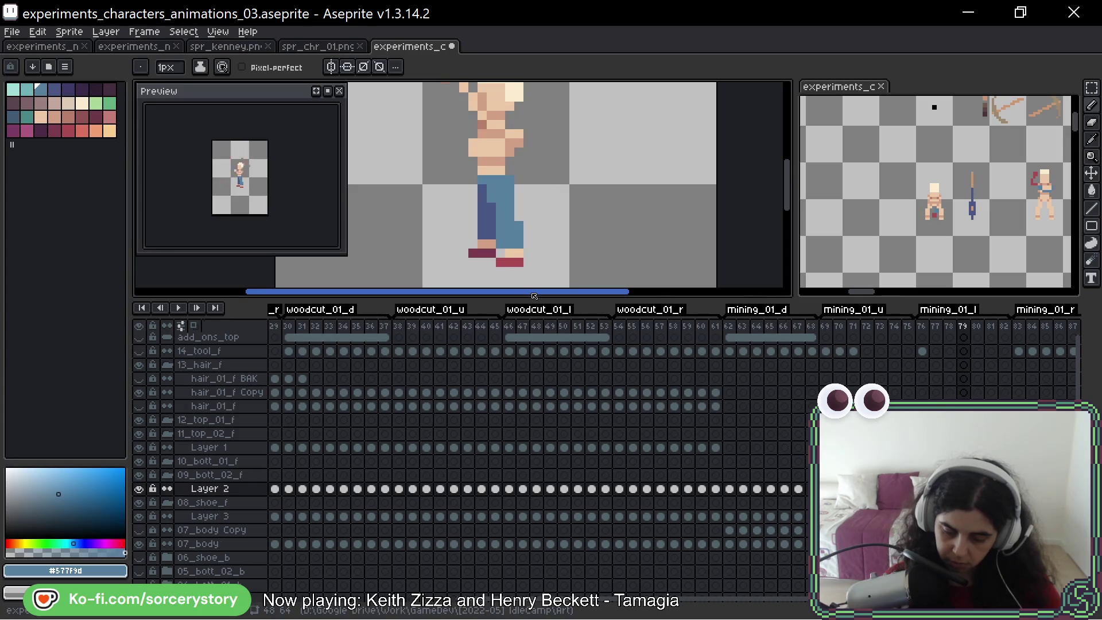
{"action": "key", "text": "Right"}
{"action": "key", "text": "Right"}
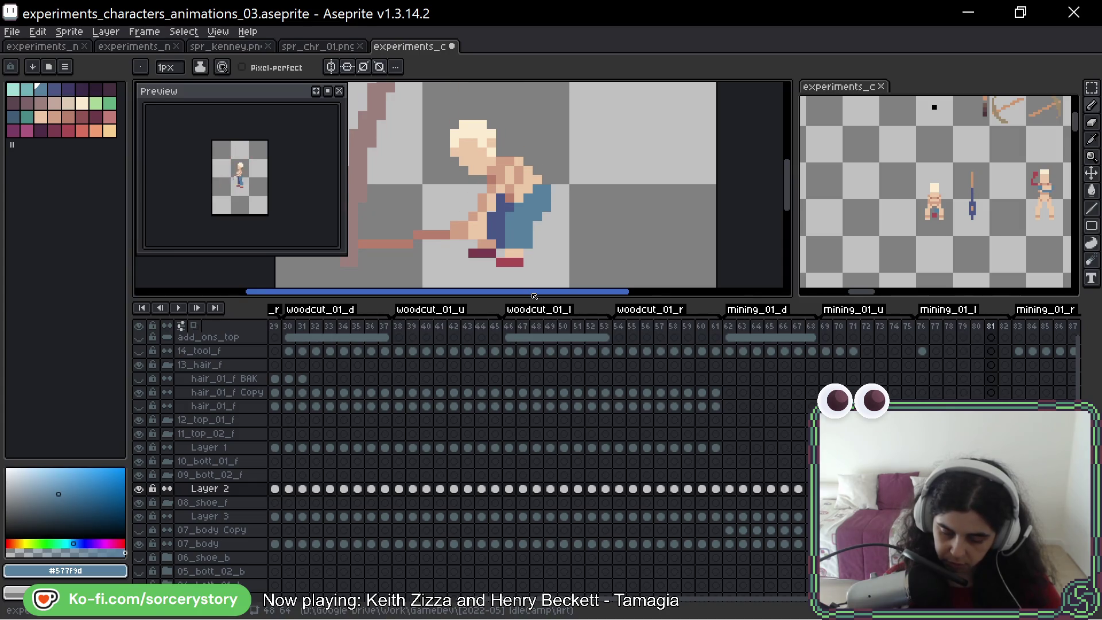
{"action": "key", "text": "Right"}
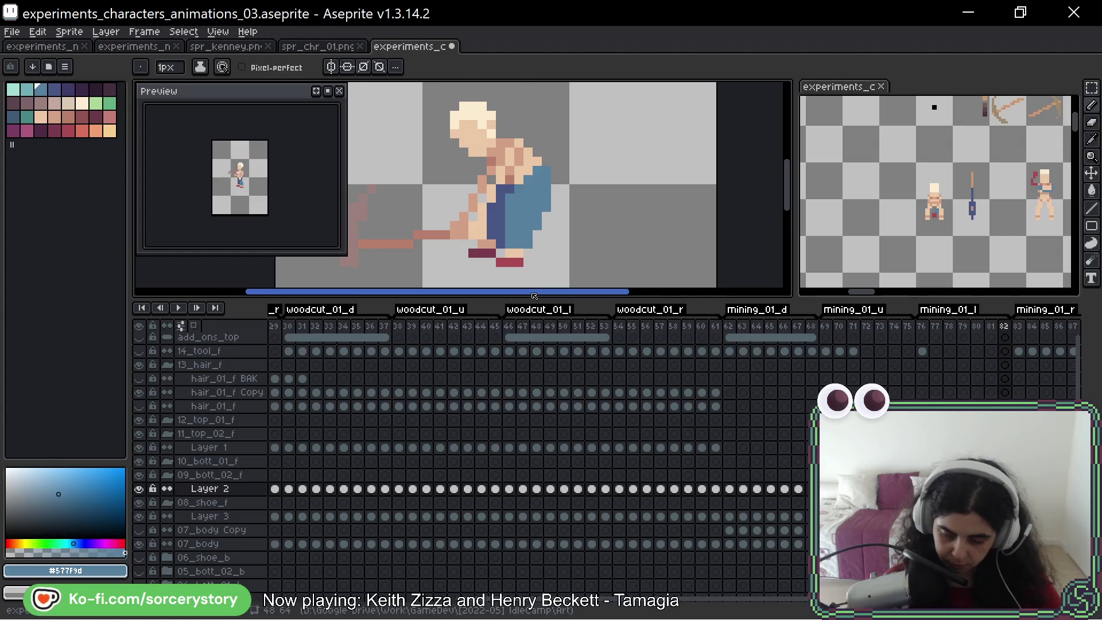
{"action": "key", "text": "Return"}
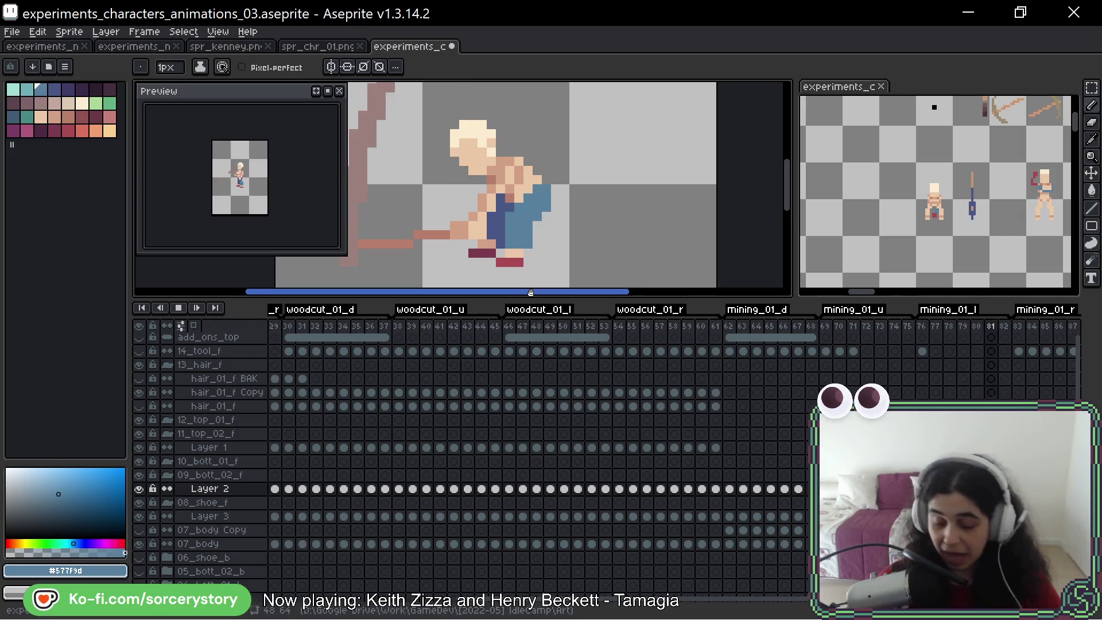
{"action": "key", "text": "h"}
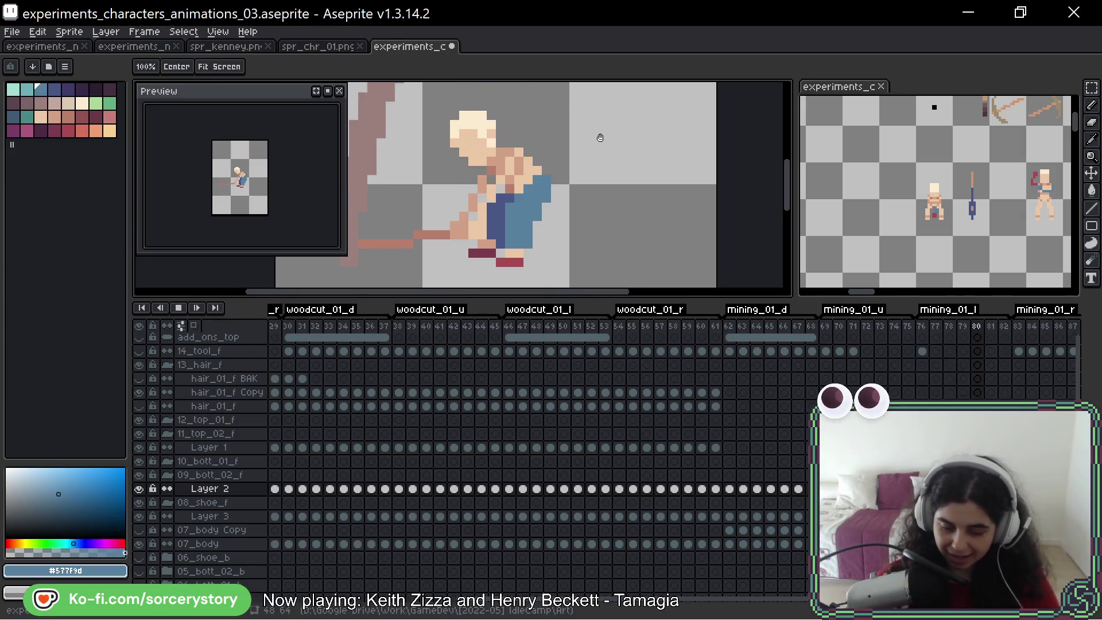
Pan the canvas slightly right and down while the animation plays
{"action": "left_click_drag", "start_coordinate": [604, 140], "coordinate": [609, 143]}
{"action": "key", "text": "b"}
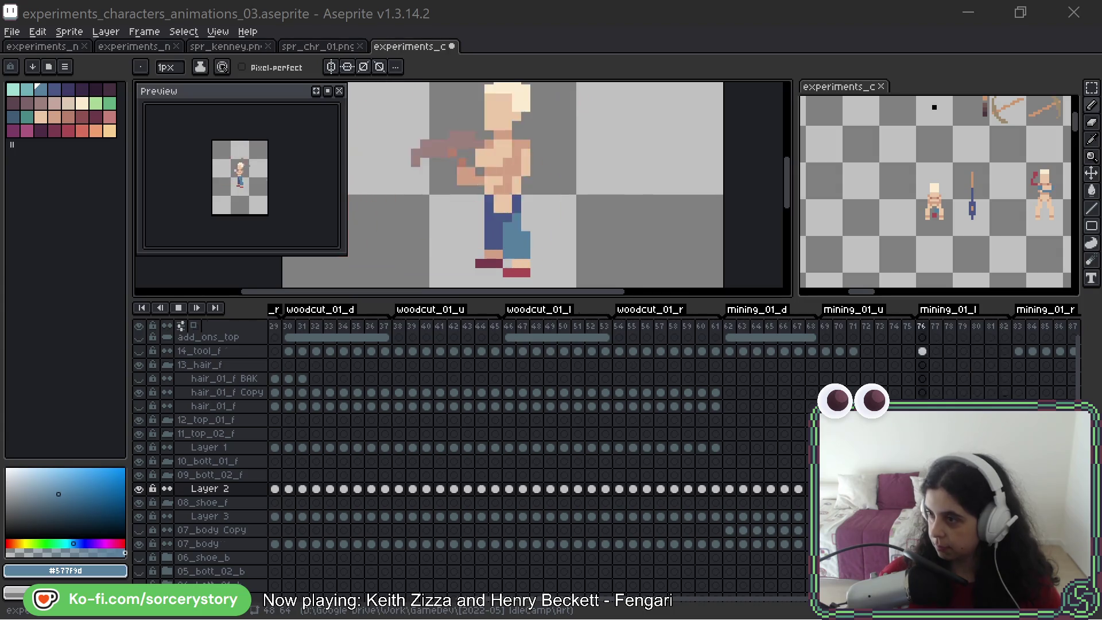
{"action": "middle_click", "coordinate": [611, 137]}
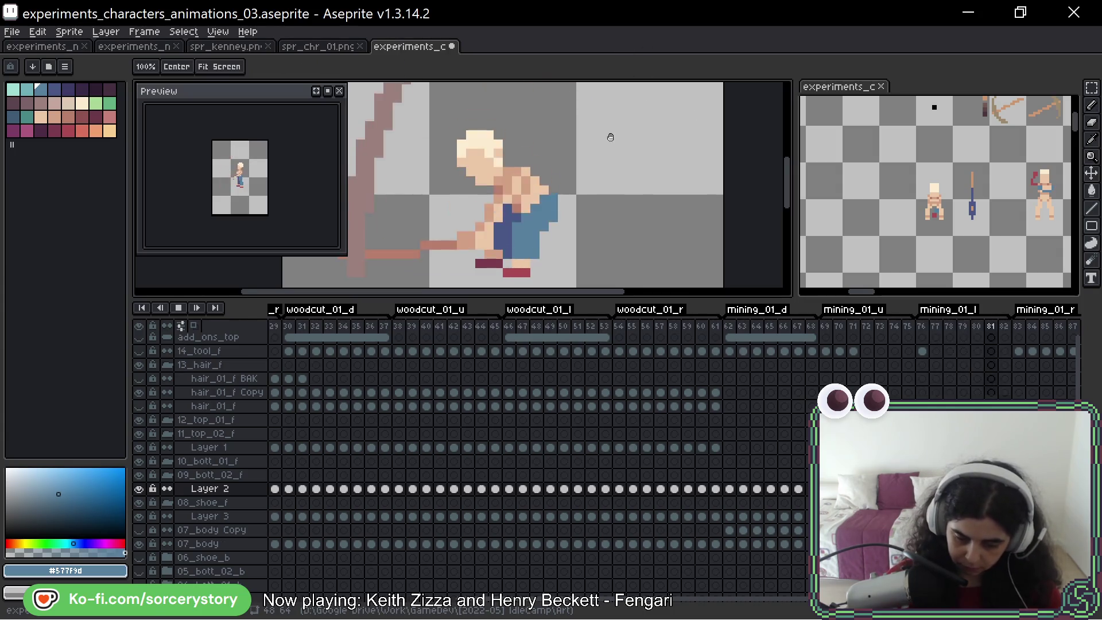
{"action": "left_click_drag", "start_coordinate": [611, 138], "coordinate": [614, 152]}
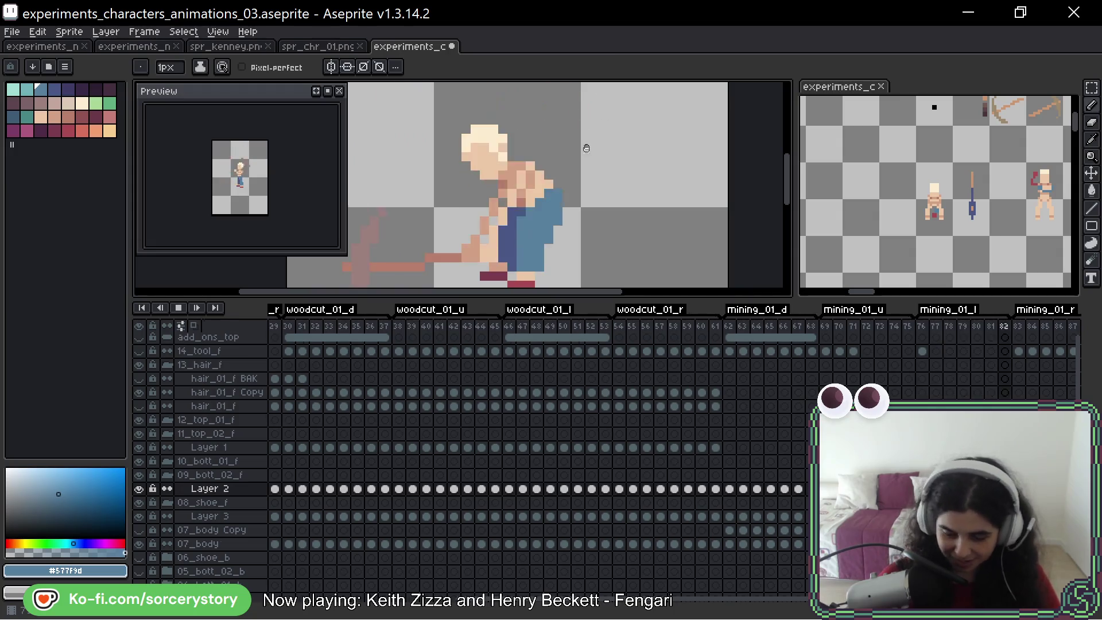
Pan the canvas up slightly and stop playback on frame 77
{"action": "key", "text": "space"}
{"action": "left_click_drag", "start_coordinate": [590, 186], "coordinate": [587, 161]}
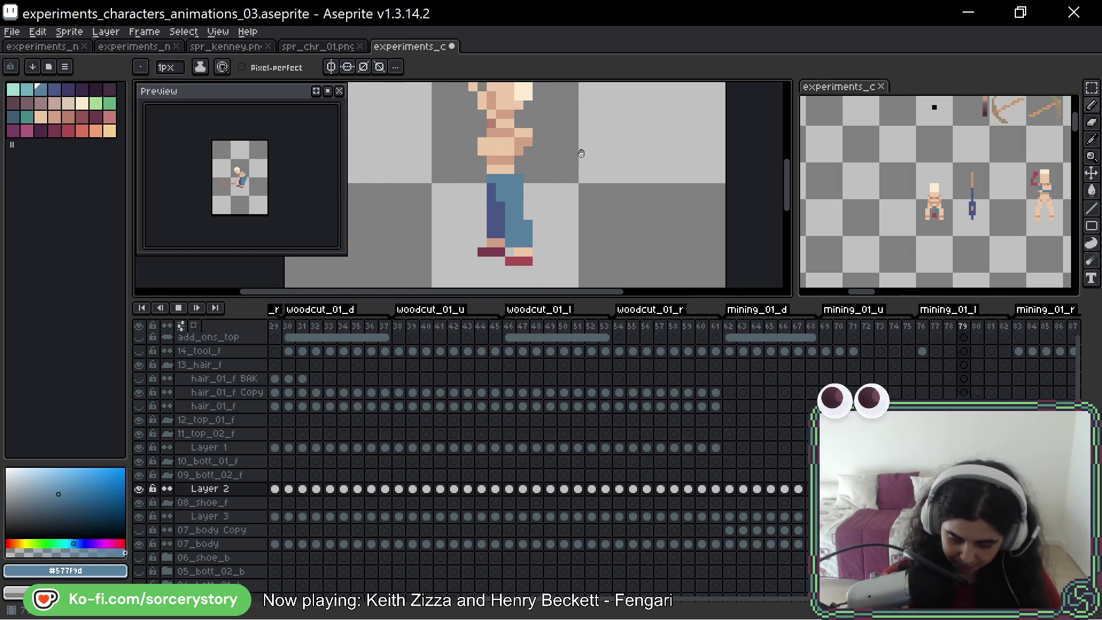
{"action": "key", "text": "Return"}
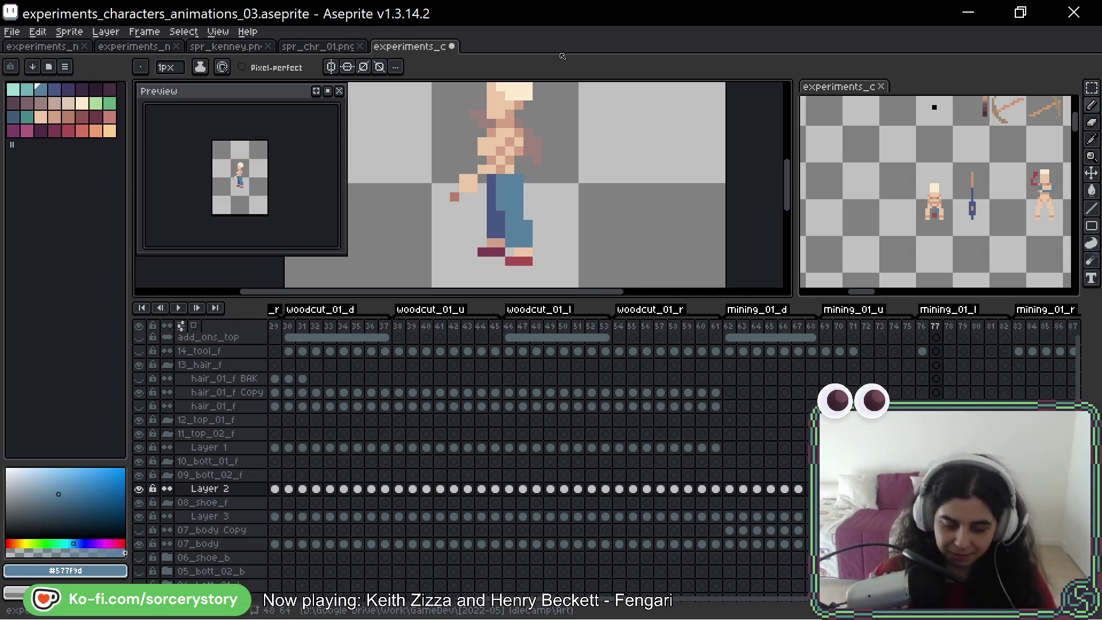
{"action": "left_click_drag", "start_coordinate": [560, 123], "coordinate": [574, 129]}
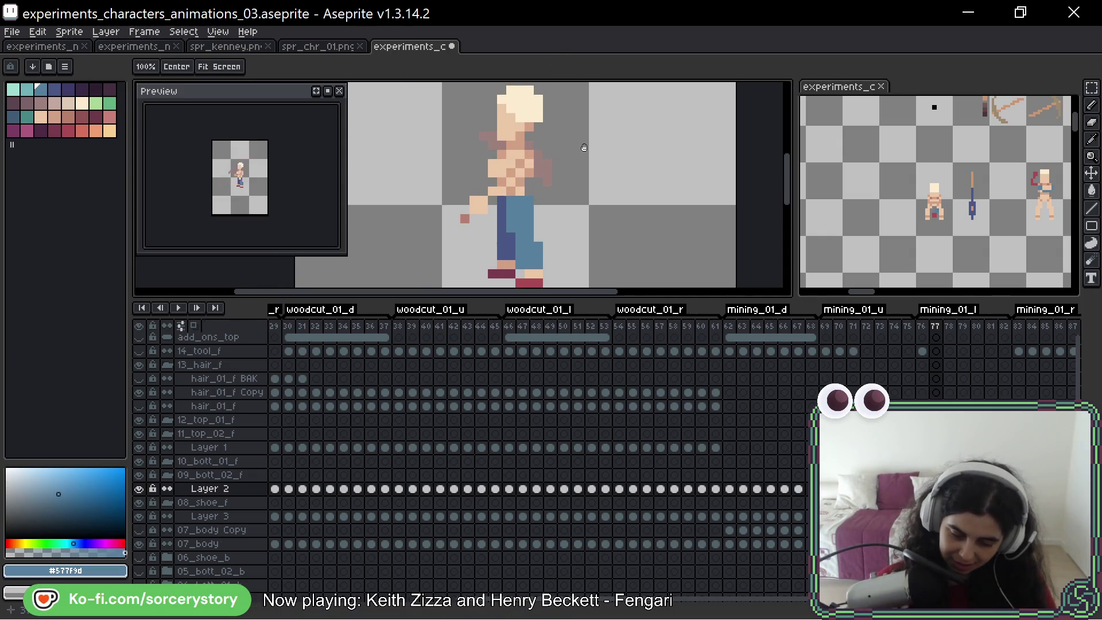
Step from frame 80 through 85, panning to frame the character
{"action": "key", "text": "Right"}
{"action": "key", "text": "Right"}
{"action": "key", "text": "Right"}
{"action": "key", "text": "Right"}
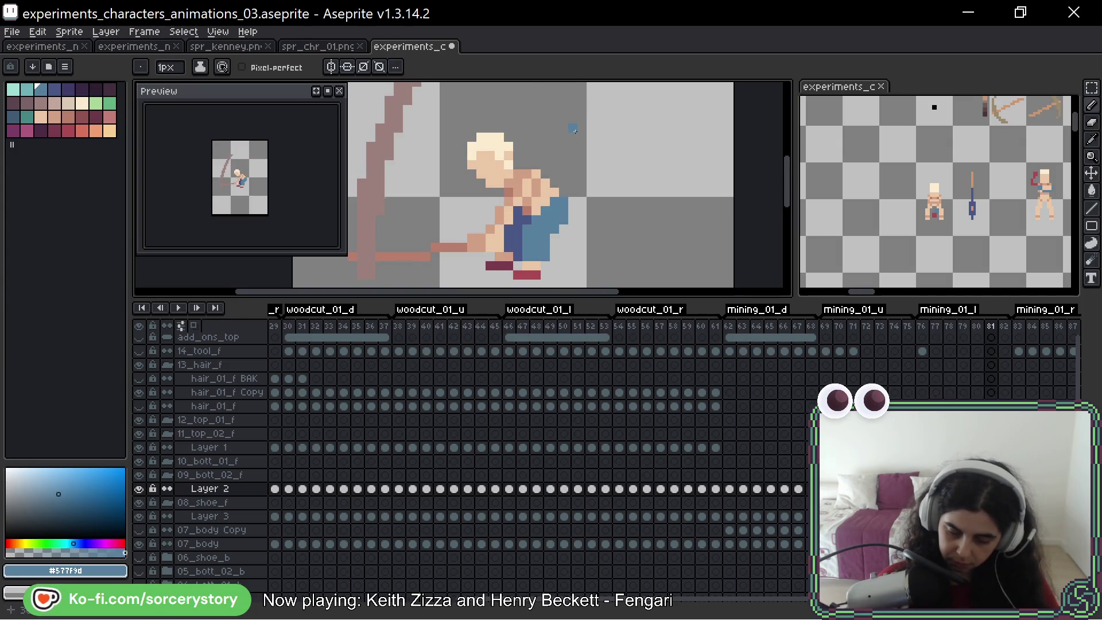
{"action": "key", "text": "Right"}
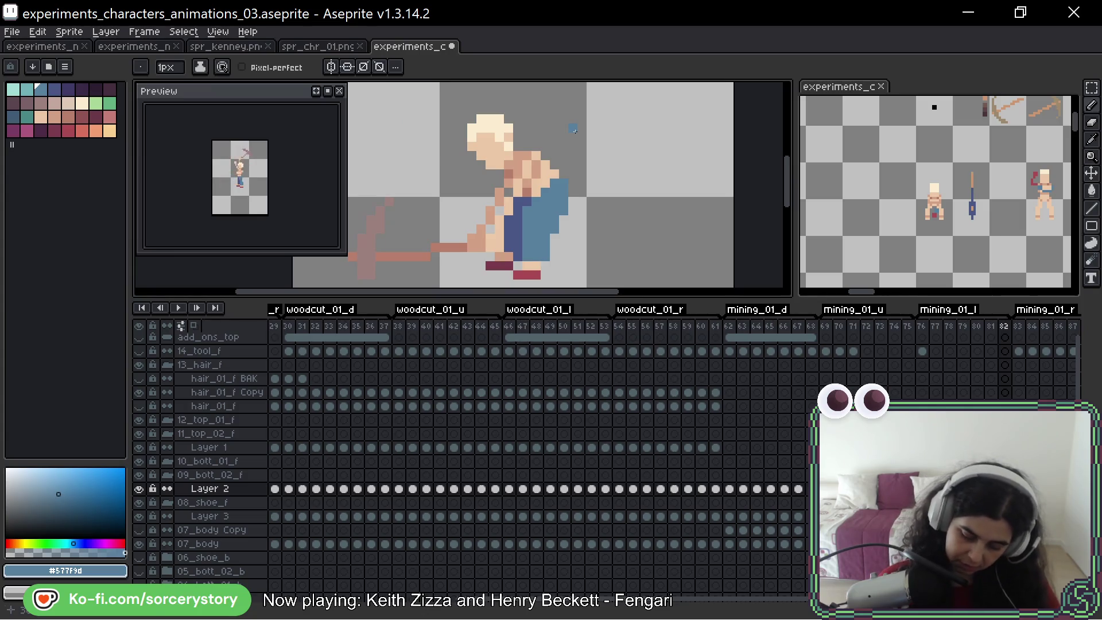
{"action": "key", "text": "Right"}
{"action": "mouse_move", "coordinate": [527, 193]}
{"action": "left_mouse_down"}
{"action": "mouse_move", "coordinate": [555, 163]}
{"action": "mouse_move", "coordinate": [526, 167]}
{"action": "left_mouse_up"}
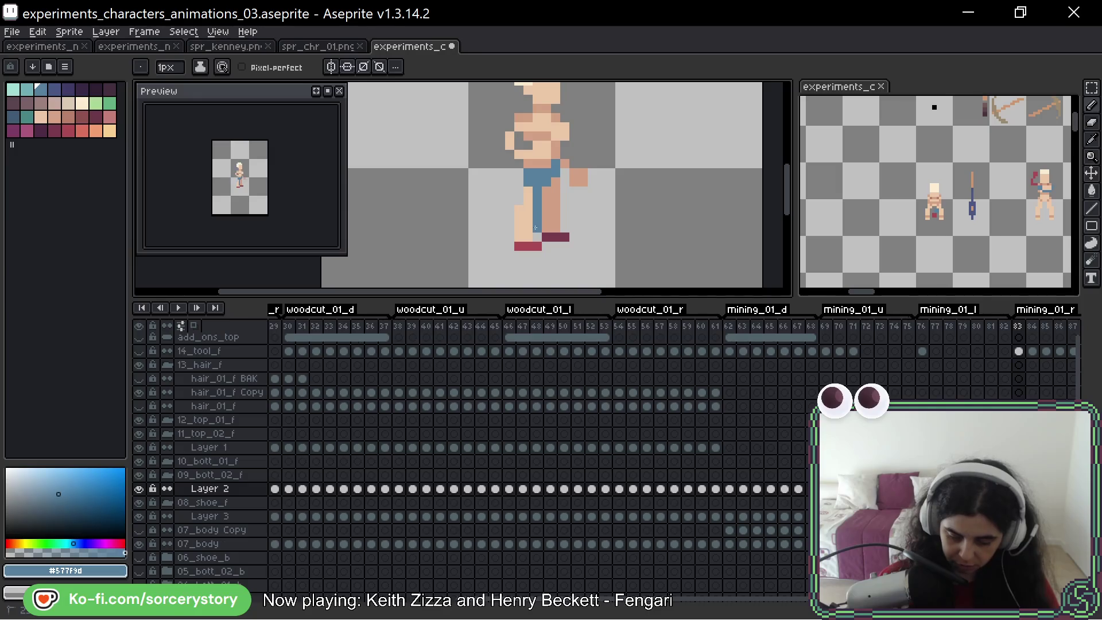
{"action": "key", "text": "Right"}
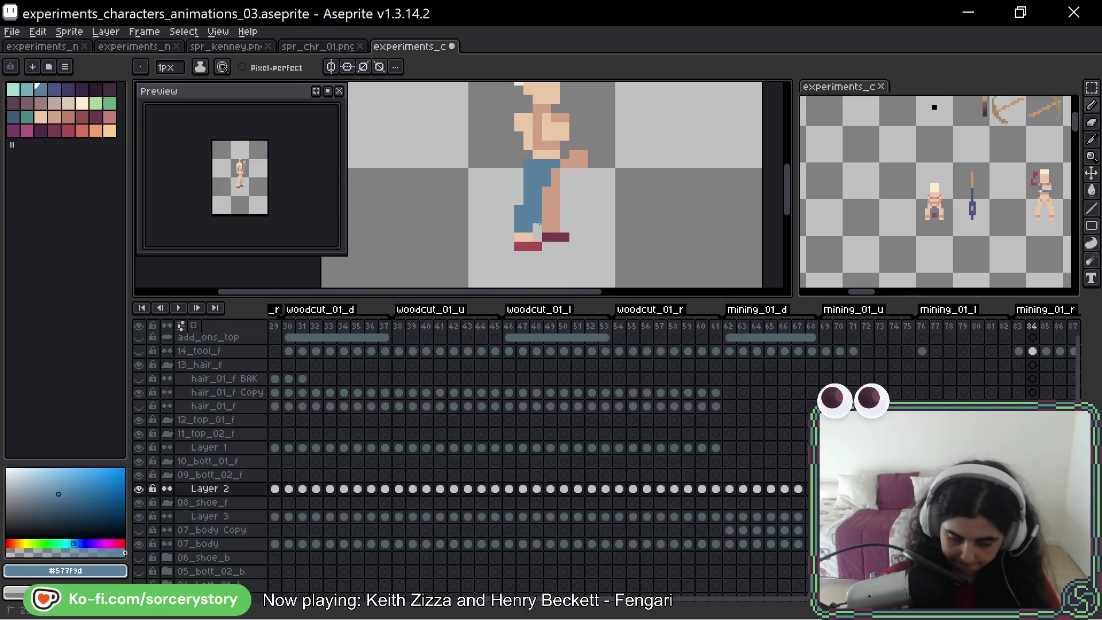
{"action": "key", "text": "Right"}
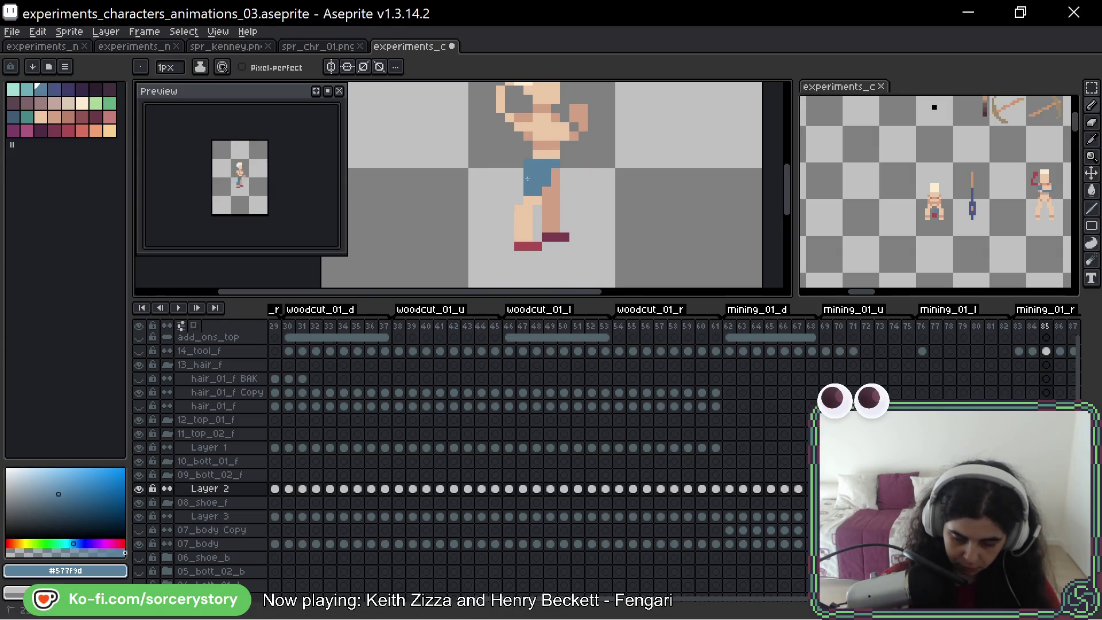
Paint blue pants down the left leg in frame 85 and blue shorts over the hips
{"action": "mouse_move", "coordinate": [528, 207]}
{"action": "left_mouse_down"}
{"action": "mouse_move", "coordinate": [525, 229]}
{"action": "mouse_move", "coordinate": [538, 230]}
{"action": "left_mouse_up"}
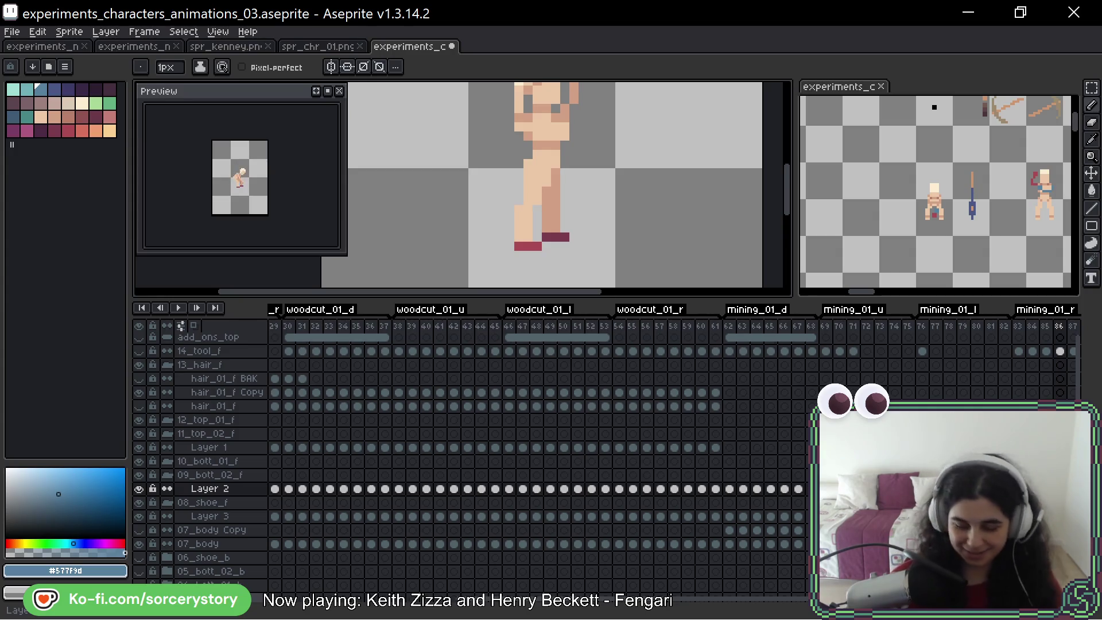
{"action": "mouse_move", "coordinate": [554, 162]}
{"action": "left_mouse_down"}
{"action": "mouse_move", "coordinate": [527, 176]}
{"action": "mouse_move", "coordinate": [536, 178]}
{"action": "mouse_move", "coordinate": [536, 228]}
{"action": "mouse_move", "coordinate": [518, 215]}
{"action": "mouse_move", "coordinate": [531, 191]}
{"action": "left_mouse_up"}
Paint blue pants over hips and legs in frames 87 and 88, comparing the two
{"action": "key", "text": "Right"}
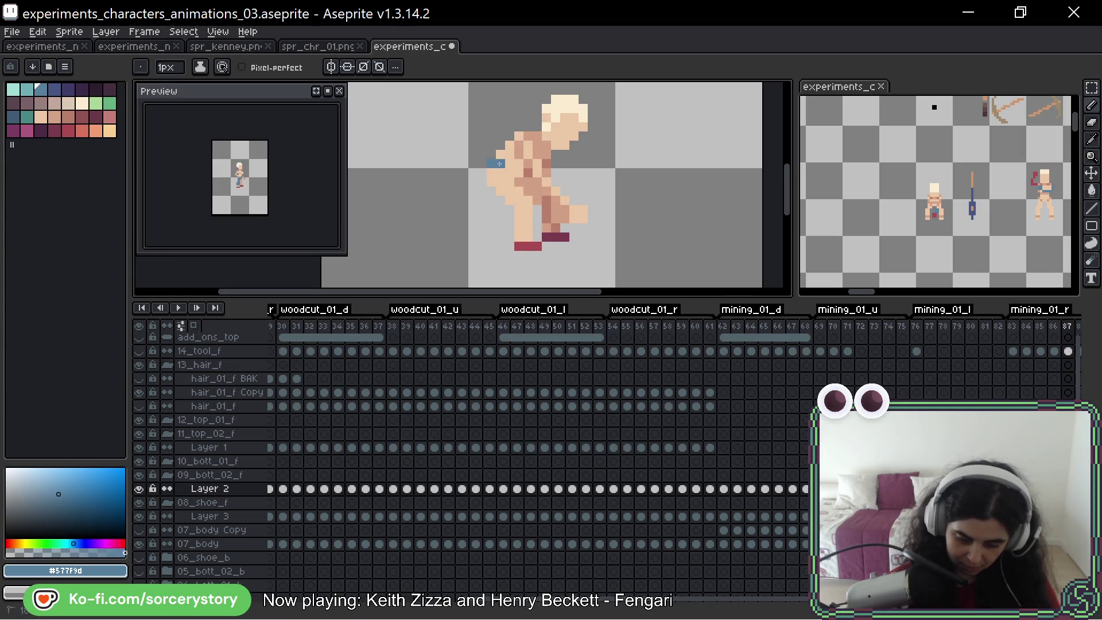
{"action": "left_click_drag", "start_coordinate": [499, 162], "coordinate": [536, 200]}
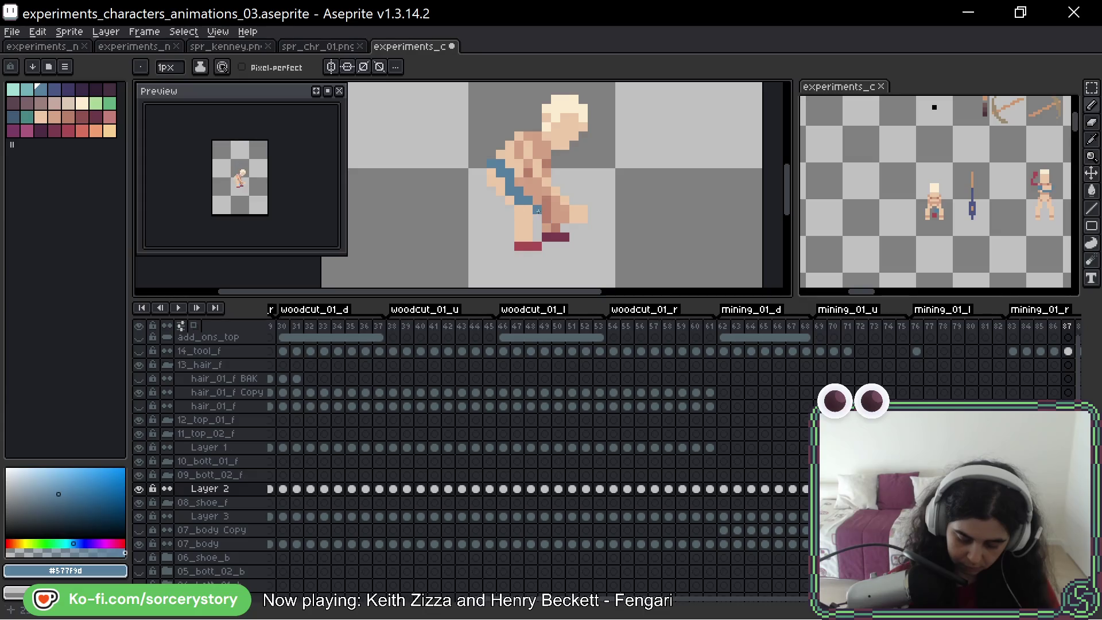
{"action": "mouse_move", "coordinate": [512, 226]}
{"action": "left_mouse_down"}
{"action": "mouse_move", "coordinate": [493, 181]}
{"action": "mouse_move", "coordinate": [519, 217]}
{"action": "left_mouse_up"}
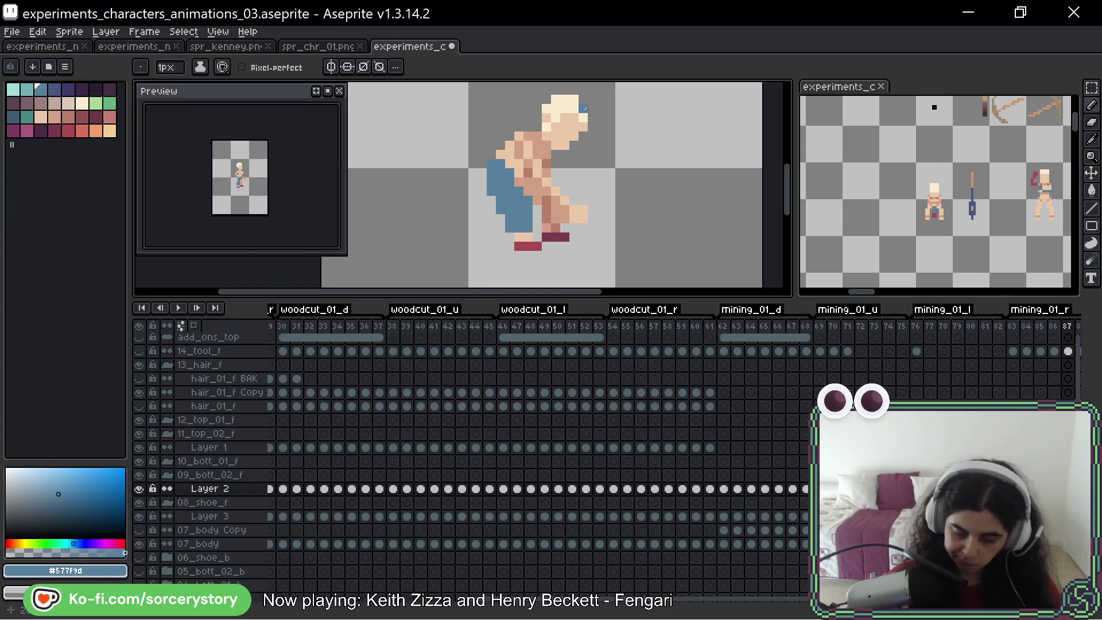
{"action": "key", "text": "Right"}
{"action": "mouse_move", "coordinate": [518, 229]}
{"action": "left_mouse_down"}
{"action": "mouse_move", "coordinate": [491, 172]}
{"action": "mouse_move", "coordinate": [517, 200]}
{"action": "mouse_move", "coordinate": [517, 184]}
{"action": "mouse_move", "coordinate": [519, 213]}
{"action": "left_mouse_up"}
{"action": "key", "text": "Left"}
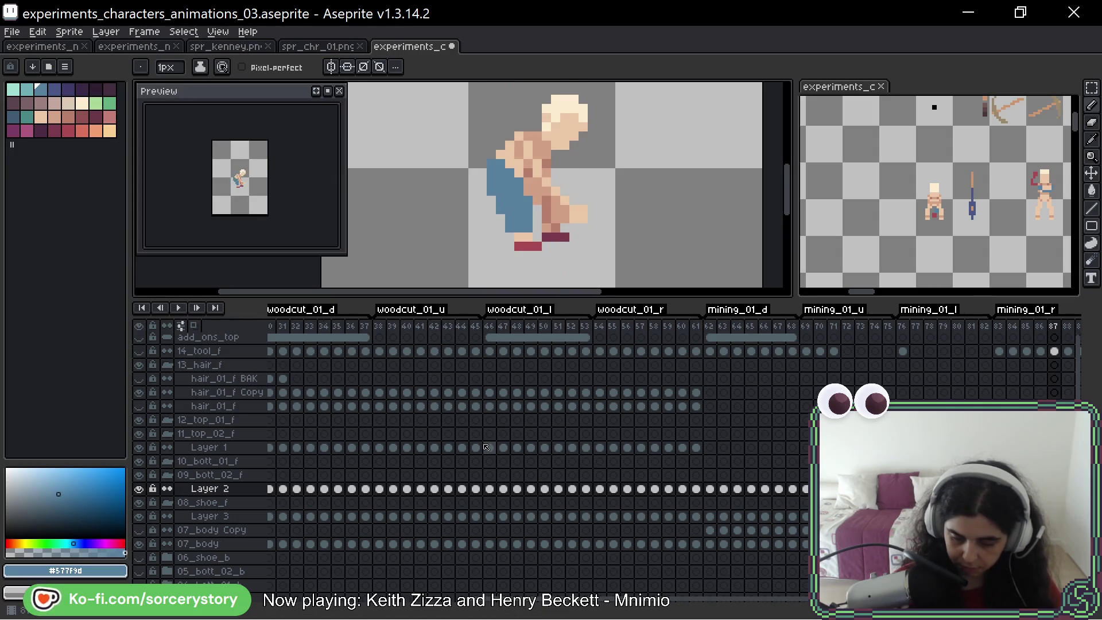
{"action": "key", "text": "Right"}
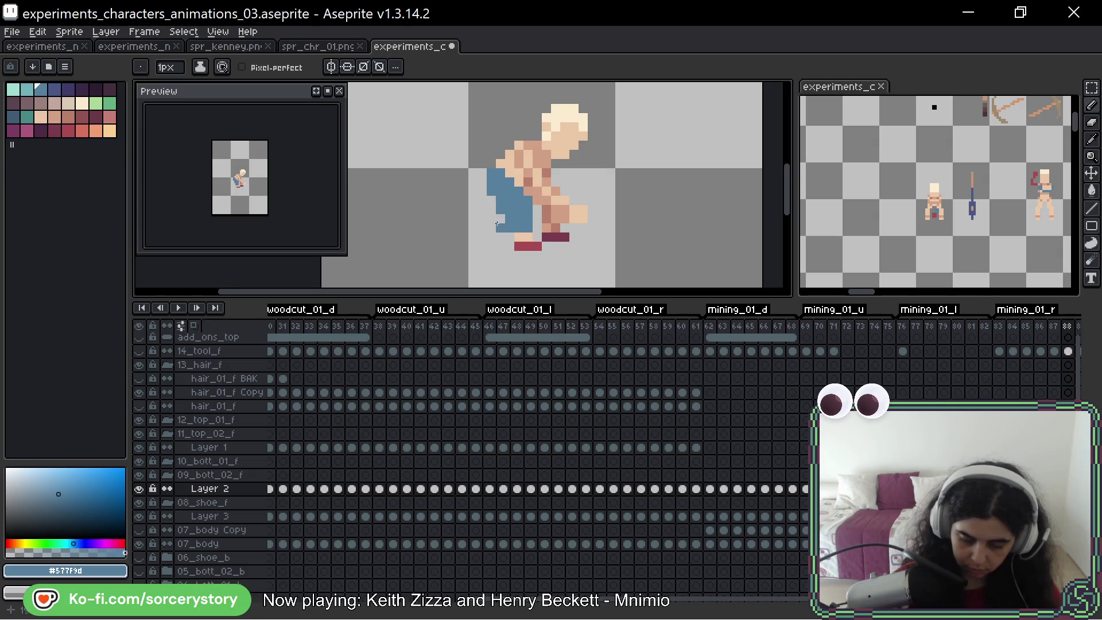
Flip between frames 87 and 88 repeatedly to compare the painted pants
{"action": "key", "text": "Left"}
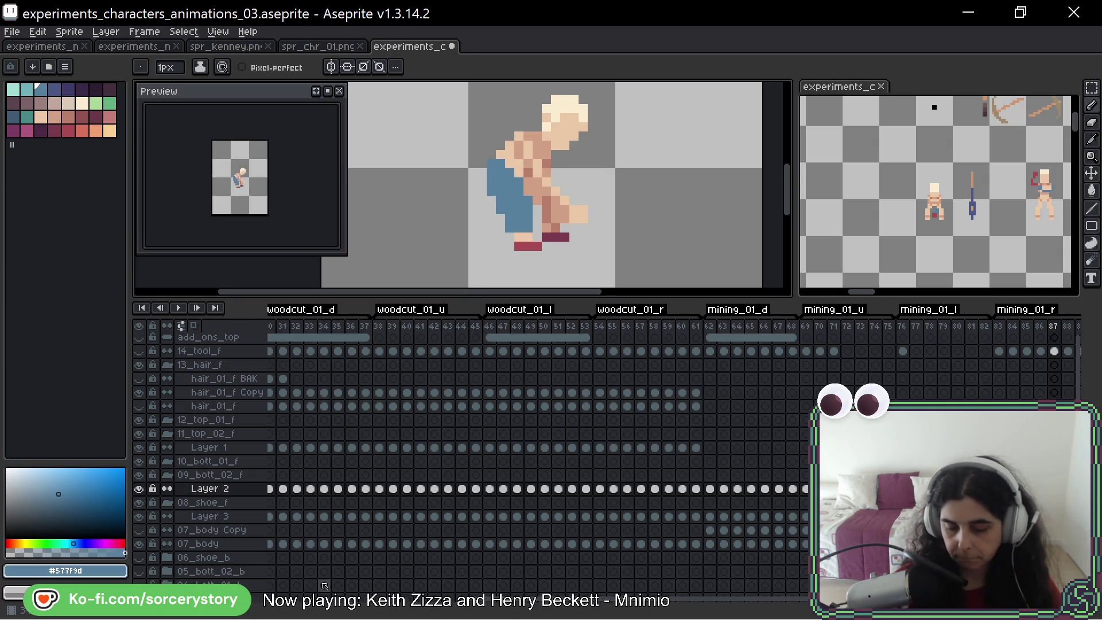
{"action": "key", "text": "Right"}
{"action": "key", "text": "Left"}
{"action": "key", "text": "Right"}
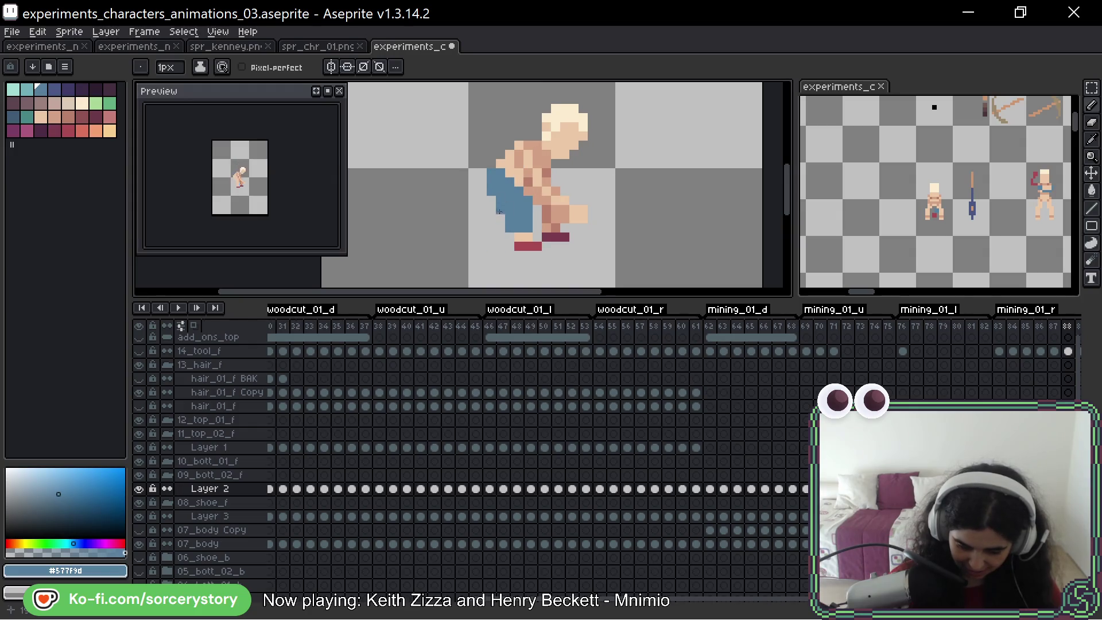
{"action": "key", "text": "comma"}
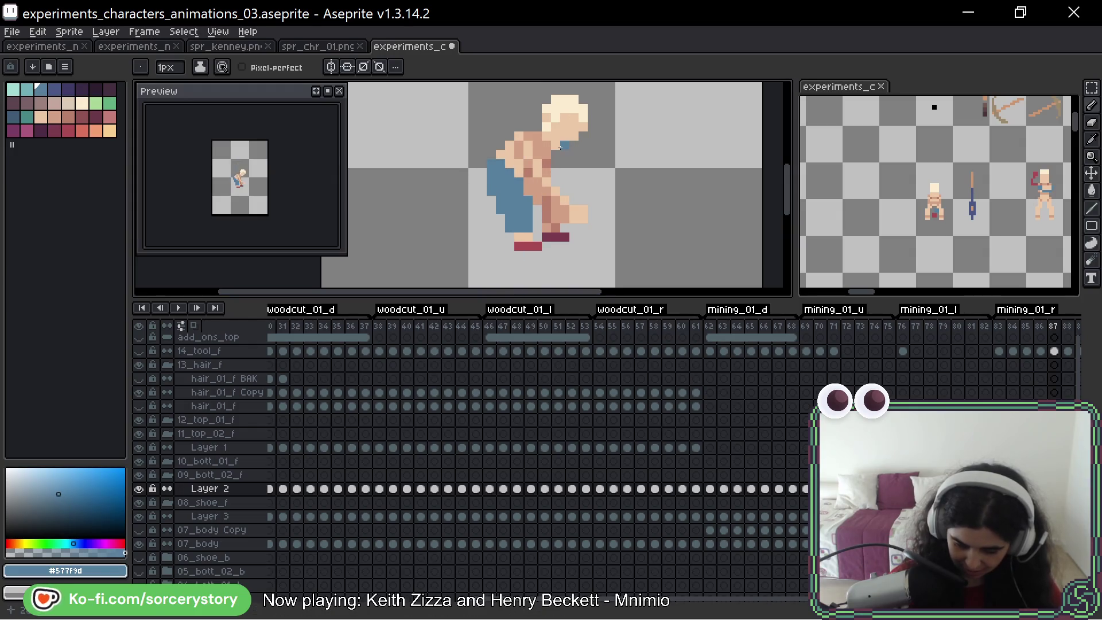
{"action": "key", "text": "period"}
{"action": "key", "text": "comma"}
{"action": "key", "text": "period"}
{"action": "key", "text": "comma"}
{"action": "key", "text": "period"}
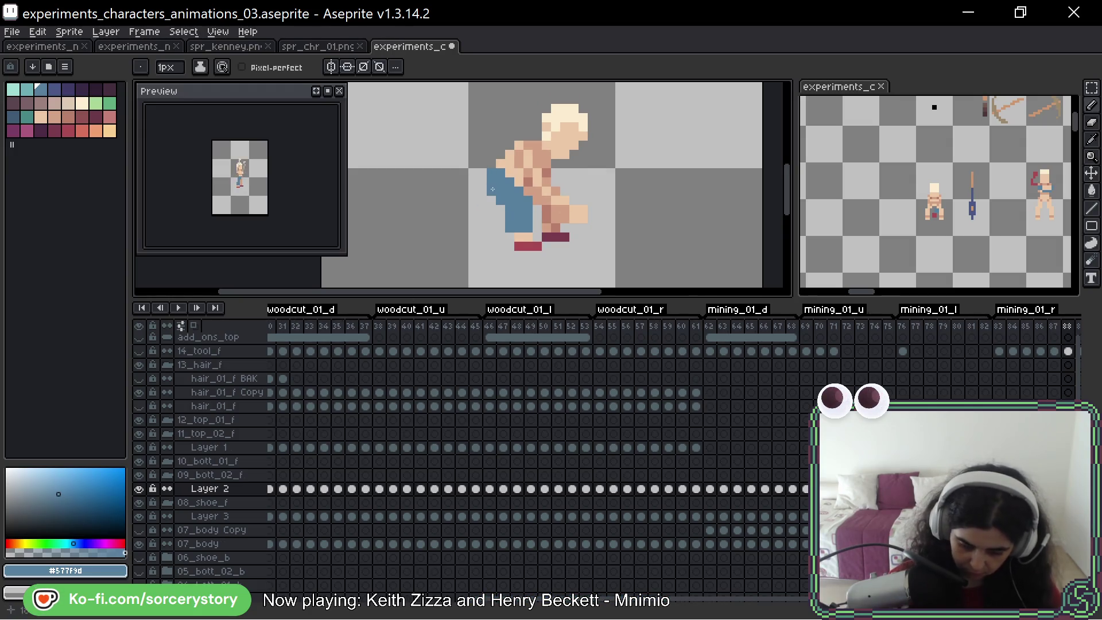
{"action": "key", "text": "comma"}
{"action": "key", "text": "period"}
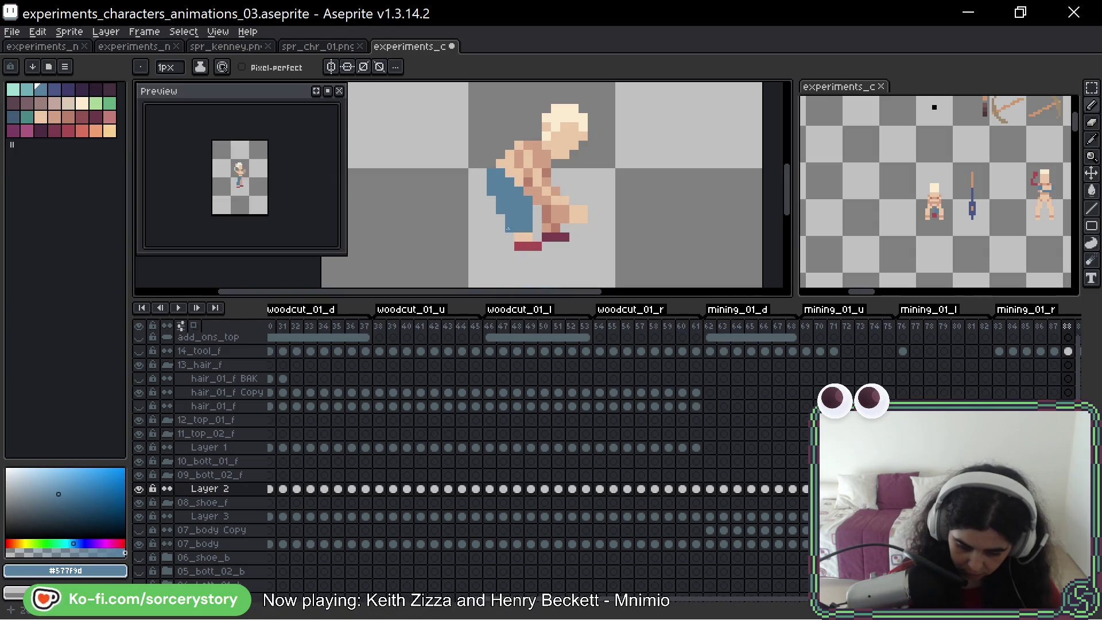
{"action": "key", "text": "comma"}
{"action": "key", "text": "period"}
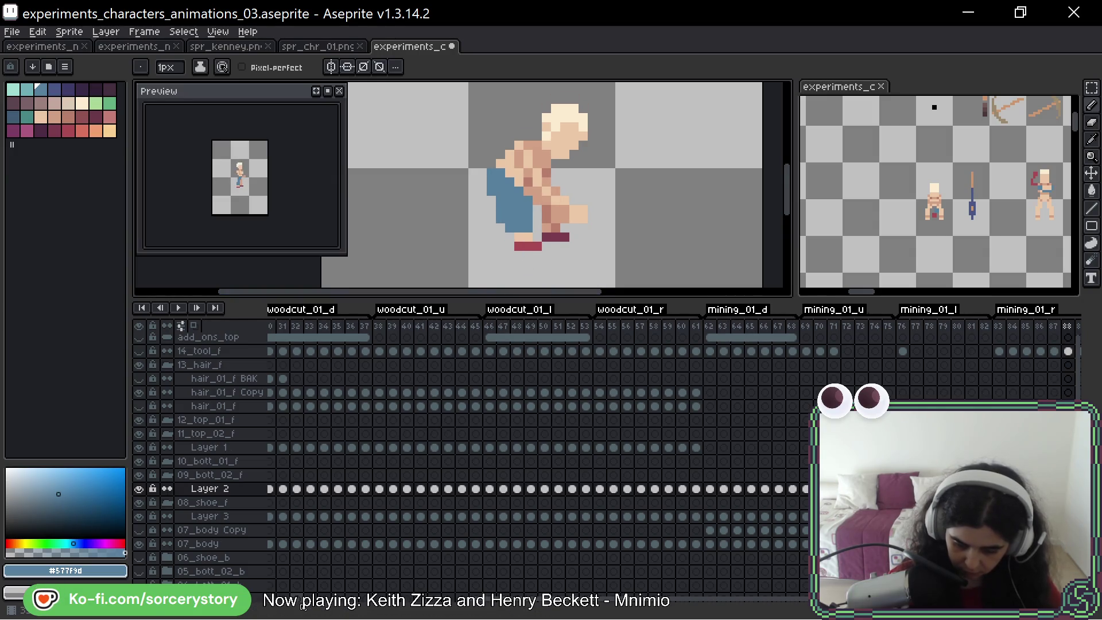
Paint blue pants onto the legs in frame 89, adding a pixel beside them
{"action": "key", "text": "period"}
{"action": "mouse_move", "coordinate": [509, 226]}
{"action": "left_mouse_down"}
{"action": "mouse_move", "coordinate": [525, 189]}
{"action": "mouse_move", "coordinate": [502, 164]}
{"action": "left_mouse_up"}
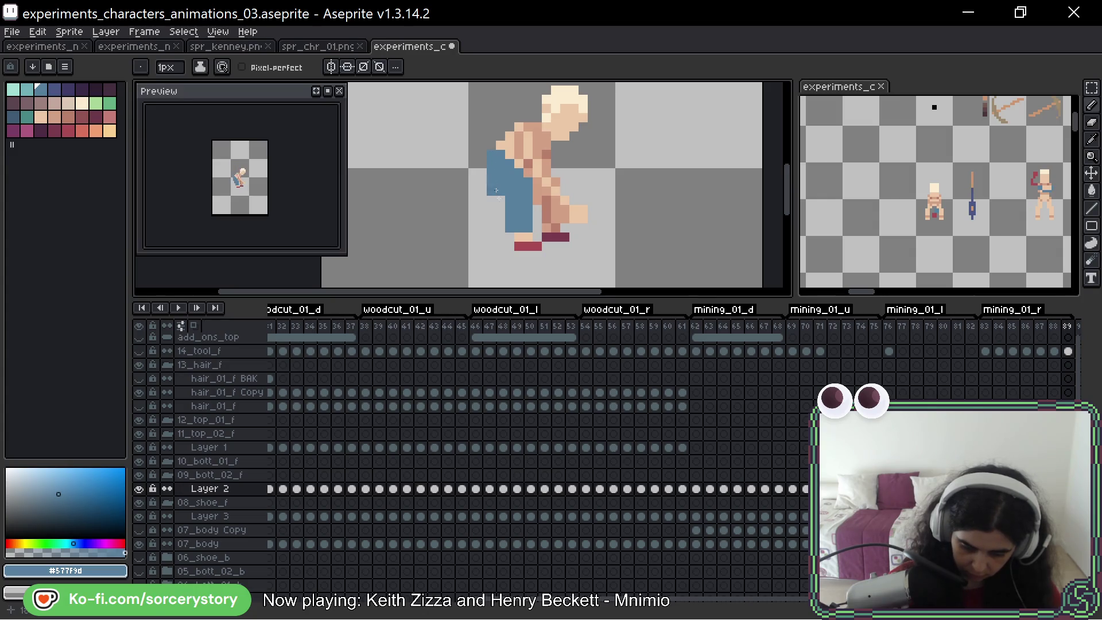
{"action": "left_click", "coordinate": [491, 226]}
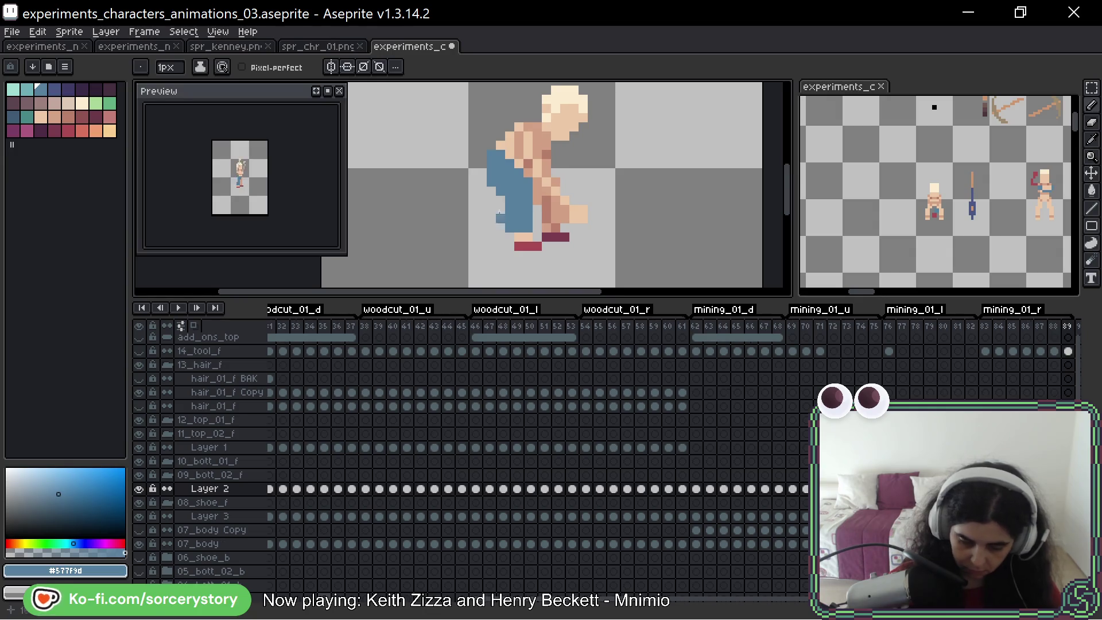